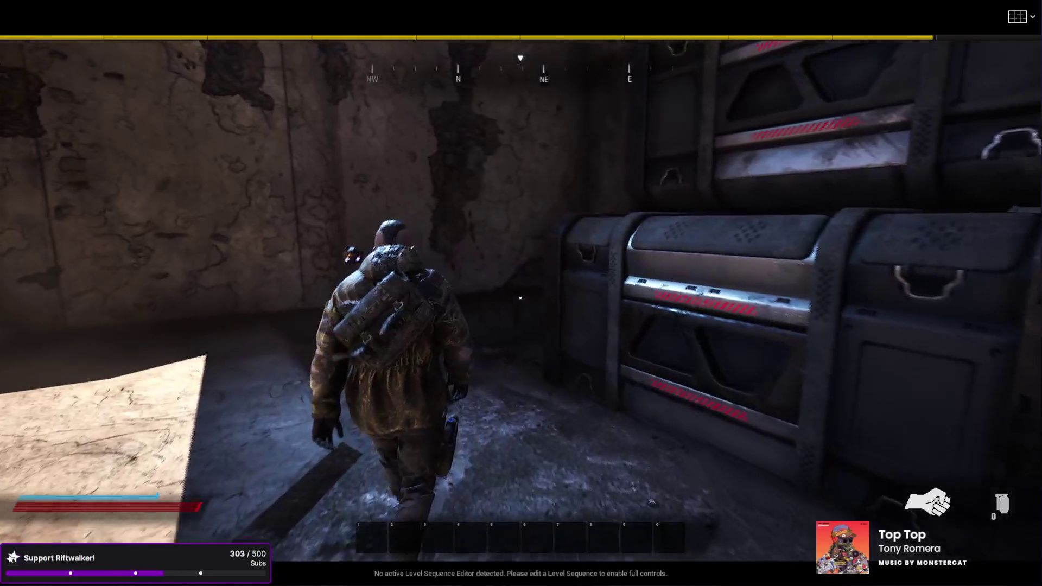
Walk the character down the dark corridor past the crates toward the sunlit opening, then stop play.
{"action": "key", "text": "w"}
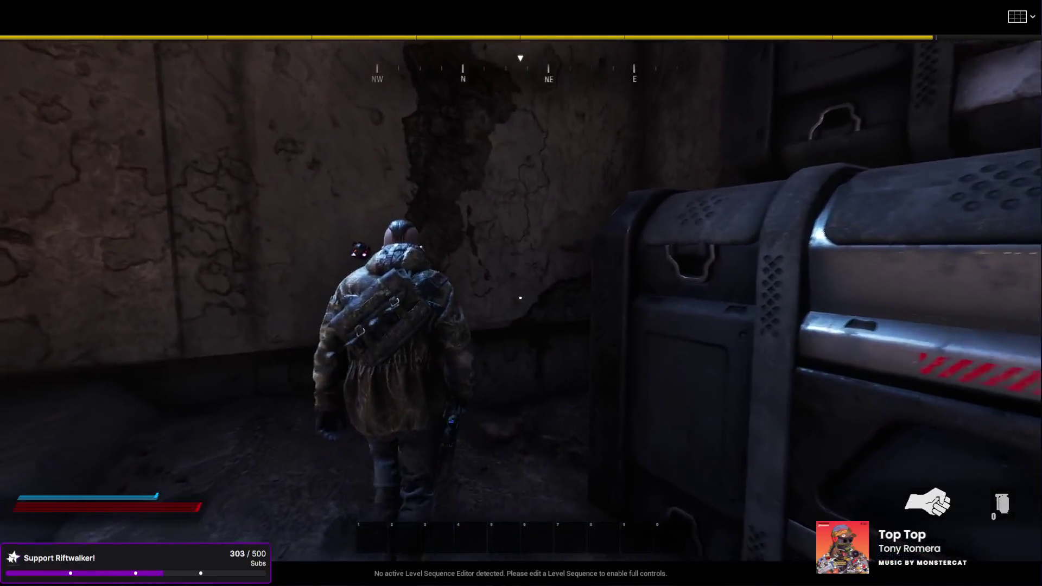
{"action": "key", "text": "w"}
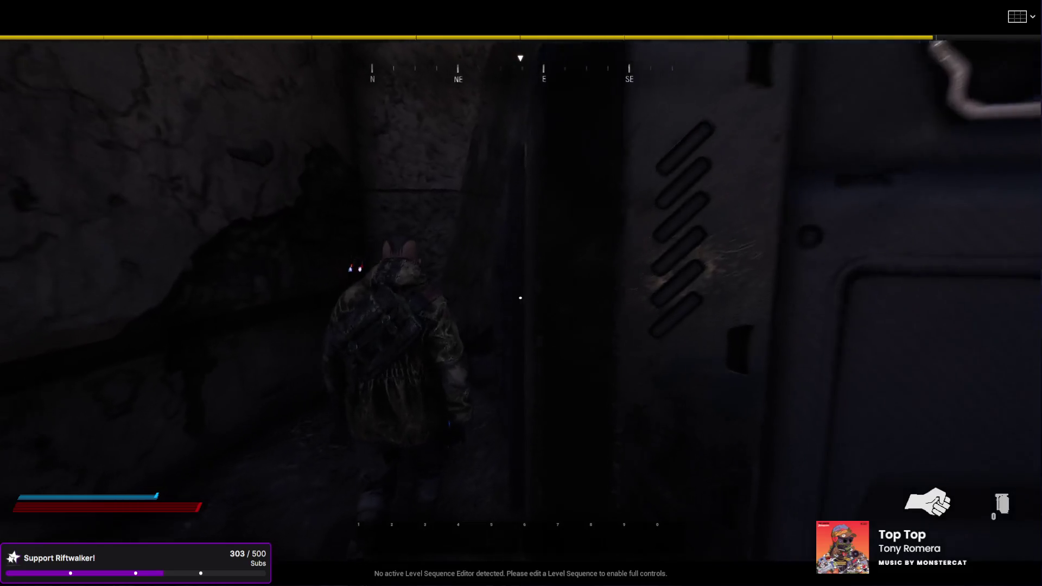
{"action": "key", "text": "w"}
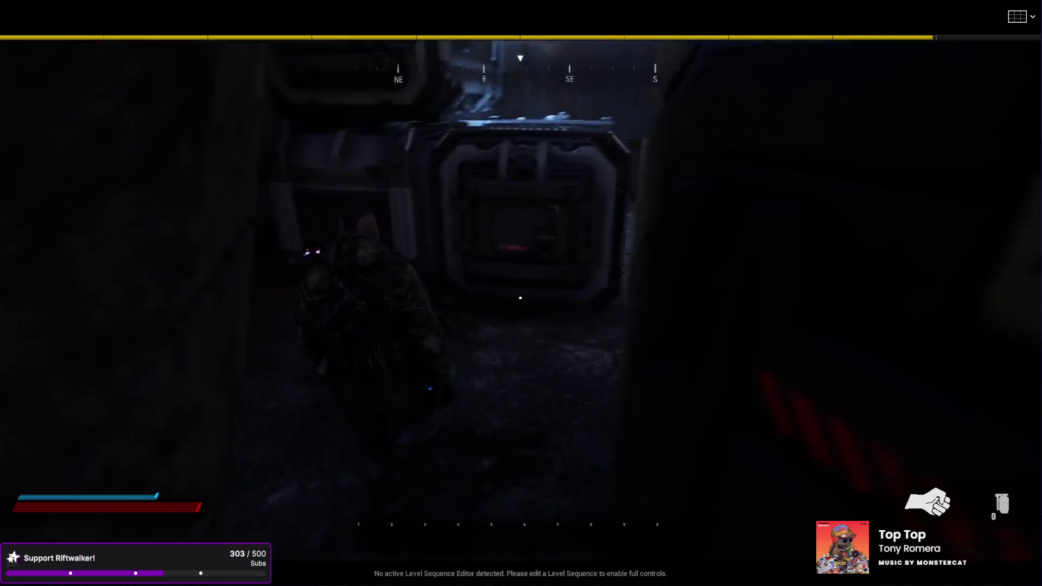
{"action": "key", "text": "w"}
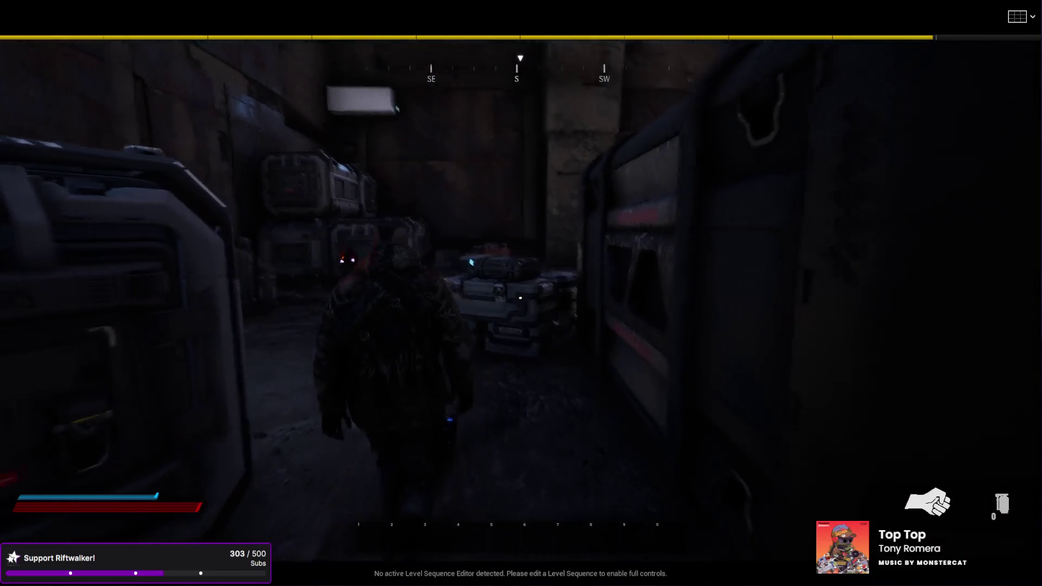
{"action": "key", "text": "a"}
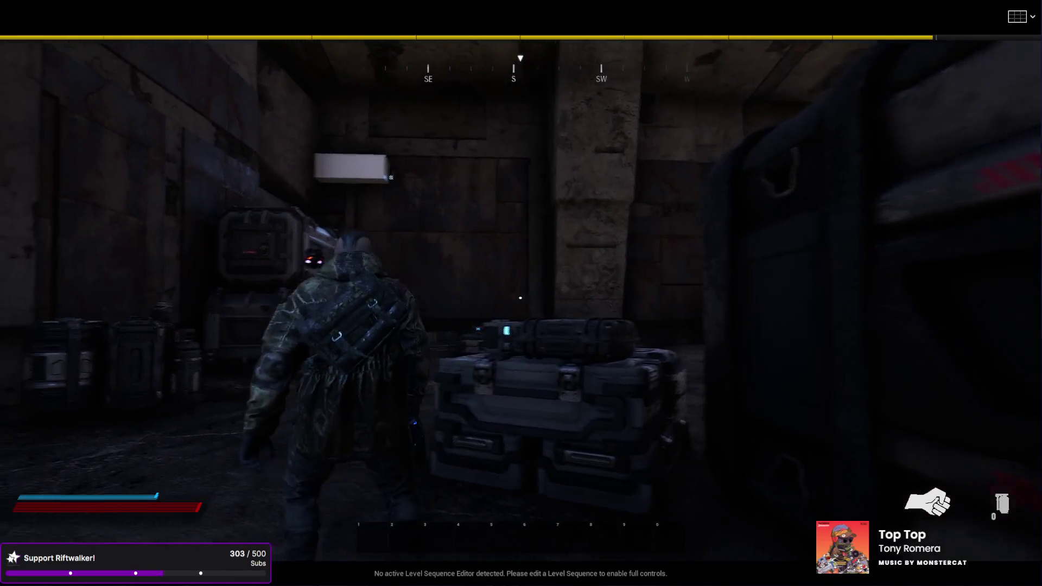
{"action": "key", "text": "w"}
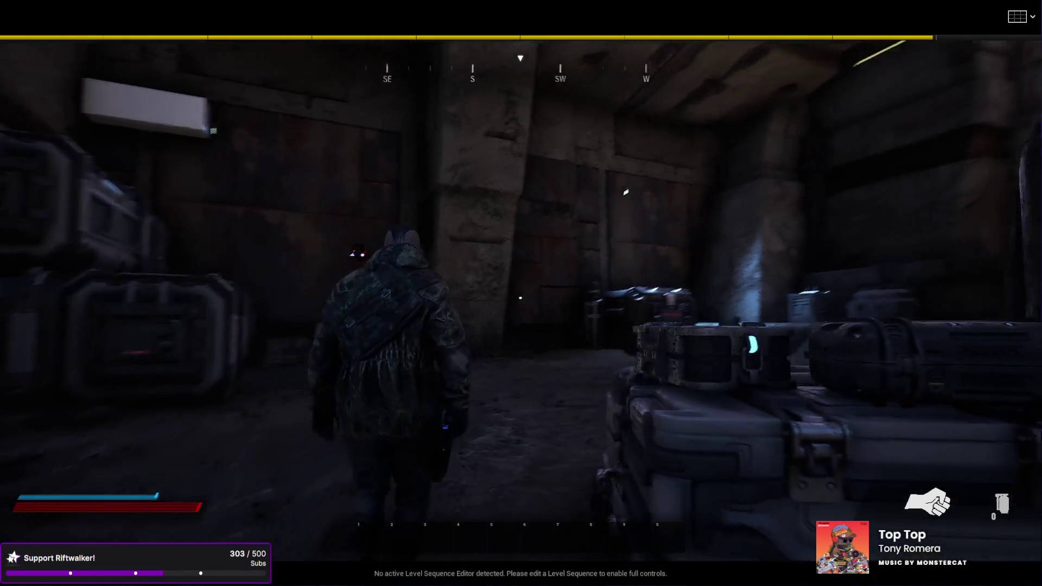
{"action": "key", "text": "w"}
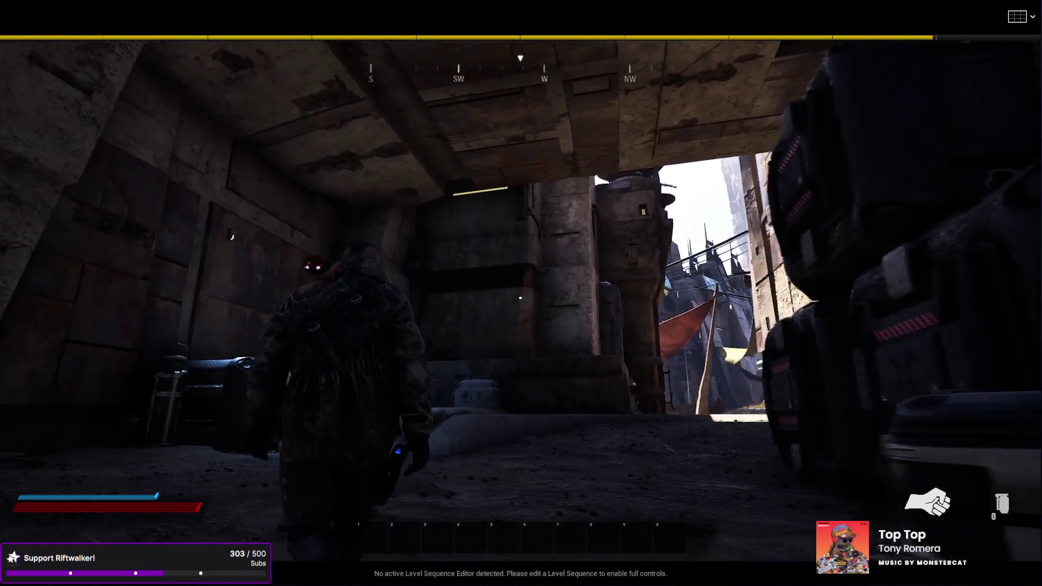
{"action": "key", "text": "w"}
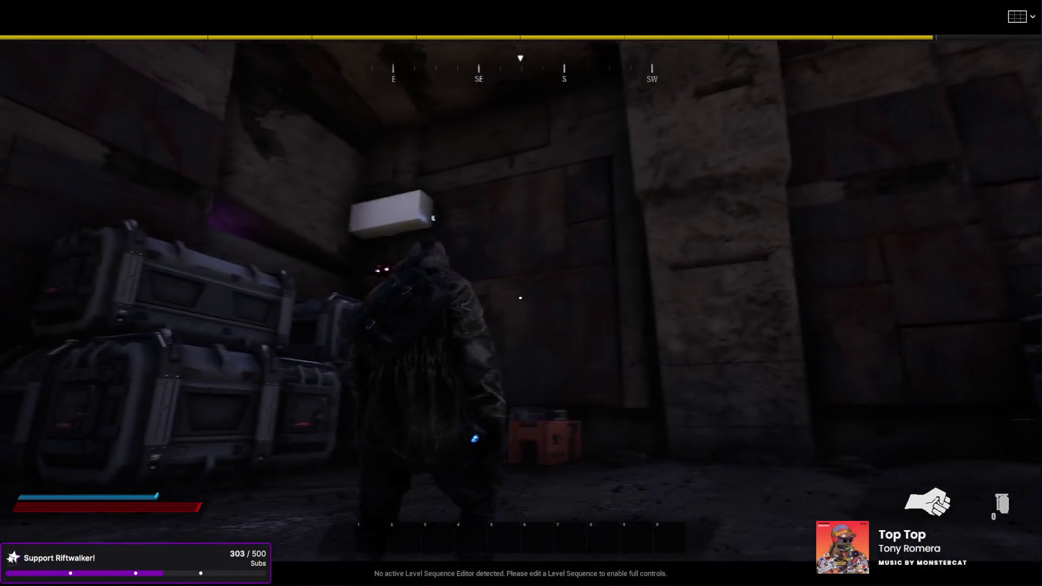
{"action": "key", "text": "w"}
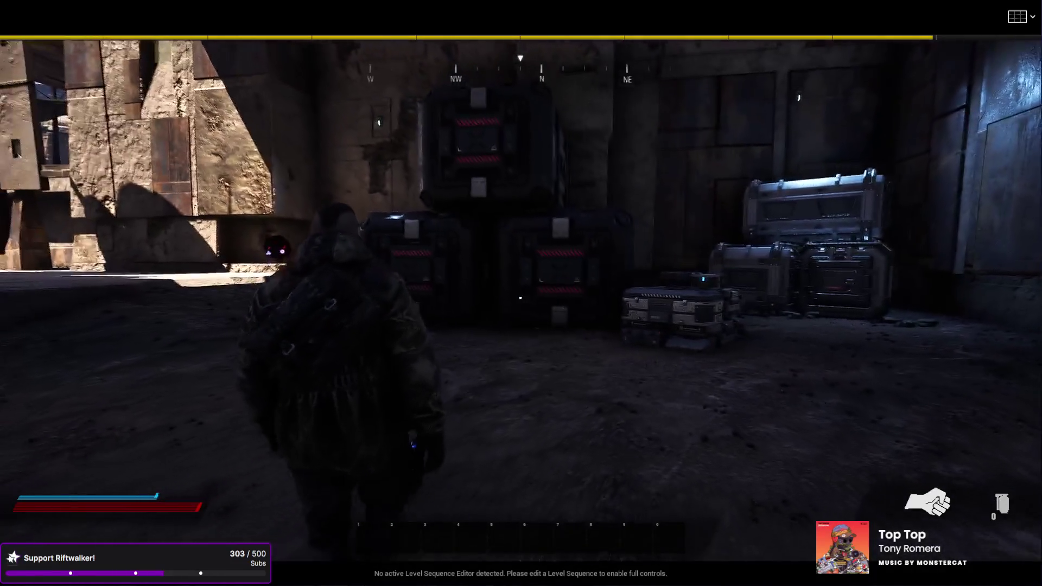
{"action": "key", "text": "Escape"}
Move the crate by the wall corner down and toward the camera.
{"action": "mouse_move", "coordinate": [262, 324]}
{"action": "left_mouse_down"}
{"action": "mouse_move", "coordinate": [221, 412]}
{"action": "mouse_move", "coordinate": [262, 324]}
{"action": "left_mouse_up"}
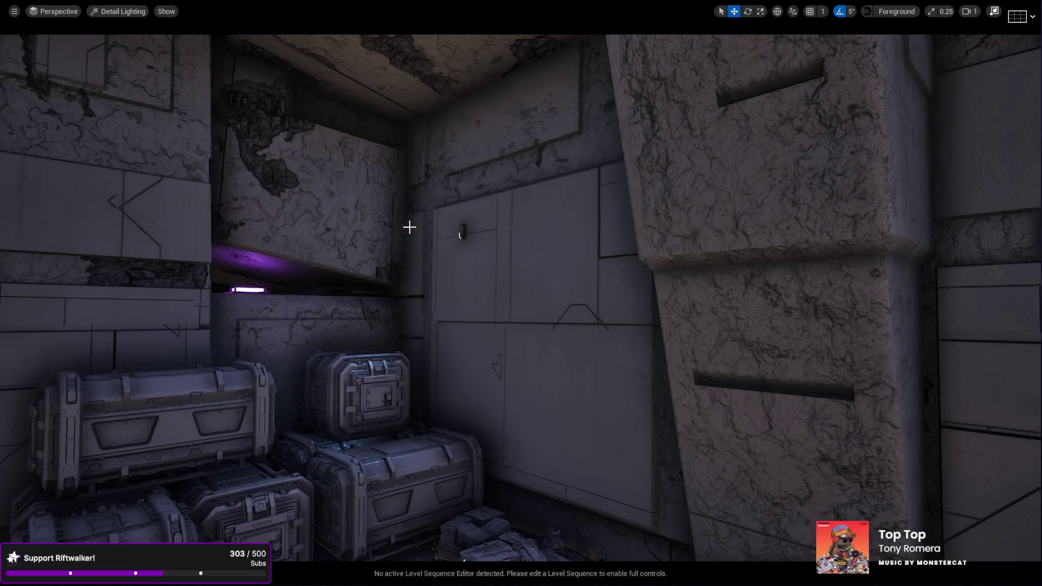
{"action": "mouse_move", "coordinate": [406, 235]}
{"action": "left_mouse_down"}
{"action": "mouse_move", "coordinate": [162, 152]}
{"action": "mouse_move", "coordinate": [125, 158]}
{"action": "mouse_move", "coordinate": [179, 180]}
{"action": "mouse_move", "coordinate": [144, 215]}
{"action": "mouse_move", "coordinate": [81, 217]}
{"action": "left_mouse_up"}
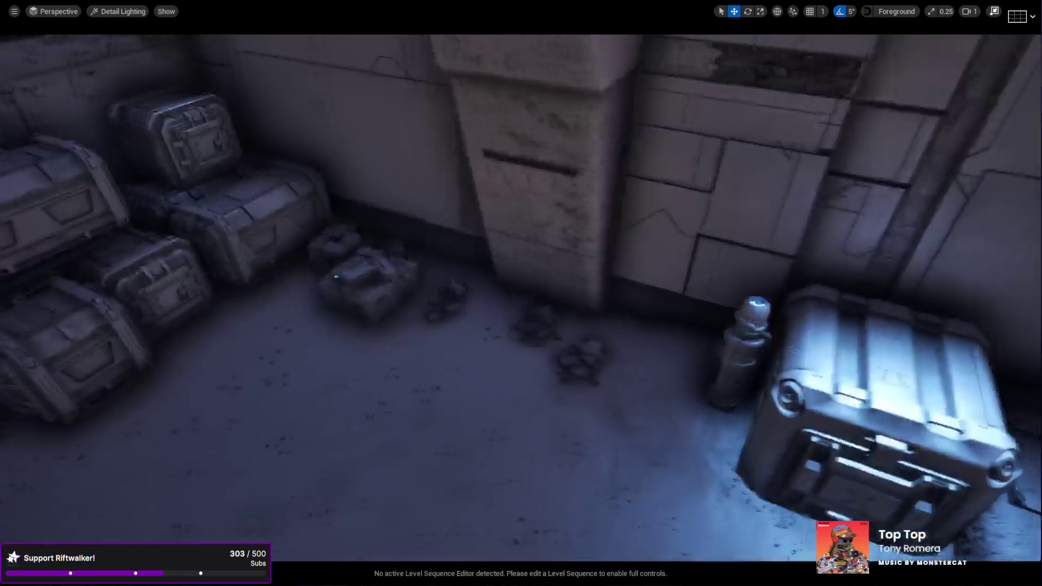
{"action": "mouse_move", "coordinate": [324, 228]}
{"action": "left_mouse_down"}
{"action": "mouse_move", "coordinate": [282, 230]}
{"action": "mouse_move", "coordinate": [324, 229]}
{"action": "left_mouse_up"}
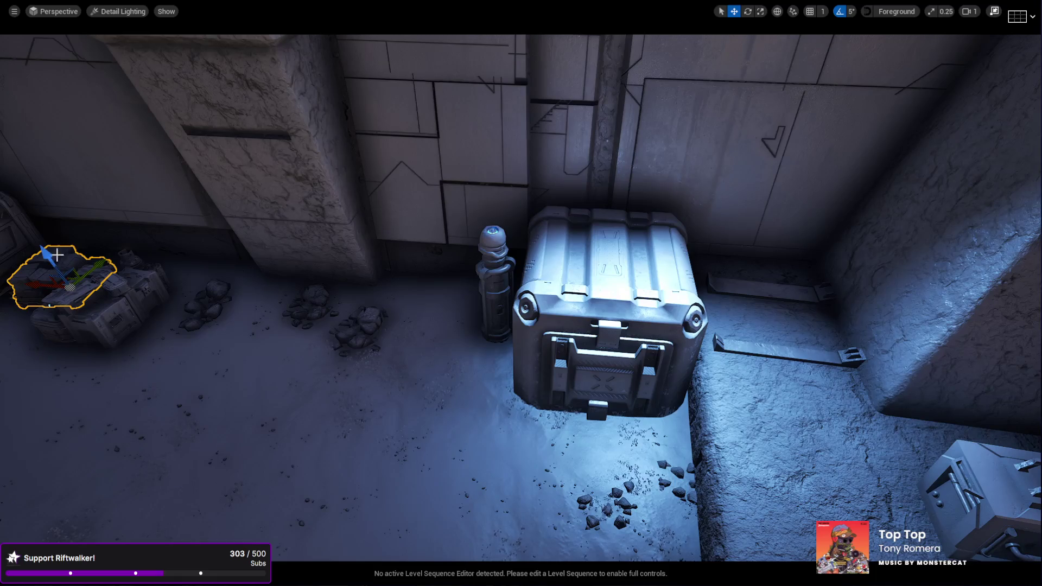
{"action": "left_click_drag", "start_coordinate": [719, 314], "coordinate": [653, 321]}
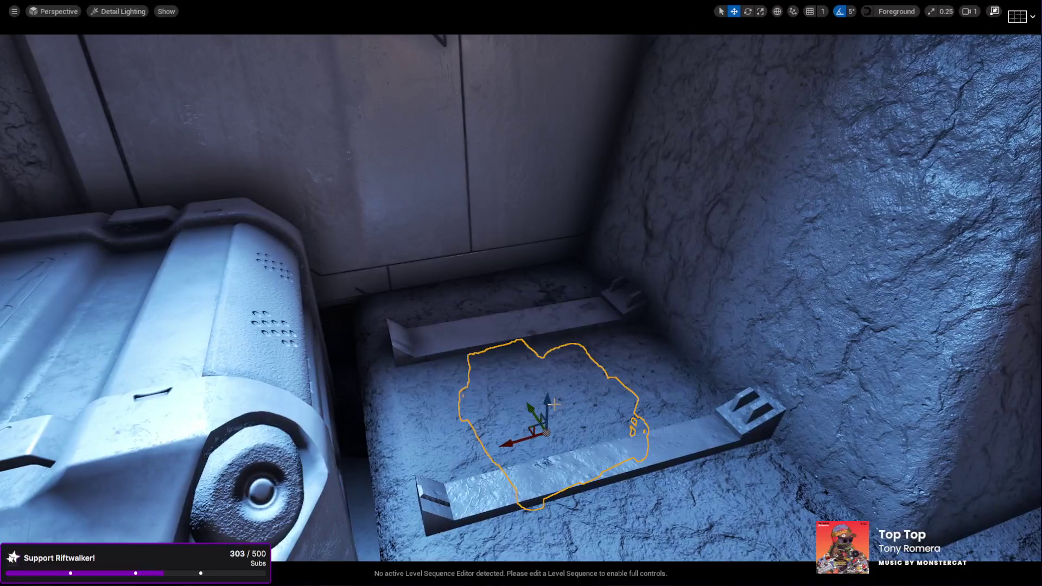
{"action": "left_click_drag", "start_coordinate": [511, 243], "coordinate": [512, 283]}
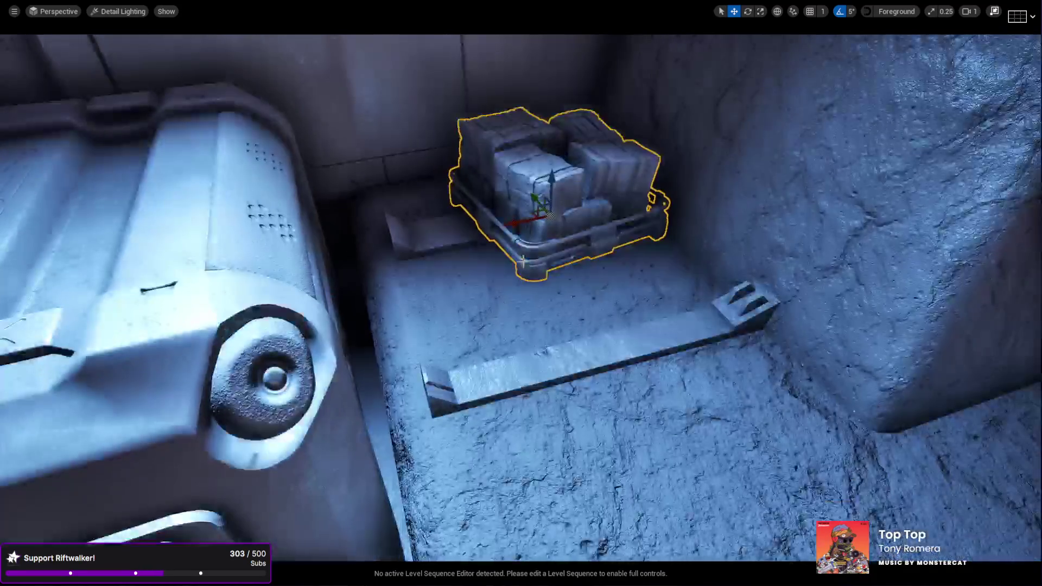
{"action": "mouse_move", "coordinate": [530, 211]}
{"action": "left_mouse_down"}
{"action": "mouse_move", "coordinate": [520, 269]}
{"action": "mouse_move", "coordinate": [543, 277]}
{"action": "mouse_move", "coordinate": [659, 235]}
{"action": "mouse_move", "coordinate": [342, 47]}
{"action": "mouse_move", "coordinate": [488, 272]}
{"action": "mouse_move", "coordinate": [731, 495]}
{"action": "mouse_move", "coordinate": [731, 481]}
{"action": "left_mouse_up"}
Set the barrel cluster beside the crates at the stone step, then restore the full editor layout.
{"action": "left_click_drag", "start_coordinate": [956, 234], "coordinate": [836, 161]}
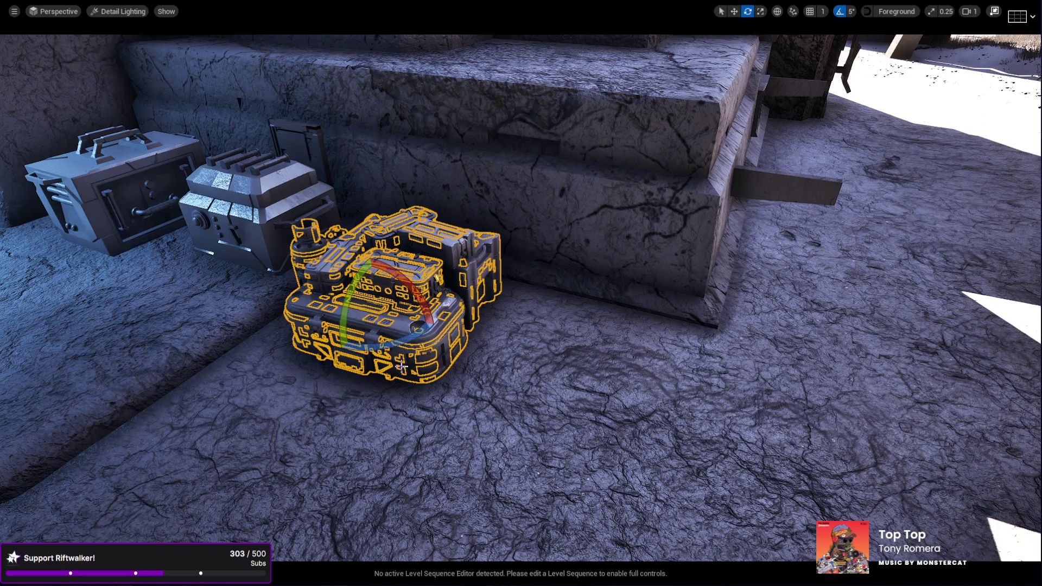
{"action": "mouse_move", "coordinate": [521, 293]}
{"action": "left_mouse_down"}
{"action": "mouse_move", "coordinate": [456, 287]}
{"action": "mouse_move", "coordinate": [488, 271]}
{"action": "mouse_move", "coordinate": [510, 282]}
{"action": "left_mouse_up"}
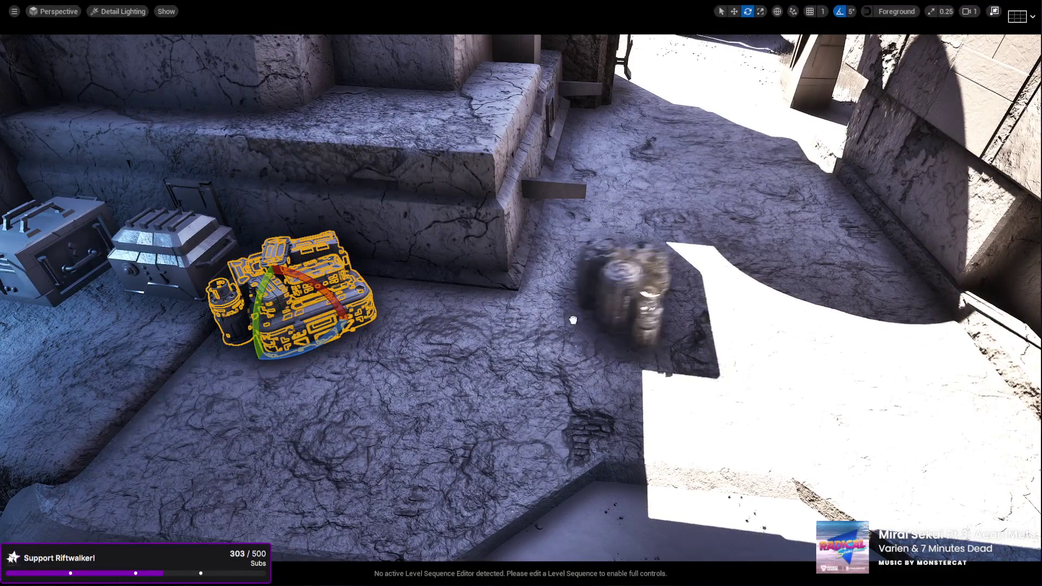
{"action": "left_click", "coordinate": [425, 353]}
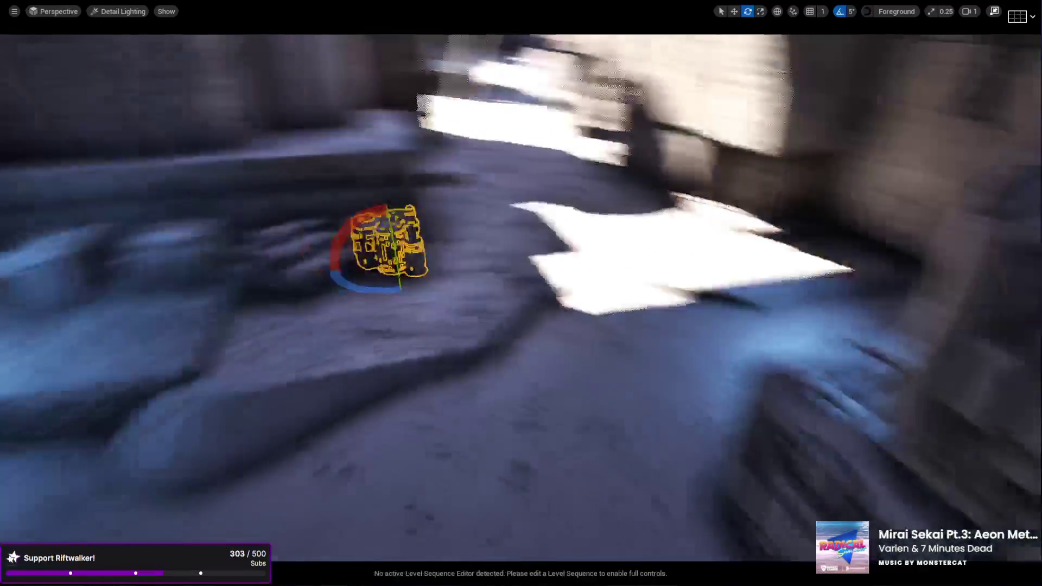
{"action": "left_click", "coordinate": [609, 317]}
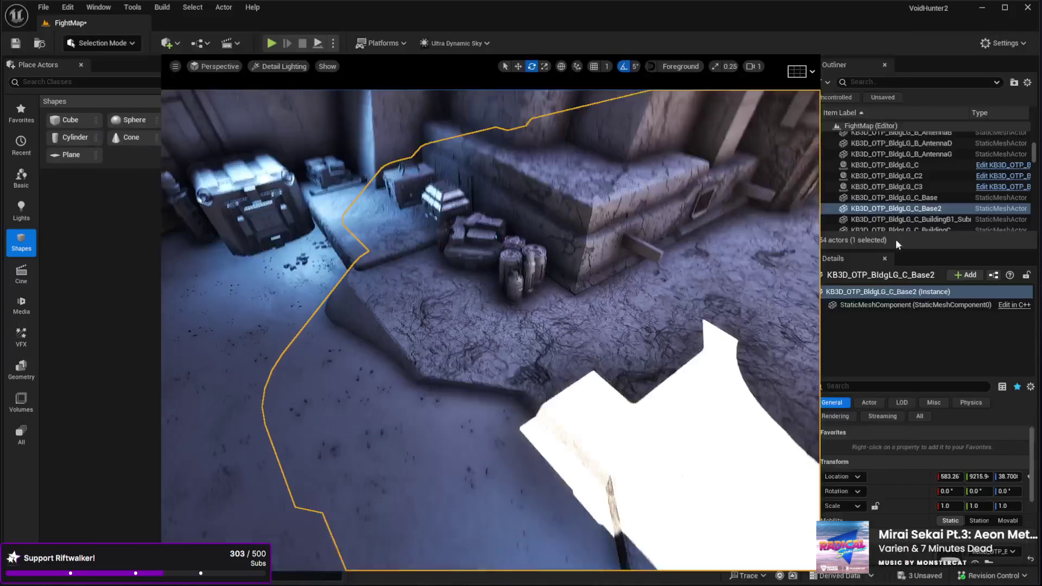
{"action": "left_click", "coordinate": [994, 12]}
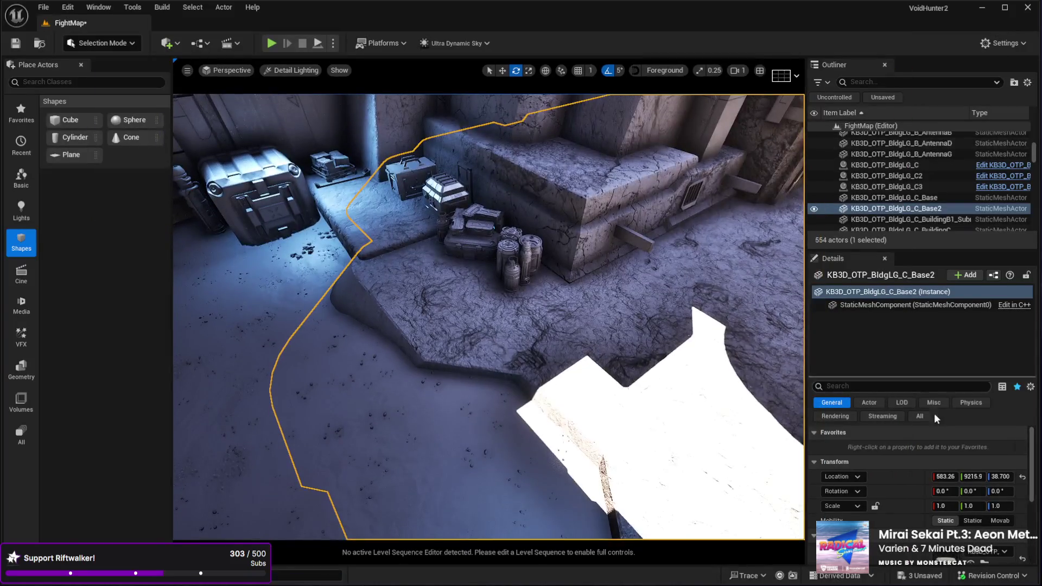
{"action": "scroll", "coordinate": [914, 474], "scroll_direction": "down", "scroll_amount": 10}
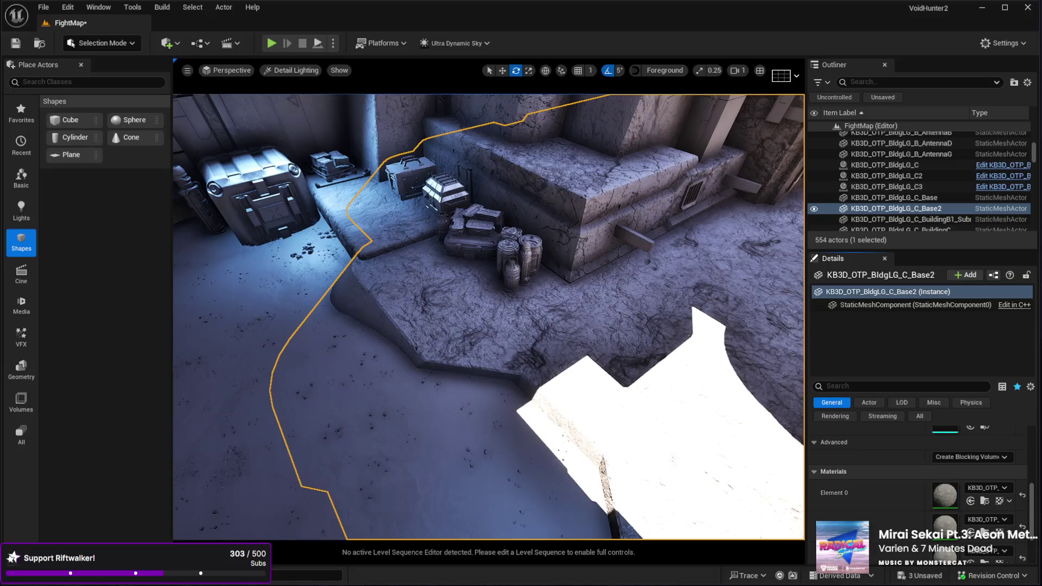
{"action": "scroll", "coordinate": [849, 482], "scroll_direction": "up", "scroll_amount": 2}
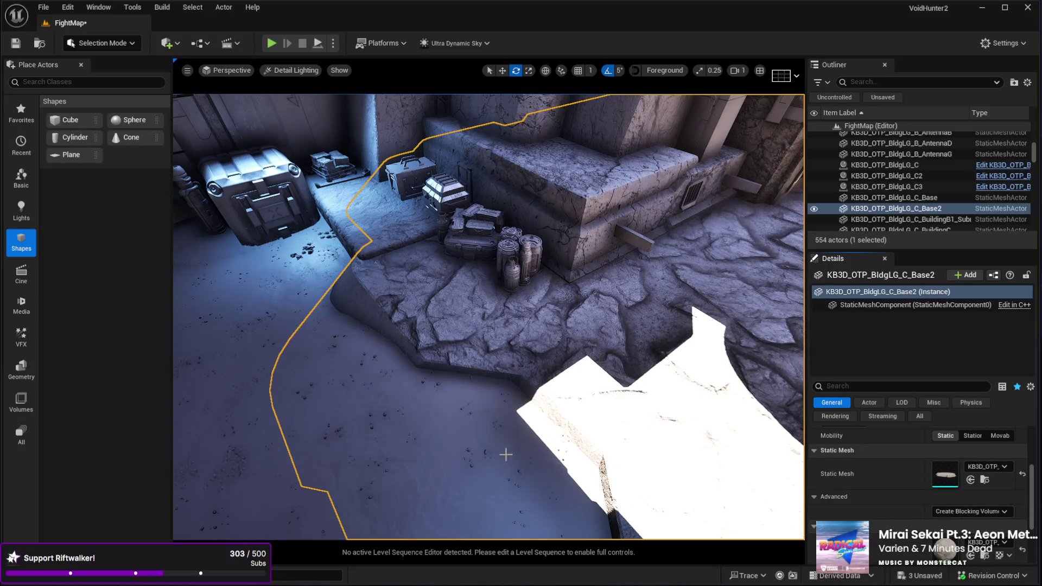
{"action": "left_click_drag", "start_coordinate": [509, 457], "coordinate": [467, 445]}
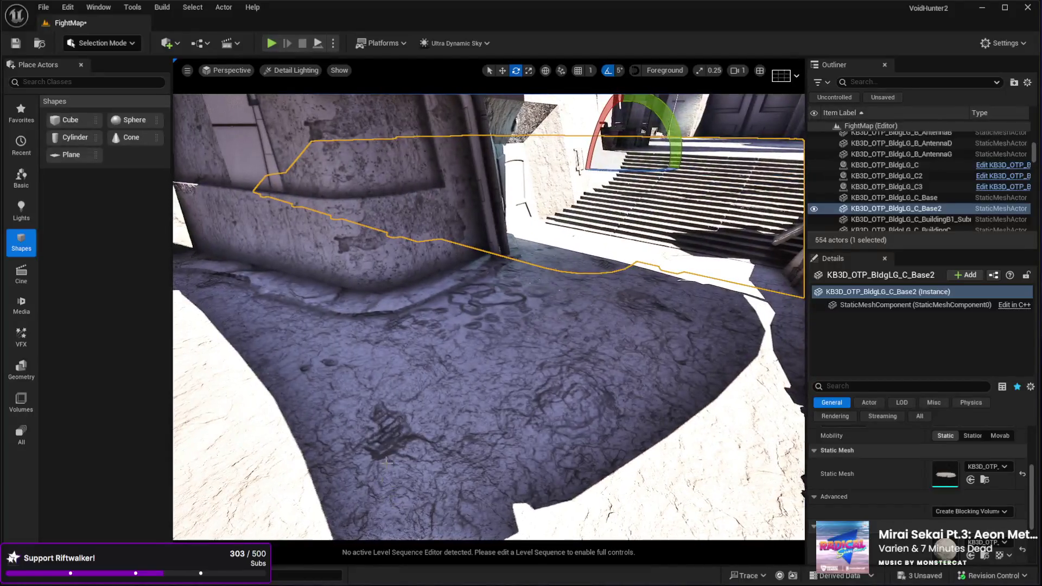
{"action": "left_click", "coordinate": [386, 462]}
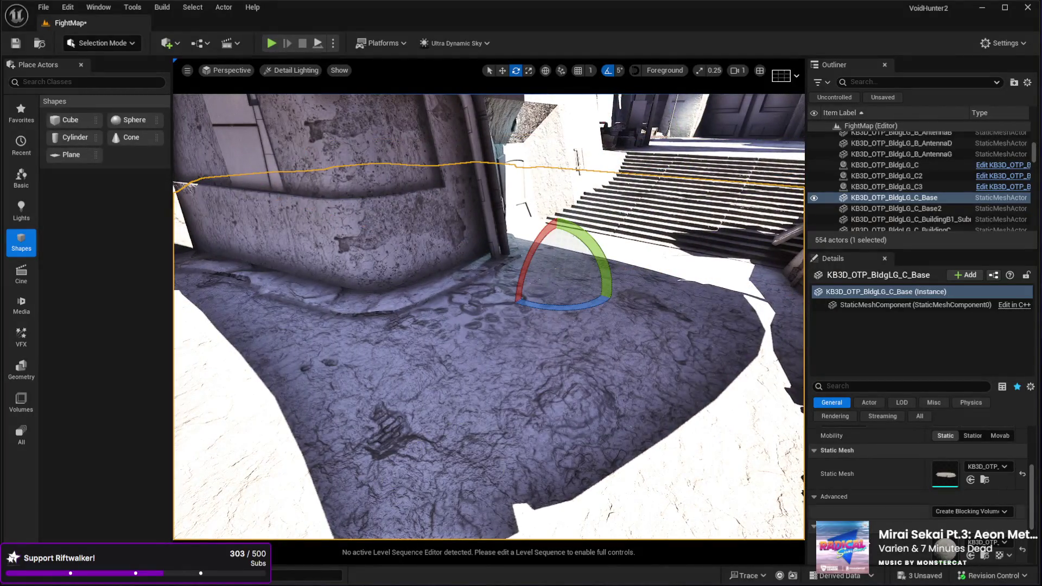
{"action": "key", "text": "f"}
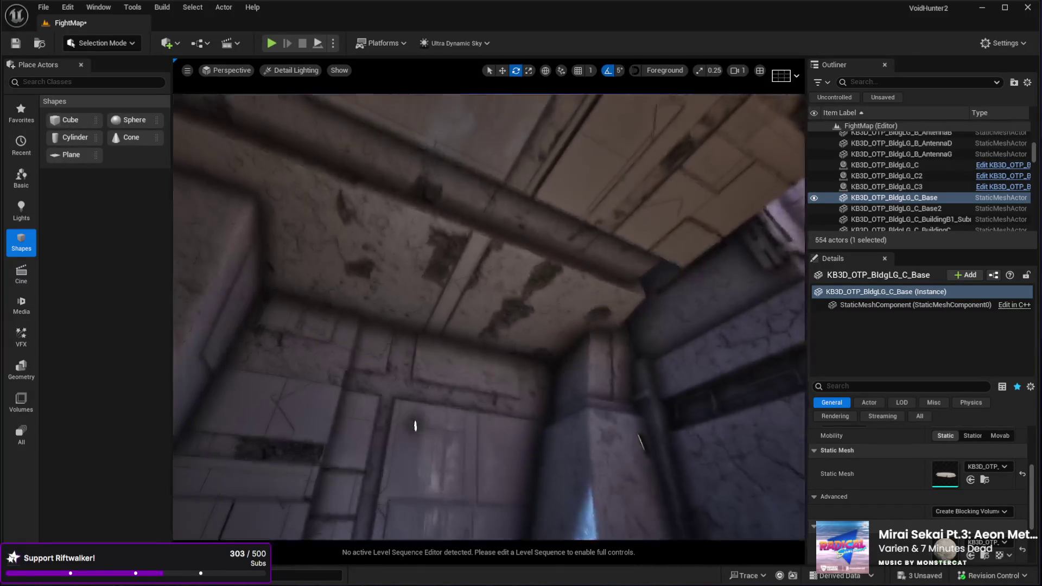
{"action": "left_click", "coordinate": [575, 357]}
{"action": "scroll", "coordinate": [946, 502], "scroll_direction": "down", "scroll_amount": 2}
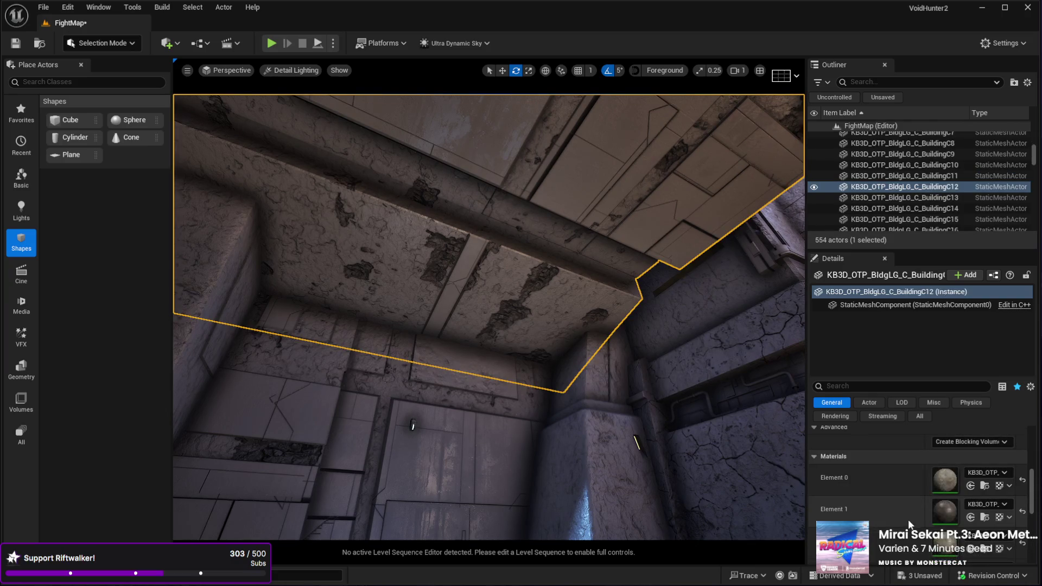
{"action": "scroll", "coordinate": [945, 502], "scroll_direction": "up", "scroll_amount": 3}
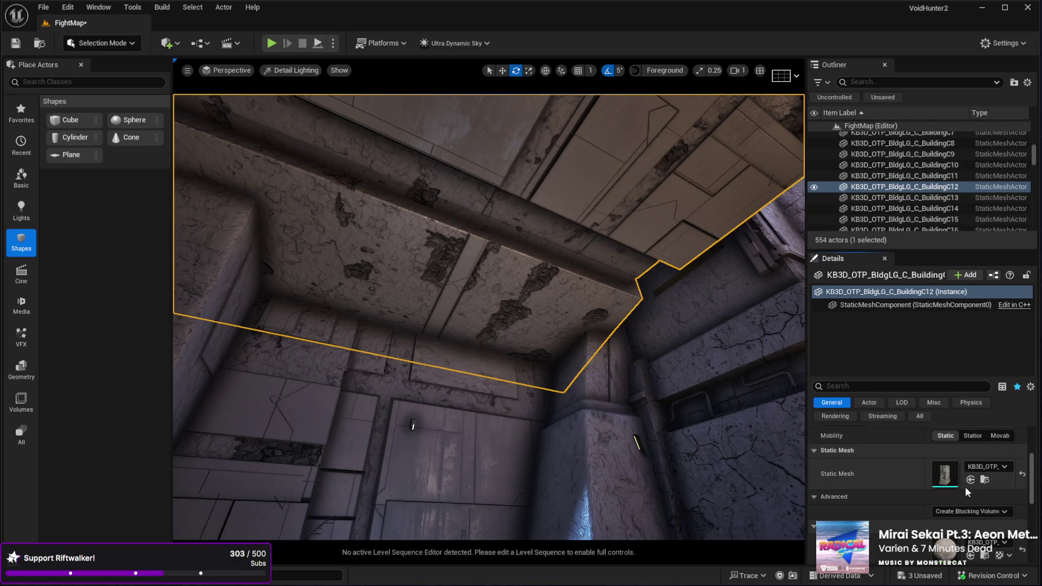
{"action": "scroll", "coordinate": [895, 528], "scroll_direction": "down", "scroll_amount": 5}
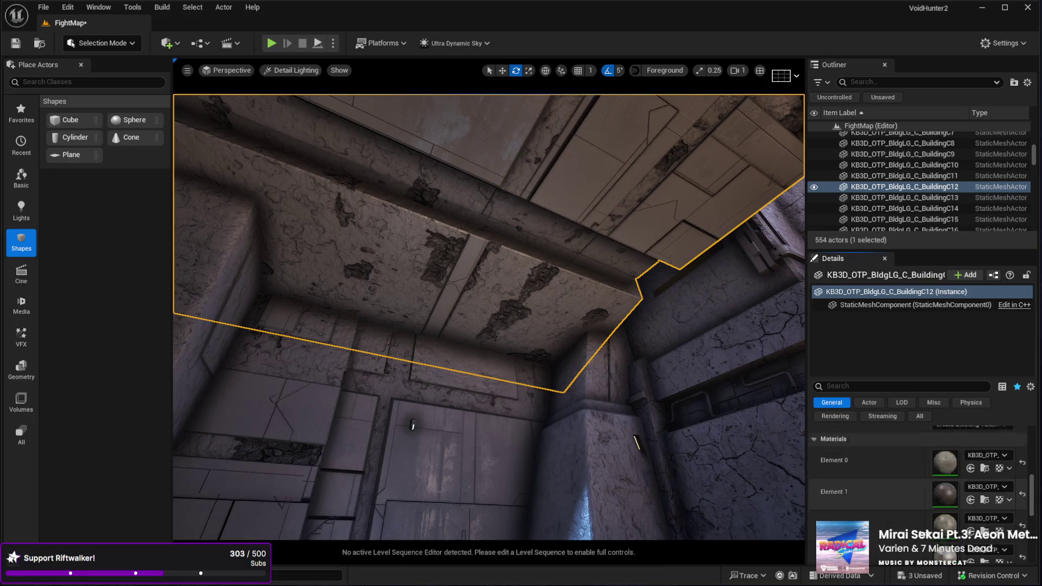
{"action": "scroll", "coordinate": [968, 534], "scroll_direction": "up", "scroll_amount": 5}
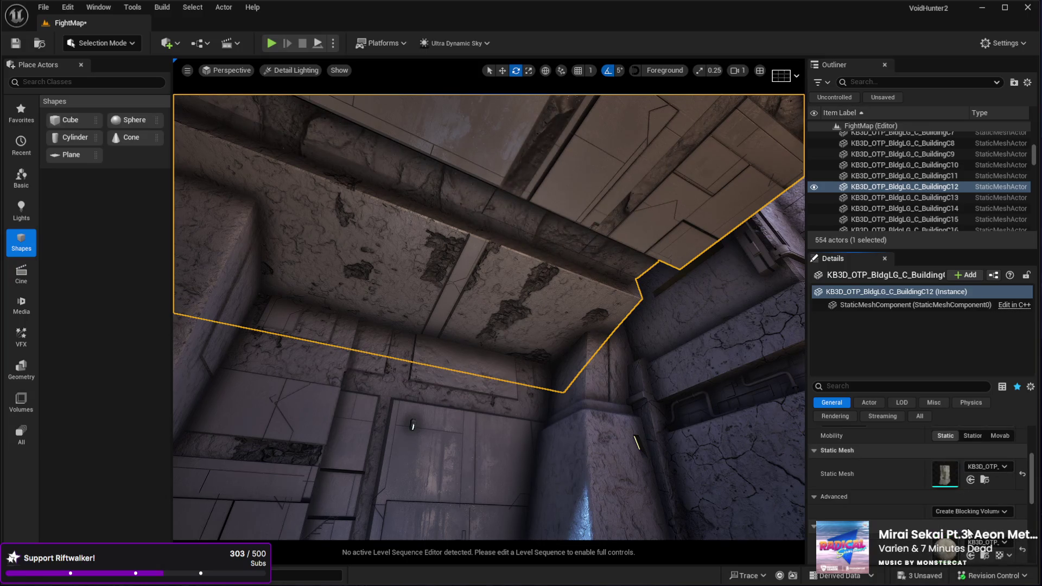
{"action": "scroll", "coordinate": [955, 531], "scroll_direction": "down", "scroll_amount": 6}
{"action": "scroll", "coordinate": [923, 528], "scroll_direction": "up", "scroll_amount": 6}
{"action": "scroll", "coordinate": [946, 546], "scroll_direction": "down", "scroll_amount": 10}
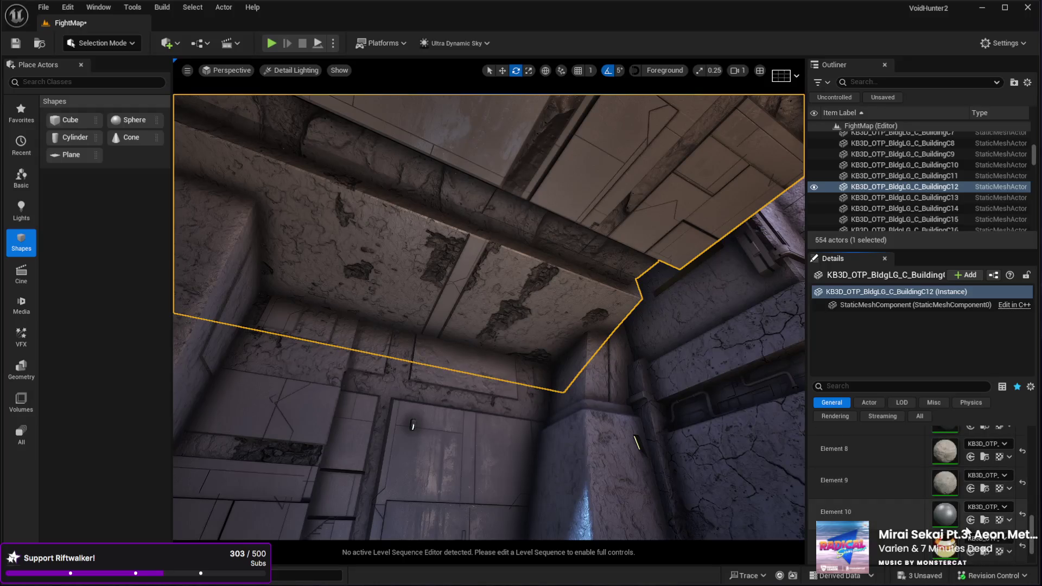
{"action": "scroll", "coordinate": [923, 473], "scroll_direction": "up", "scroll_amount": 10}
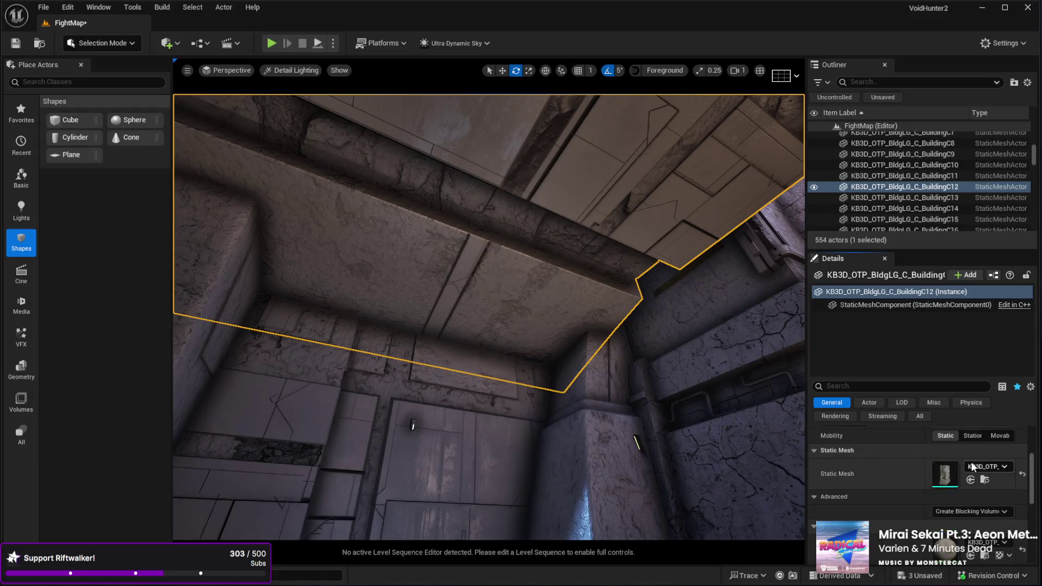
{"action": "left_click_drag", "start_coordinate": [645, 461], "coordinate": [641, 415]}
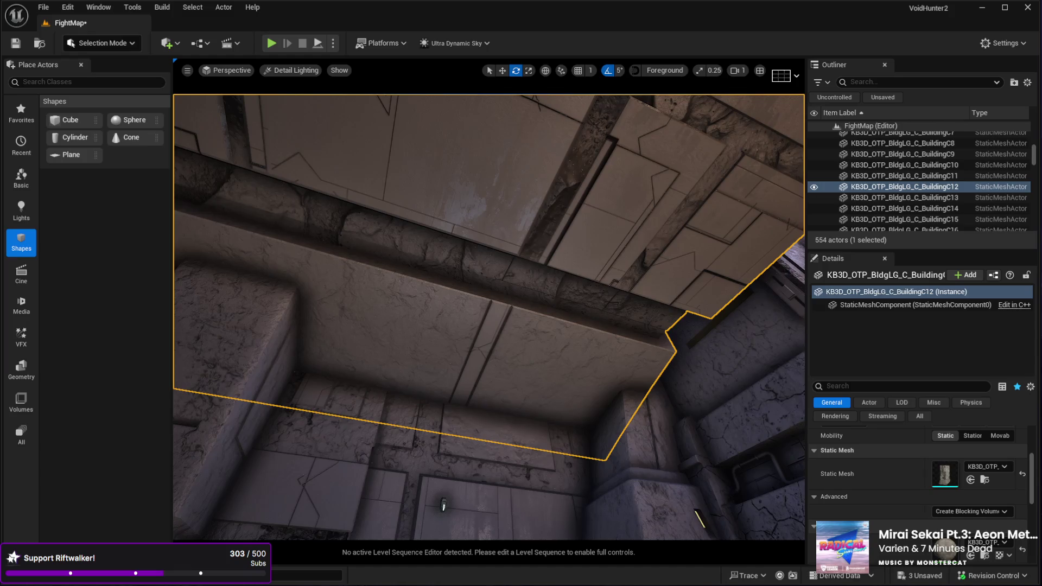
{"action": "scroll", "coordinate": [958, 504], "scroll_direction": "down", "scroll_amount": 10}
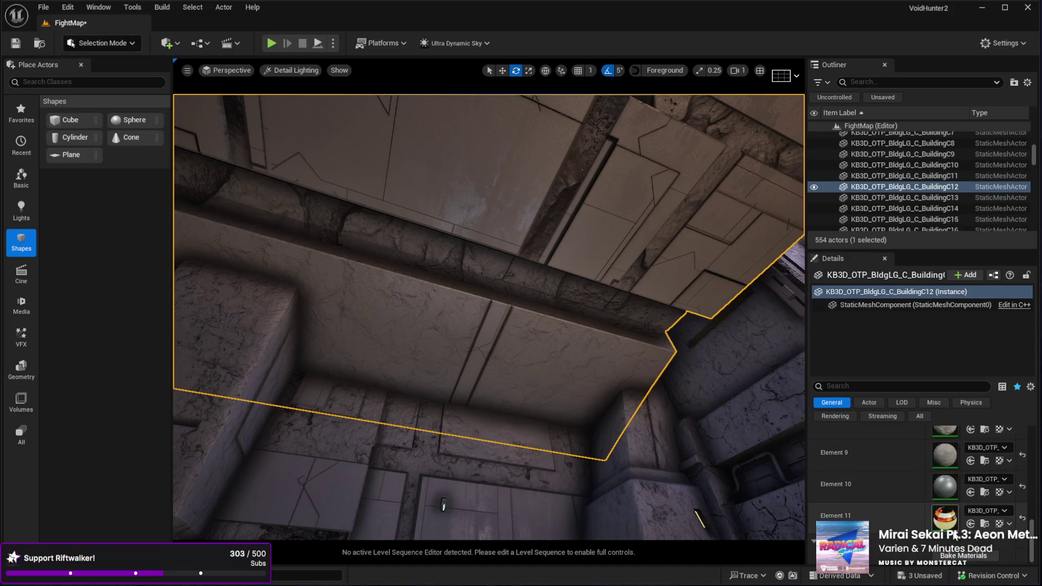
{"action": "scroll", "coordinate": [958, 503], "scroll_direction": "up", "scroll_amount": 10}
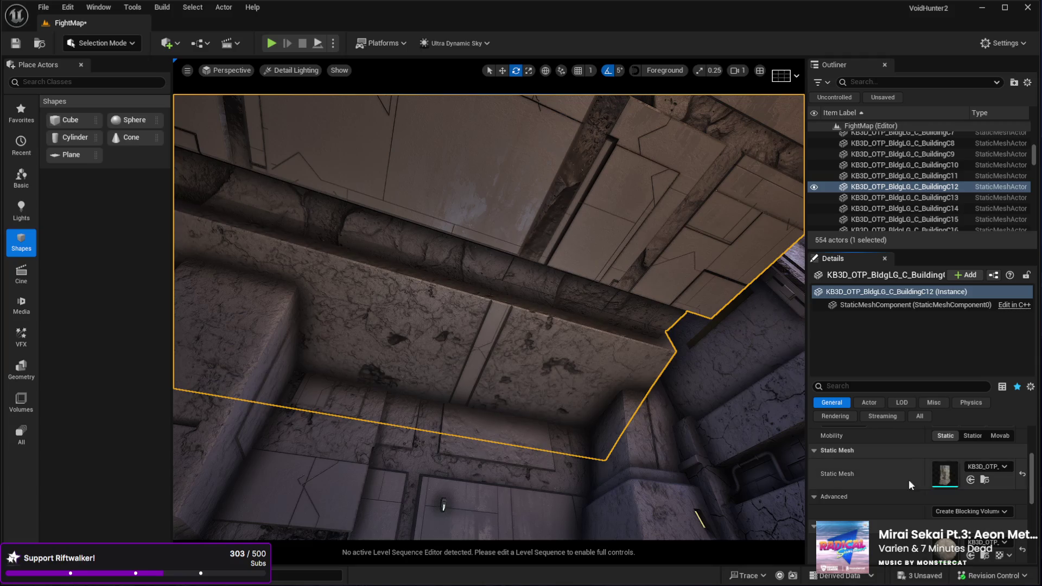
{"action": "mouse_move", "coordinate": [443, 506]}
{"action": "left_mouse_down"}
{"action": "mouse_move", "coordinate": [204, 279]}
{"action": "mouse_move", "coordinate": [453, 294]}
{"action": "left_mouse_up"}
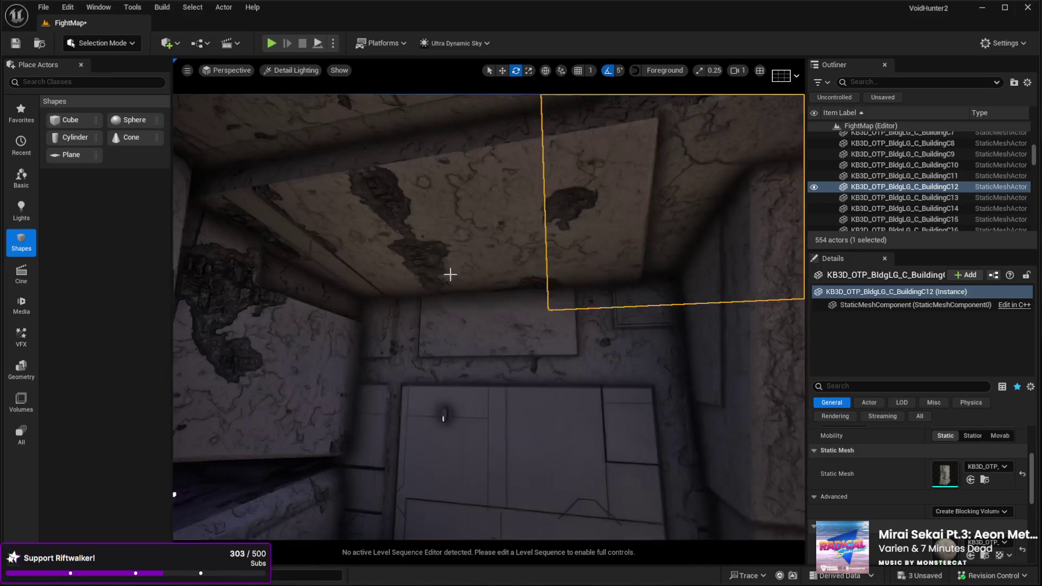
Select the ceiling piece BuildingC11 and review its material slots in Details.
{"action": "left_click", "coordinate": [450, 274]}
{"action": "scroll", "coordinate": [917, 521], "scroll_direction": "down", "scroll_amount": 10}
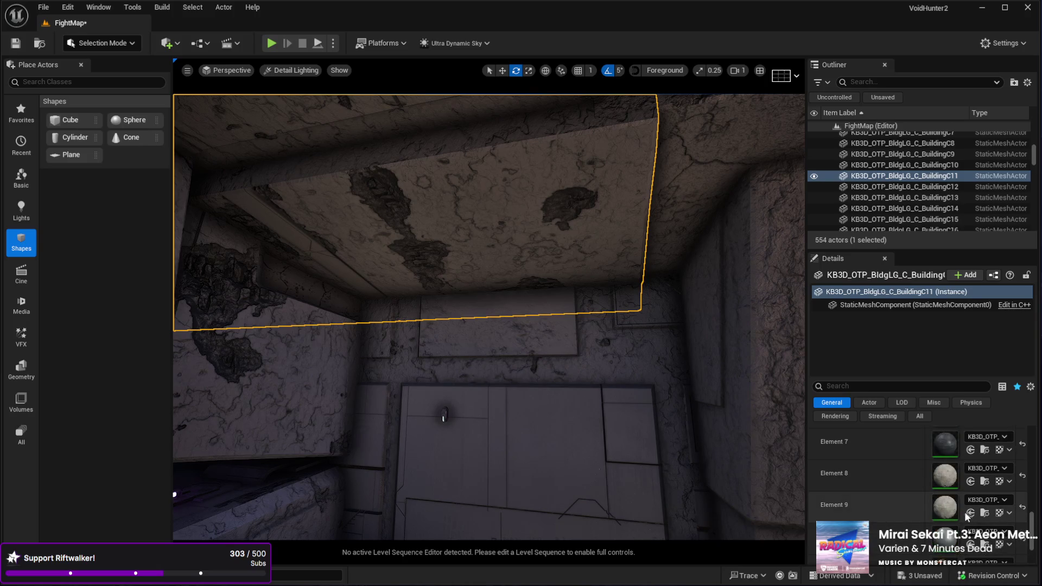
{"action": "scroll", "coordinate": [919, 523], "scroll_direction": "up", "scroll_amount": 10}
Fly around the room and bright corridor, then switch to Landscape mode.
{"action": "left_click_drag", "start_coordinate": [641, 446], "coordinate": [575, 423]}
{"action": "scroll", "coordinate": [899, 537], "scroll_direction": "down", "scroll_amount": 10}
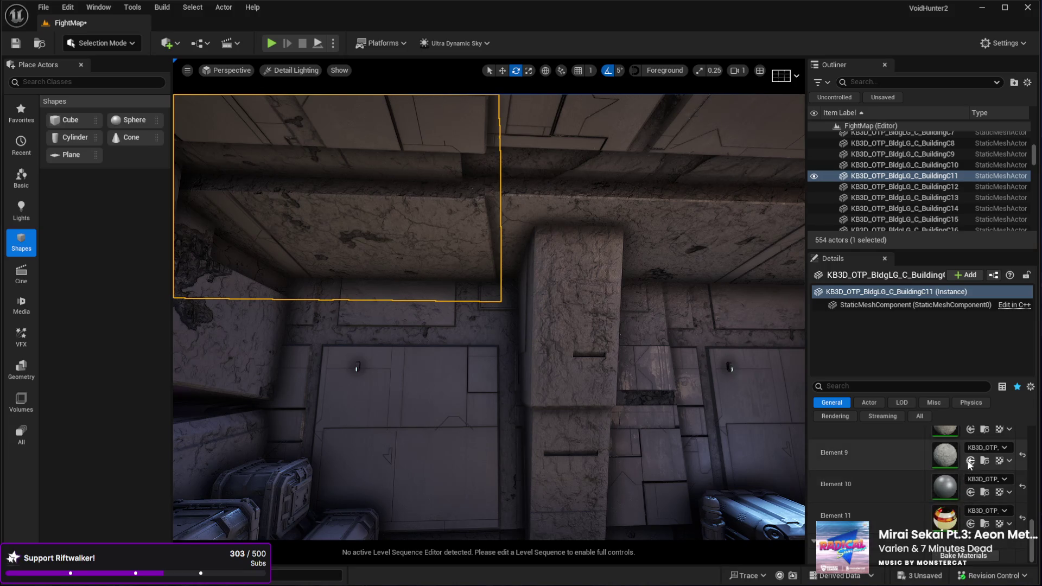
{"action": "scroll", "coordinate": [923, 467], "scroll_direction": "up", "scroll_amount": 10}
{"action": "mouse_move", "coordinate": [543, 326]}
{"action": "left_mouse_down"}
{"action": "mouse_move", "coordinate": [585, 276]}
{"action": "mouse_move", "coordinate": [544, 408]}
{"action": "left_mouse_up"}
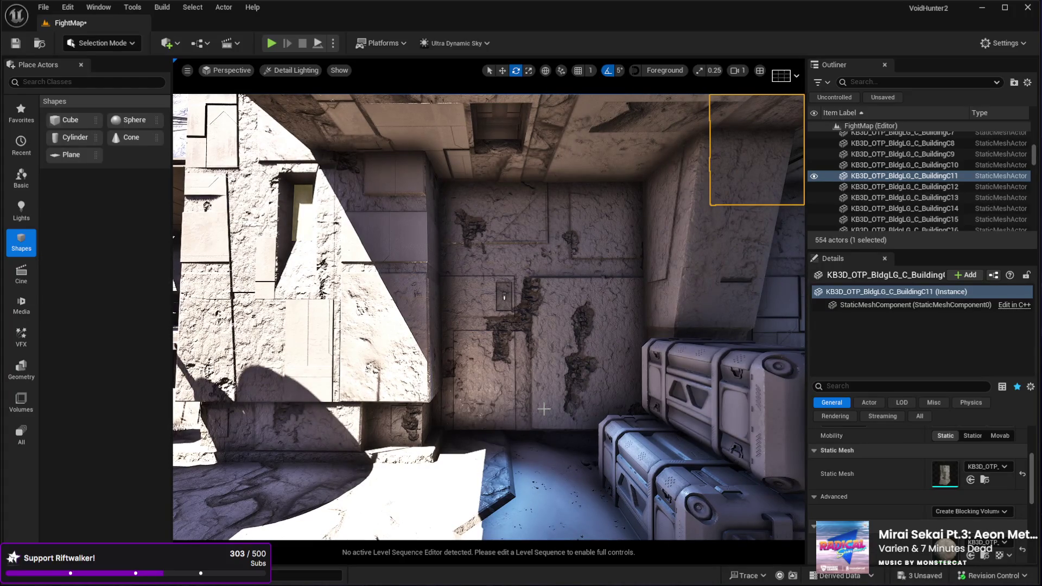
{"action": "mouse_move", "coordinate": [504, 297]}
{"action": "left_mouse_down"}
{"action": "mouse_move", "coordinate": [634, 277]}
{"action": "mouse_move", "coordinate": [665, 294]}
{"action": "mouse_move", "coordinate": [683, 326]}
{"action": "mouse_move", "coordinate": [619, 293]}
{"action": "mouse_move", "coordinate": [600, 312]}
{"action": "left_mouse_up"}
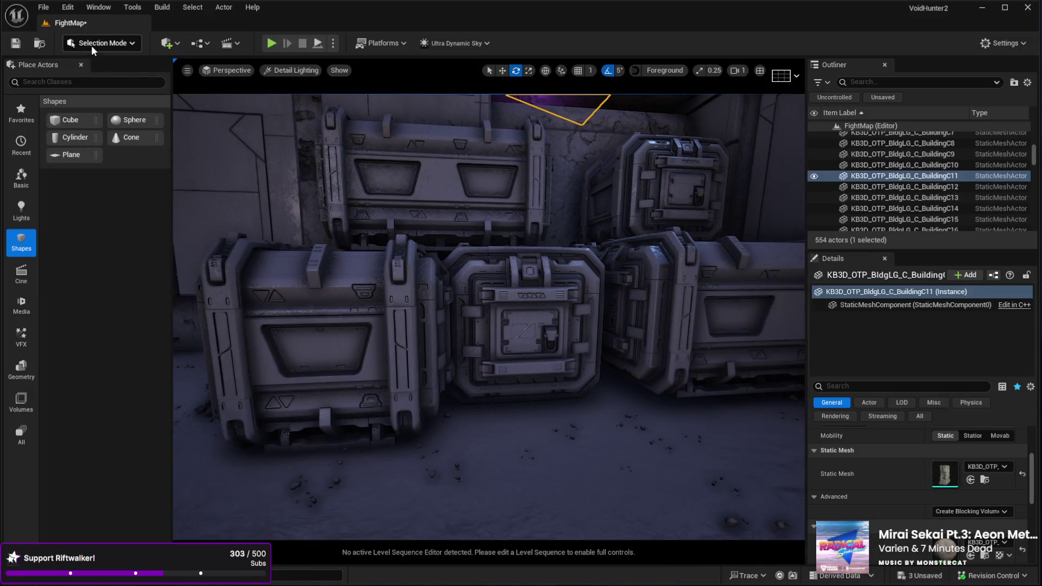
{"action": "key", "text": "shift+2"}
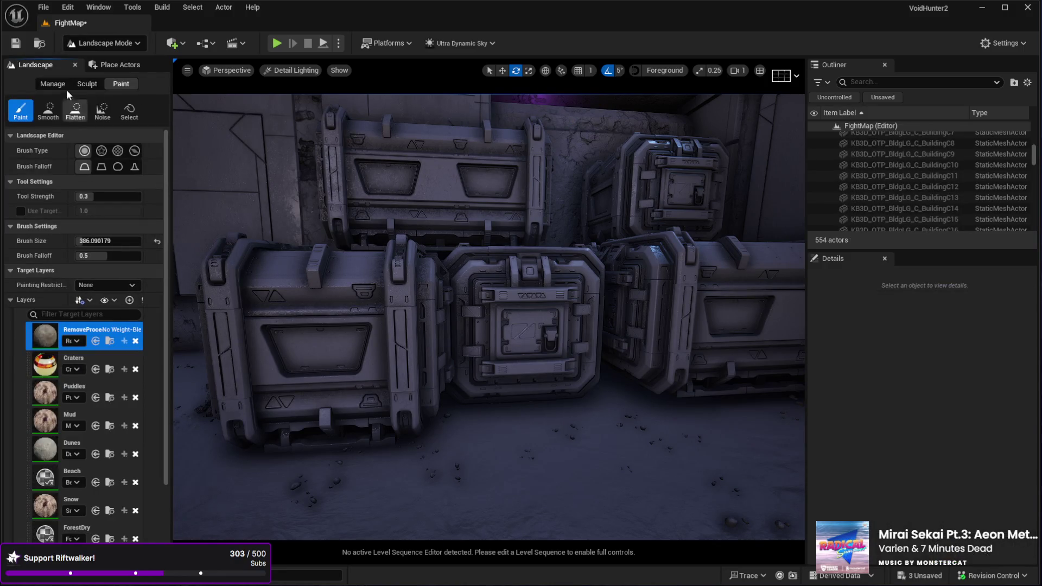
Choose the Sculpt tools and reset Tool Strength to 0.3.
{"action": "left_click", "coordinate": [84, 85]}
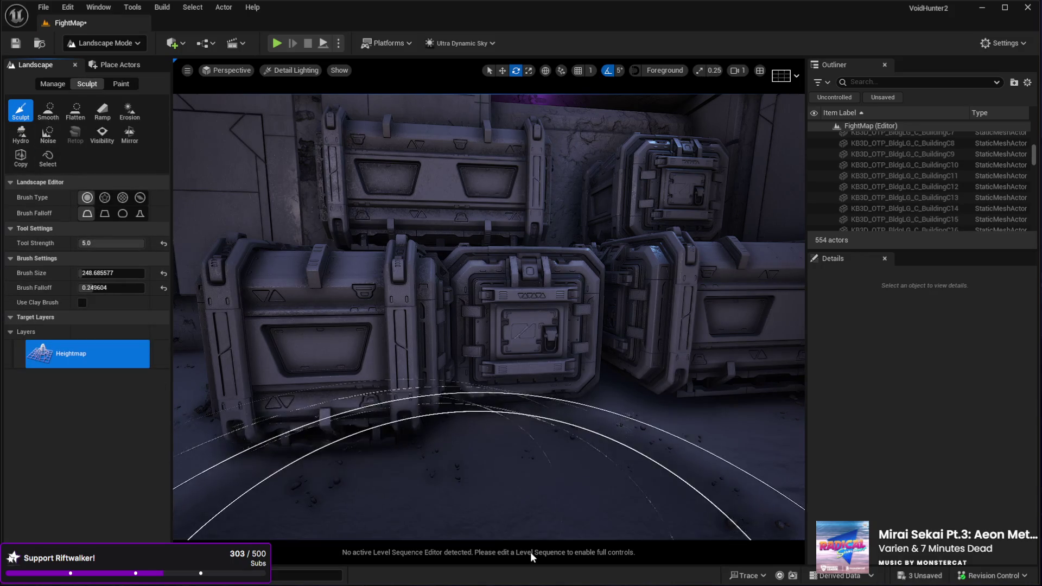
{"action": "right_click", "coordinate": [589, 439]}
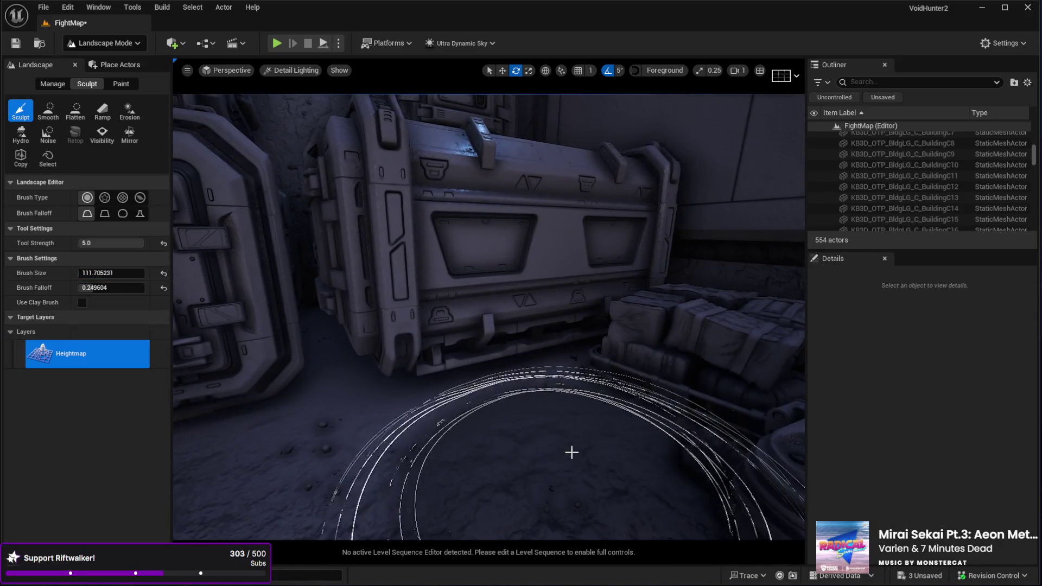
{"action": "right_click", "coordinate": [333, 372]}
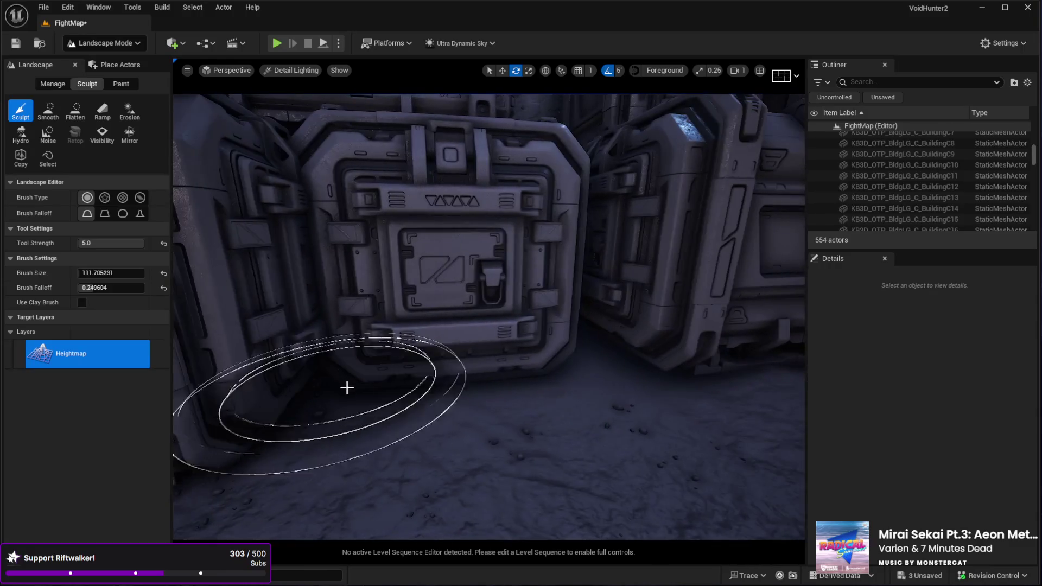
{"action": "right_click", "coordinate": [344, 384]}
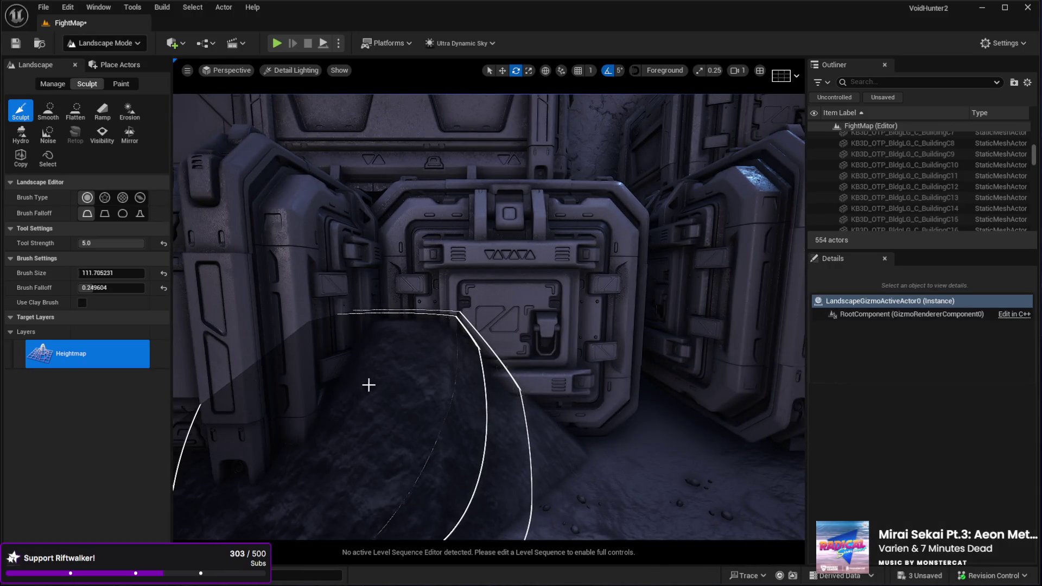
{"action": "right_click", "coordinate": [360, 384]}
{"action": "left_click", "coordinate": [163, 242]}
Sculpt raised bumps into the floor around the crates.
{"action": "right_click", "coordinate": [396, 302]}
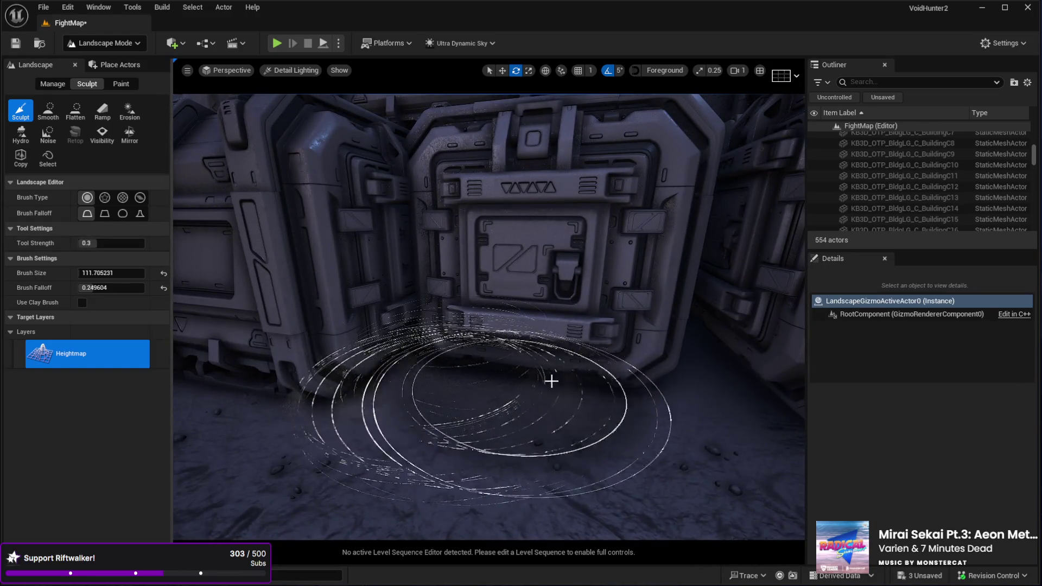
{"action": "right_click", "coordinate": [536, 383]}
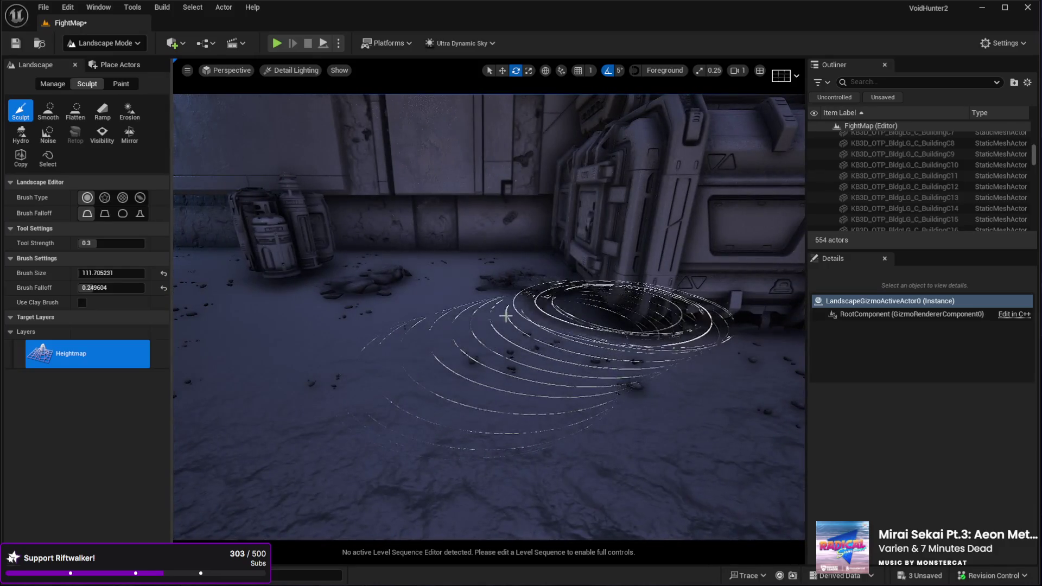
{"action": "right_click", "coordinate": [525, 312]}
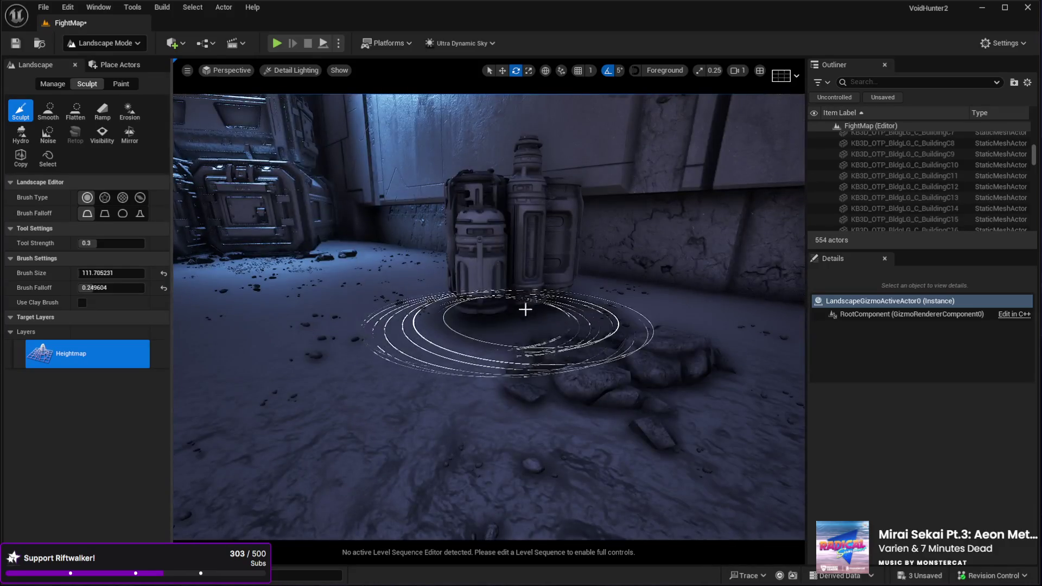
{"action": "right_click", "coordinate": [473, 317]}
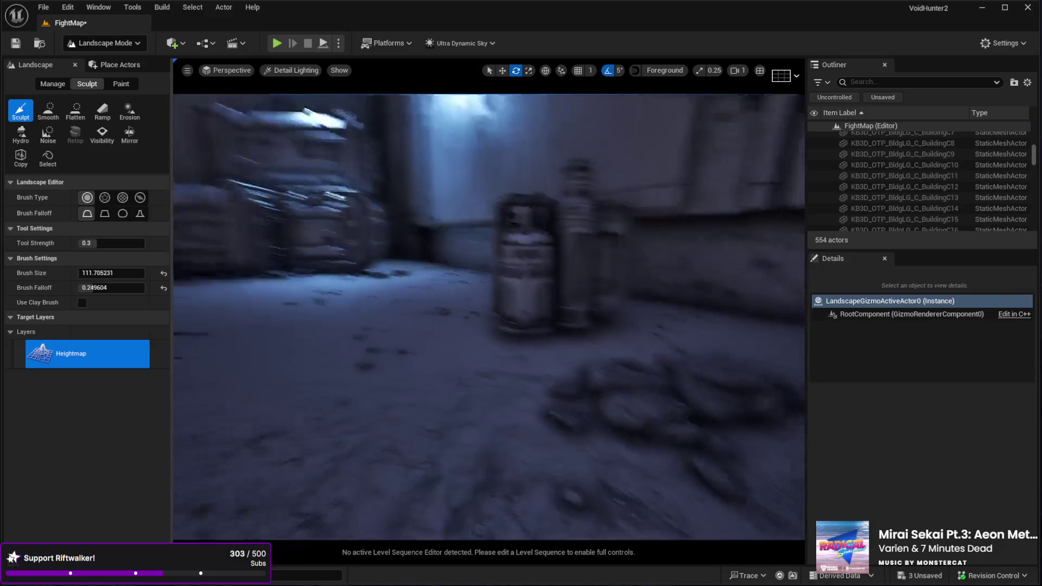
{"action": "key", "text": "w"}
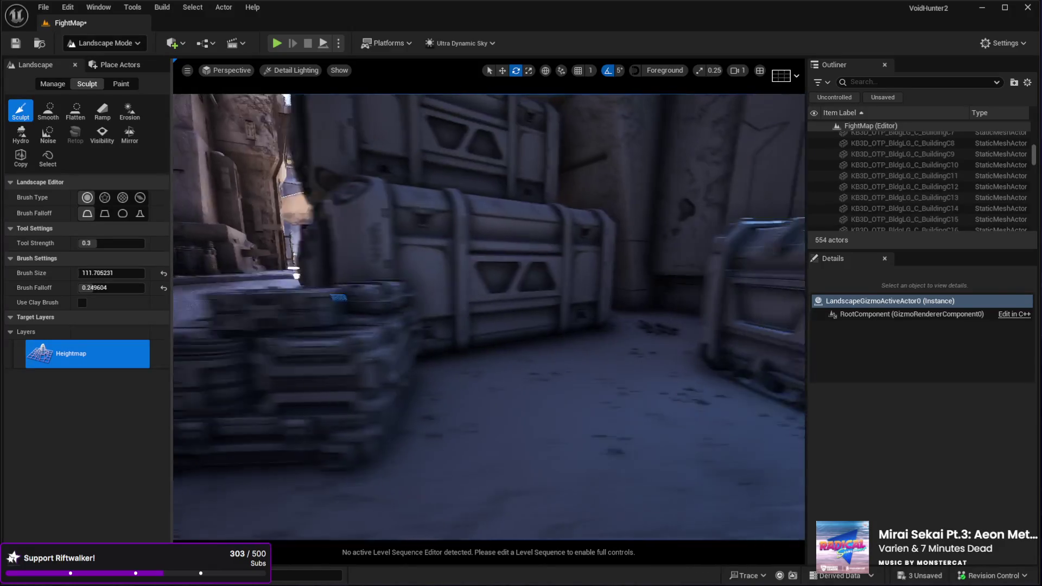
{"action": "right_click", "coordinate": [375, 277]}
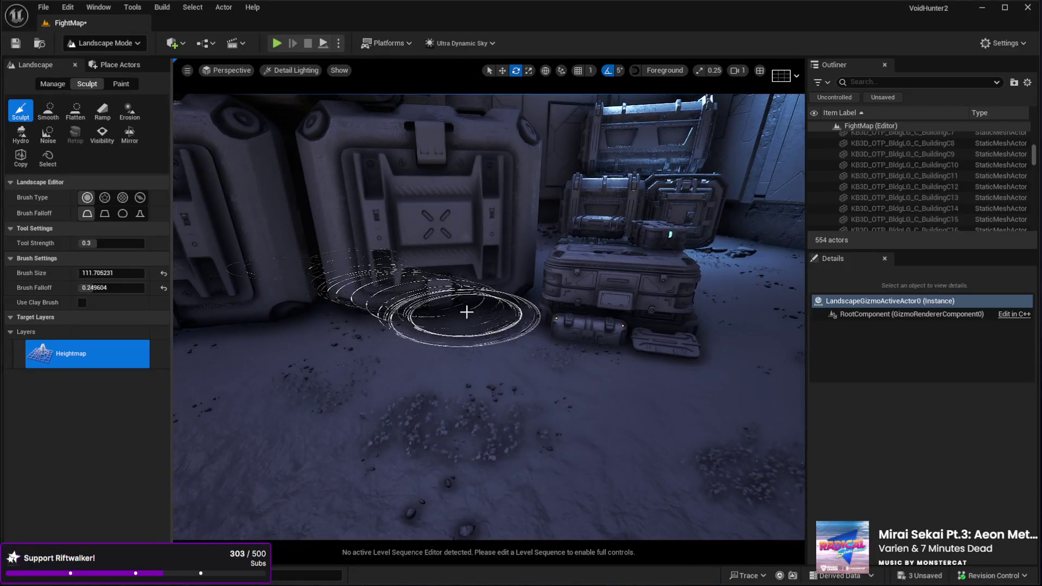
{"action": "right_click", "coordinate": [287, 353]}
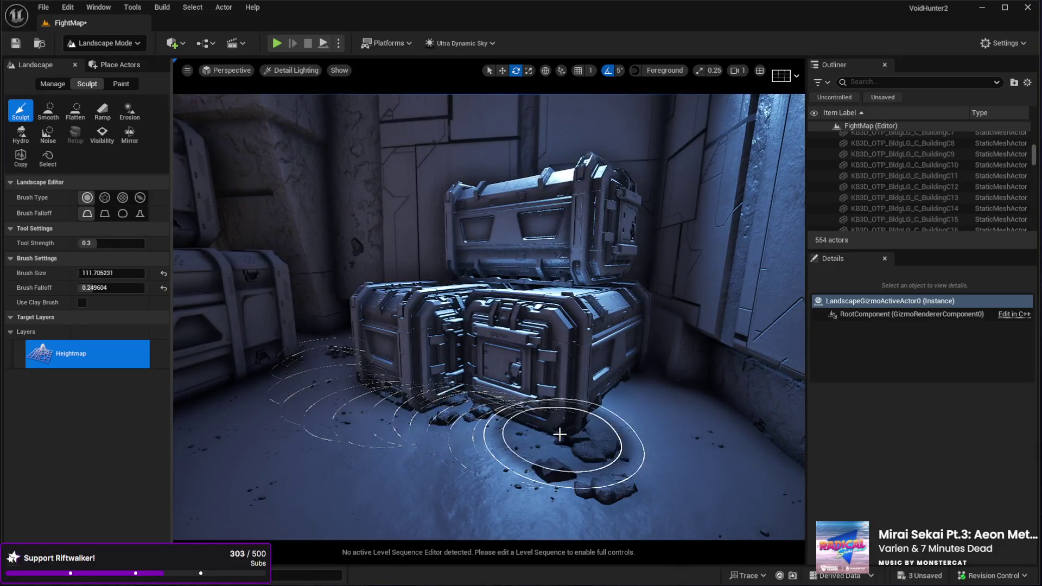
Continue sculpting the floor from the rocky mound across to the sunlit ground.
{"action": "right_click", "coordinate": [404, 398]}
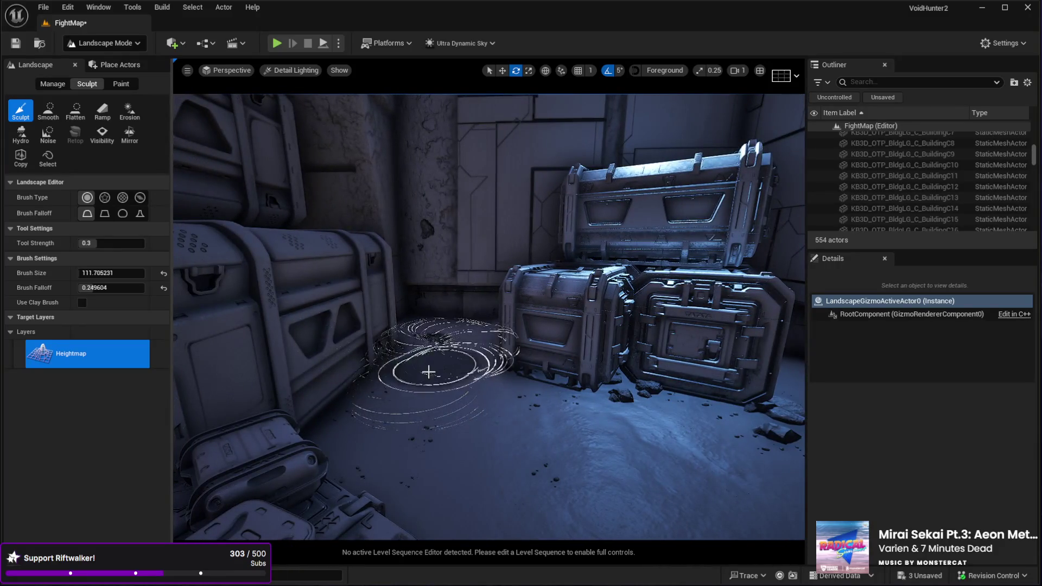
{"action": "right_click", "coordinate": [496, 434]}
{"action": "right_click", "coordinate": [442, 348]}
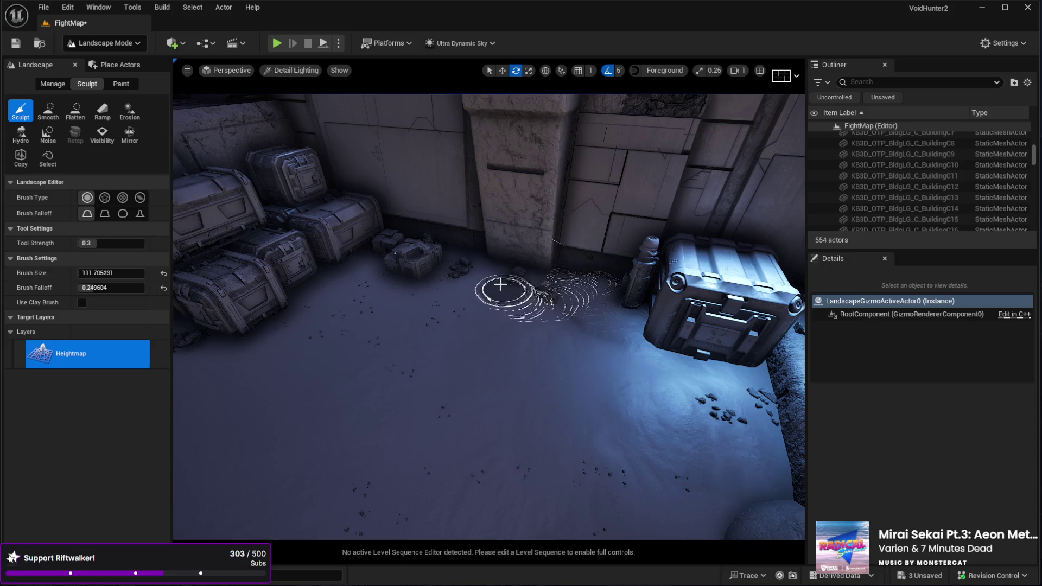
{"action": "right_click", "coordinate": [432, 371]}
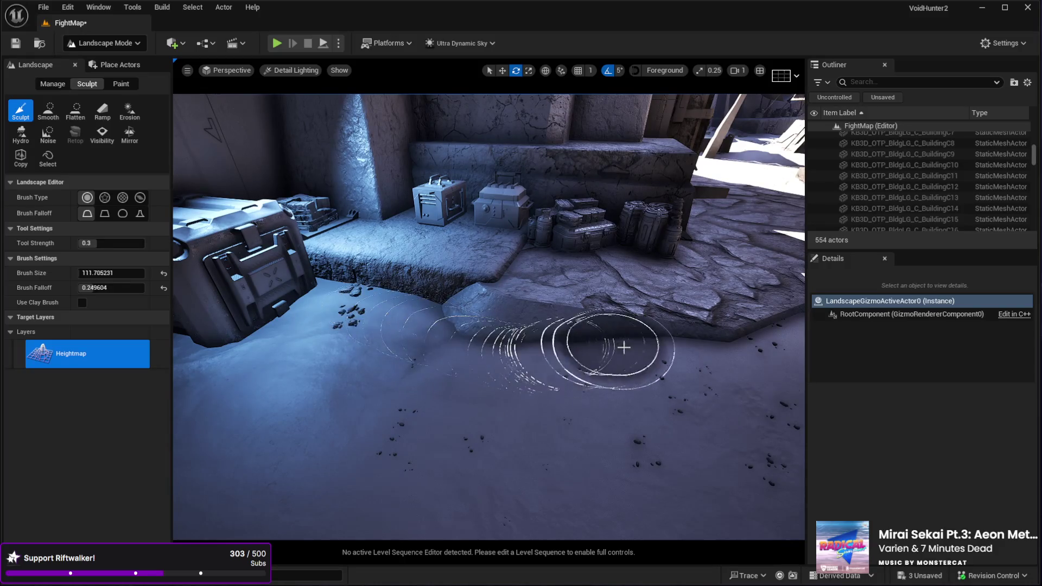
{"action": "right_click", "coordinate": [569, 345]}
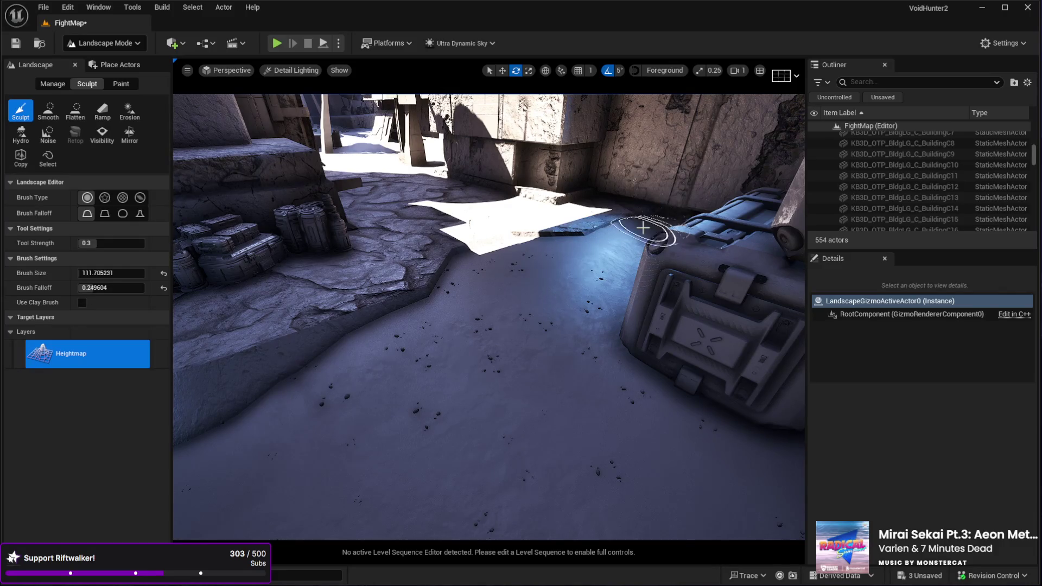
{"action": "right_click", "coordinate": [666, 205]}
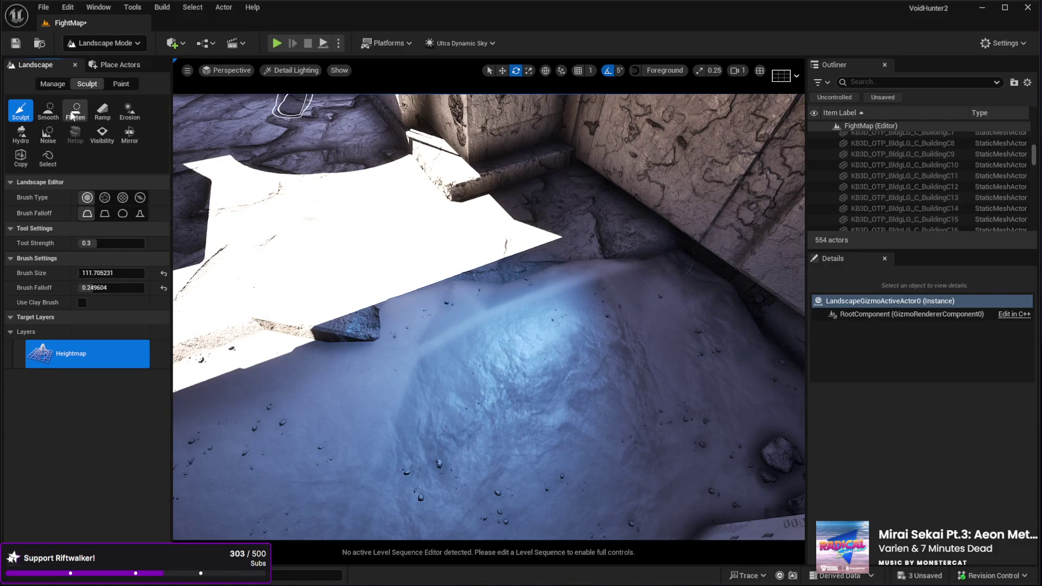
Smooth the sculpted bumps in the alley floor with the Smooth brush.
{"action": "left_click", "coordinate": [48, 110]}
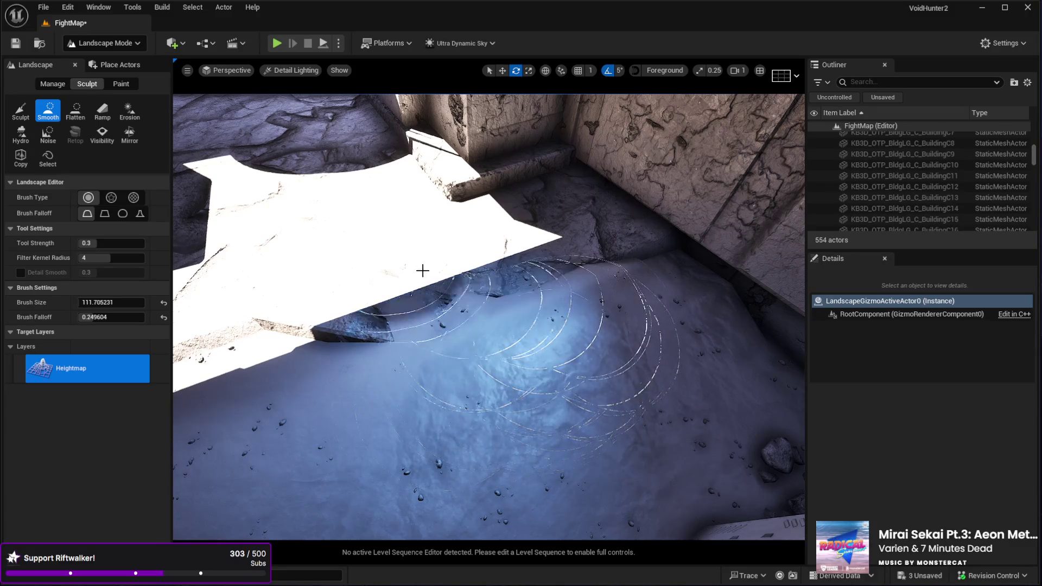
{"action": "mouse_move", "coordinate": [396, 263]}
{"action": "left_mouse_down"}
{"action": "mouse_move", "coordinate": [413, 234]}
{"action": "mouse_move", "coordinate": [391, 304]}
{"action": "mouse_move", "coordinate": [407, 377]}
{"action": "left_mouse_up"}
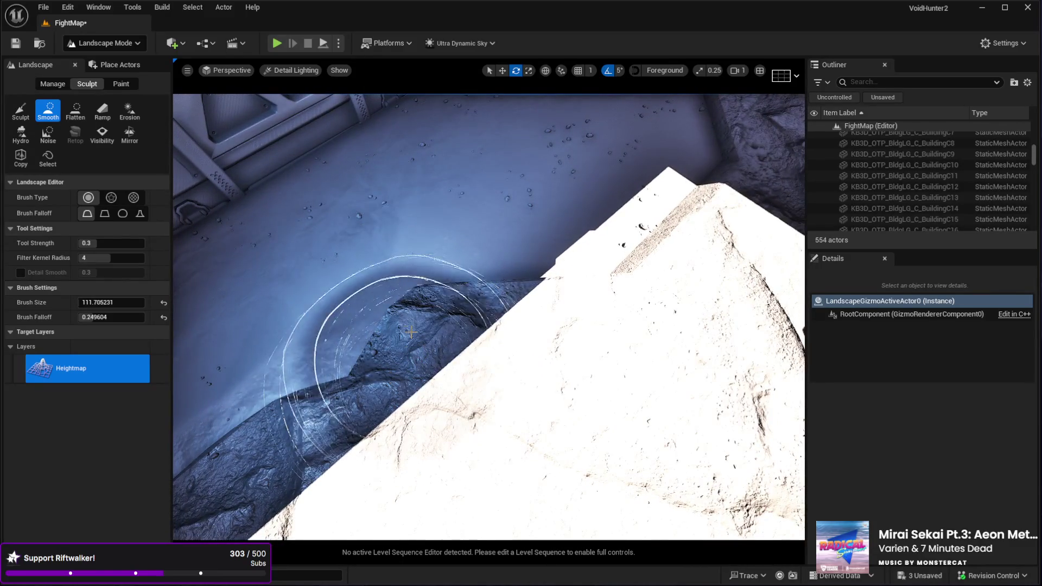
{"action": "mouse_move", "coordinate": [356, 319]}
{"action": "left_mouse_down"}
{"action": "mouse_move", "coordinate": [345, 266]}
{"action": "mouse_move", "coordinate": [322, 291]}
{"action": "left_mouse_up"}
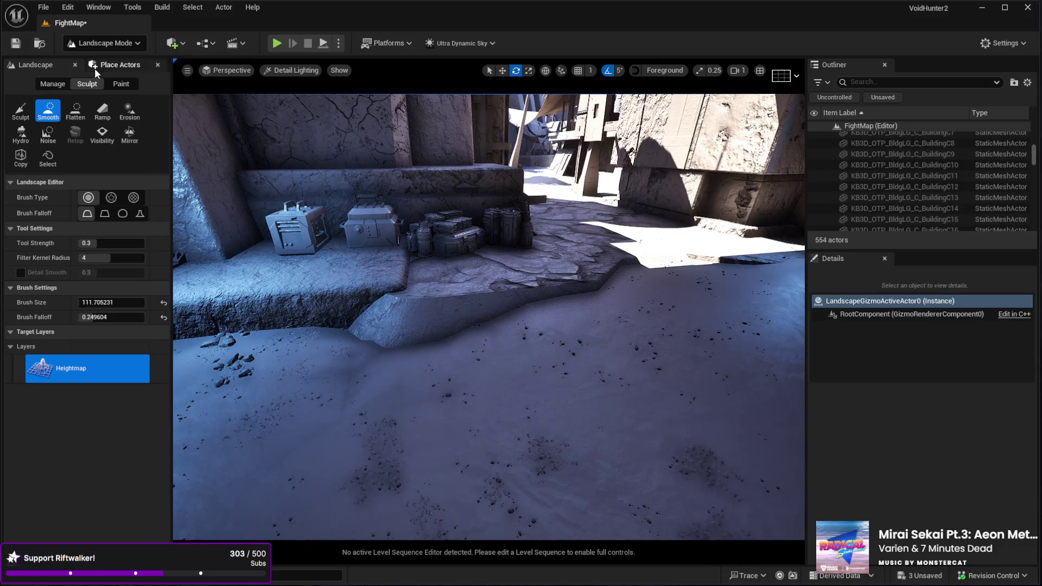
In Paint mode, select the GrassDry layer and paint it onto the ground by the crates.
{"action": "left_click", "coordinate": [106, 83]}
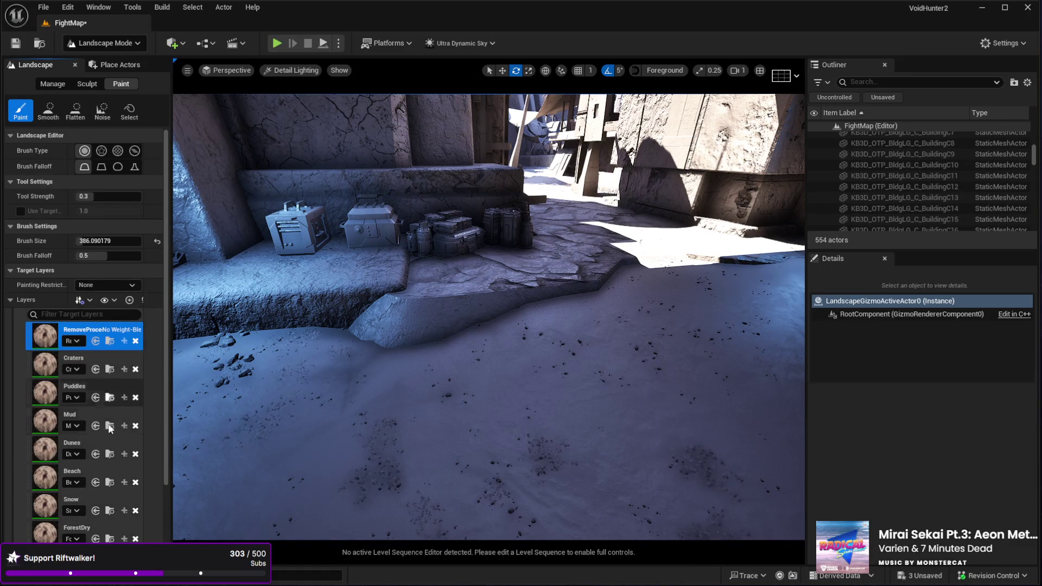
{"action": "scroll", "coordinate": [109, 402], "scroll_direction": "down", "scroll_amount": 3}
{"action": "left_click", "coordinate": [108, 515]}
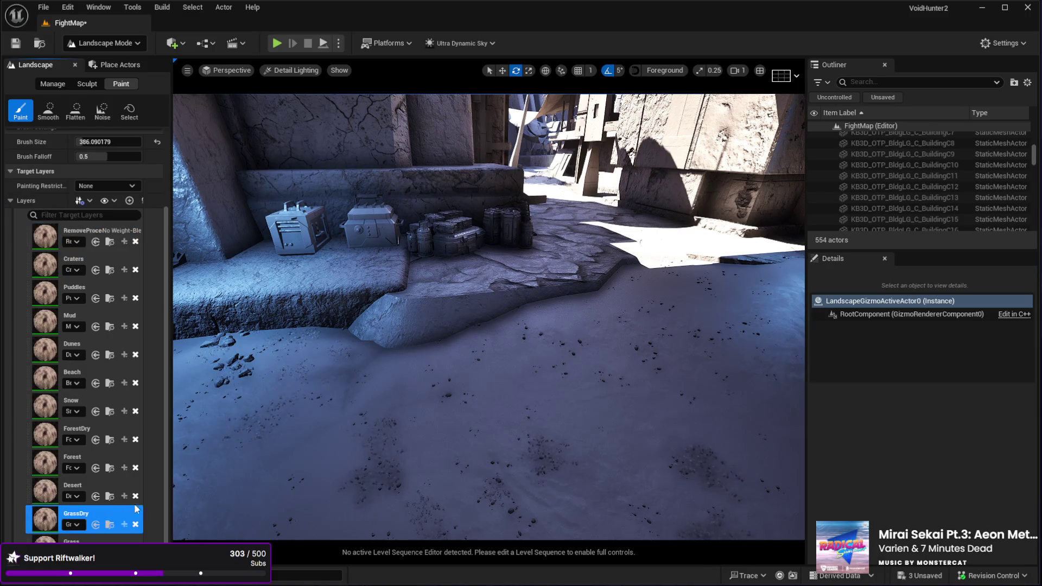
{"action": "scroll", "coordinate": [362, 408], "scroll_direction": "up", "scroll_amount": 5}
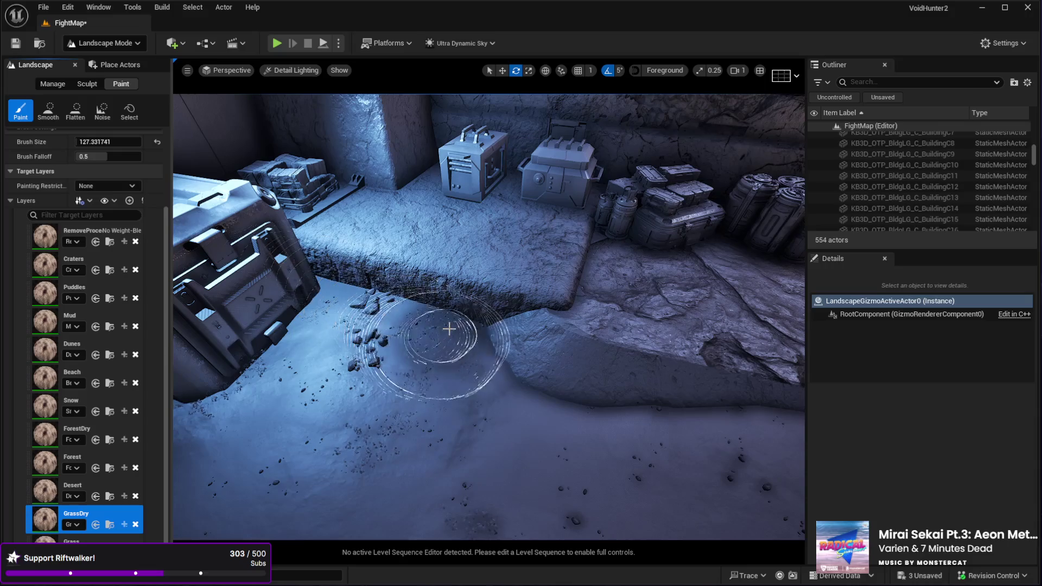
{"action": "mouse_move", "coordinate": [455, 331]}
{"action": "left_mouse_down"}
{"action": "mouse_move", "coordinate": [532, 365]}
{"action": "mouse_move", "coordinate": [412, 326]}
{"action": "left_mouse_up"}
Paint more dry grass across the floor beside the stacked crates.
{"action": "mouse_move", "coordinate": [351, 305]}
{"action": "left_mouse_down"}
{"action": "mouse_move", "coordinate": [451, 310]}
{"action": "mouse_move", "coordinate": [410, 307]}
{"action": "mouse_move", "coordinate": [418, 315]}
{"action": "mouse_move", "coordinate": [400, 347]}
{"action": "left_mouse_up"}
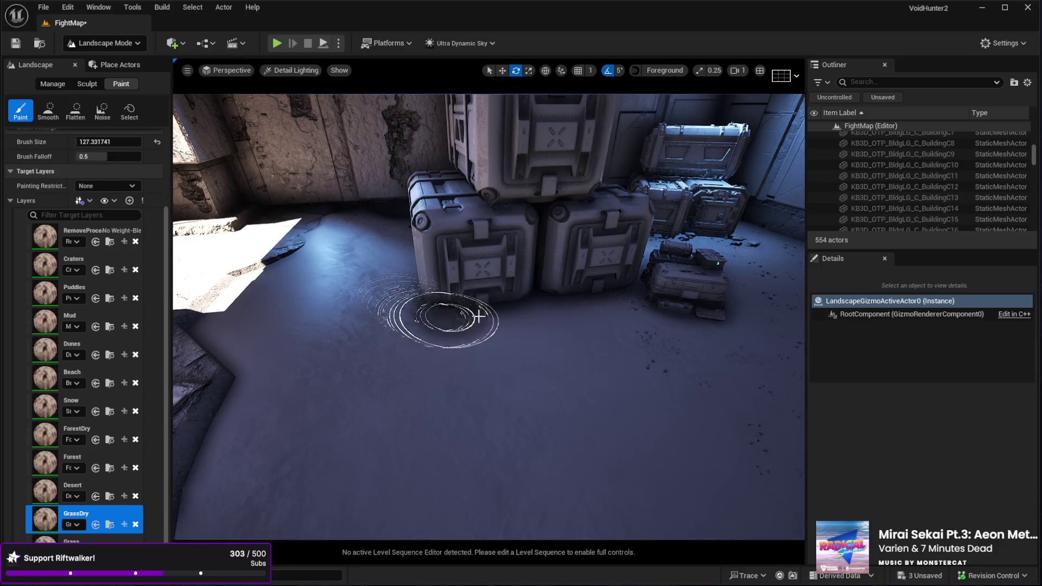
{"action": "mouse_move", "coordinate": [510, 365]}
{"action": "left_mouse_down"}
{"action": "mouse_move", "coordinate": [489, 359]}
{"action": "mouse_move", "coordinate": [518, 359]}
{"action": "left_mouse_up"}
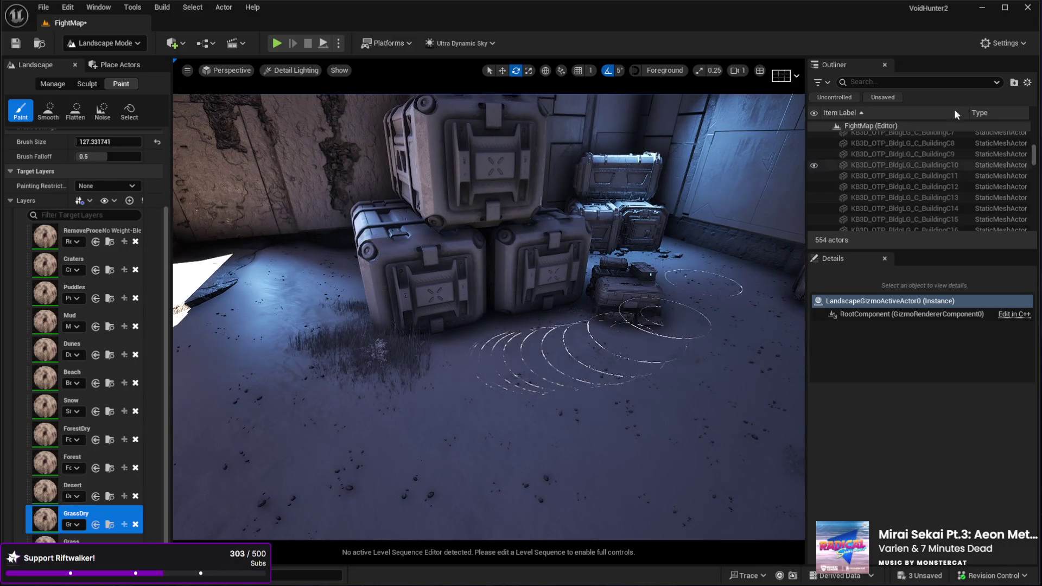
{"action": "left_click_drag", "start_coordinate": [627, 255], "coordinate": [629, 268]}
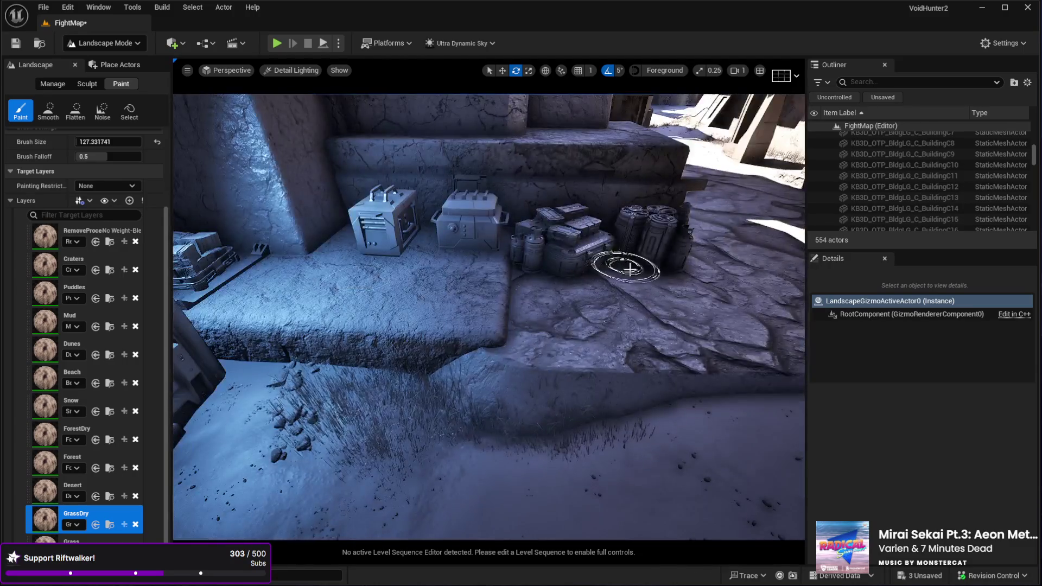
{"action": "left_click_drag", "start_coordinate": [422, 350], "coordinate": [430, 337]}
{"action": "mouse_move", "coordinate": [362, 337]}
{"action": "left_mouse_down"}
{"action": "mouse_move", "coordinate": [408, 376]}
{"action": "mouse_move", "coordinate": [477, 372]}
{"action": "left_mouse_up"}
{"action": "left_click_drag", "start_coordinate": [542, 339], "coordinate": [625, 314]}
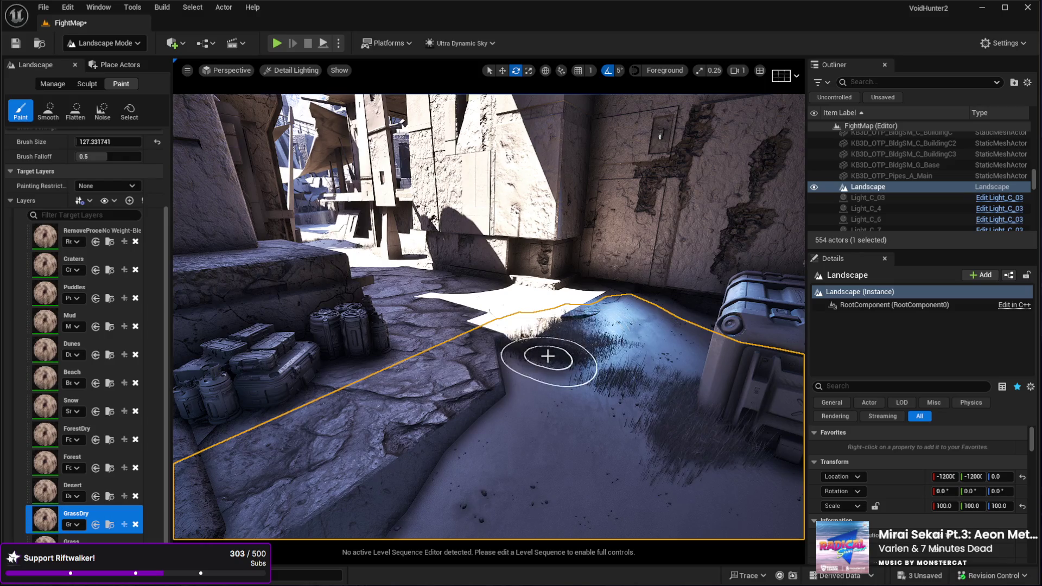
Fly through the alley to the crate corner and select the Desert paint layer.
{"action": "mouse_move", "coordinate": [547, 356]}
{"action": "left_mouse_down"}
{"action": "mouse_move", "coordinate": [601, 198]}
{"action": "mouse_move", "coordinate": [478, 326]}
{"action": "left_mouse_up"}
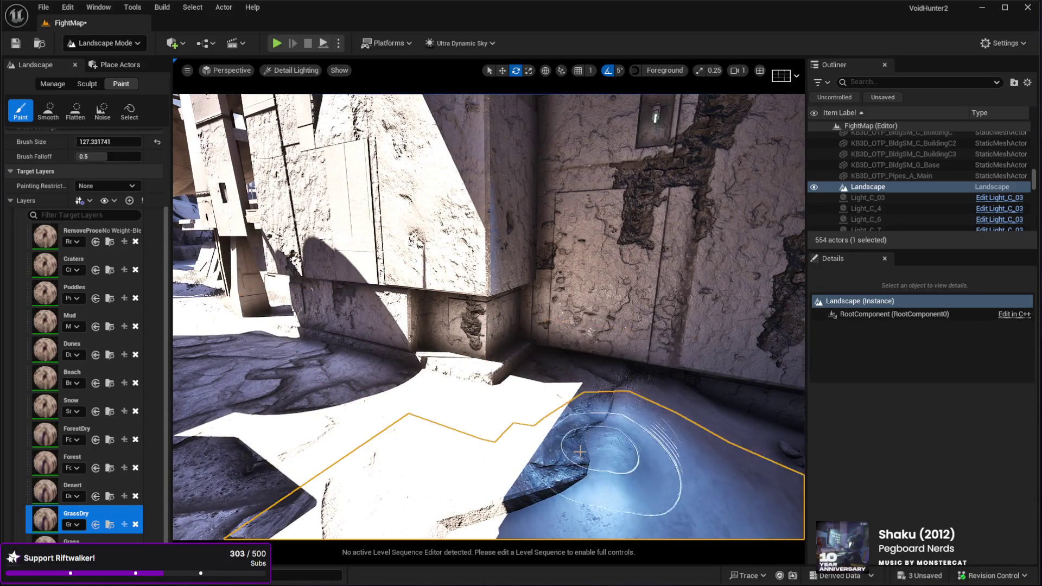
{"action": "mouse_move", "coordinate": [488, 422]}
{"action": "left_mouse_down"}
{"action": "mouse_move", "coordinate": [565, 380]}
{"action": "mouse_move", "coordinate": [573, 443]}
{"action": "left_mouse_up"}
{"action": "left_click_drag", "start_coordinate": [492, 359], "coordinate": [548, 359]}
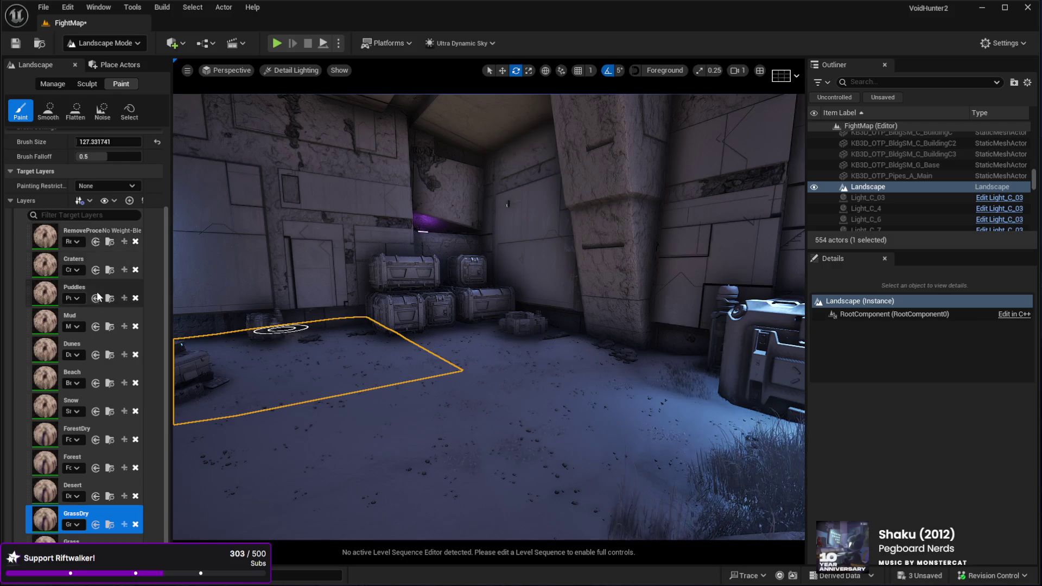
{"action": "left_click", "coordinate": [111, 490]}
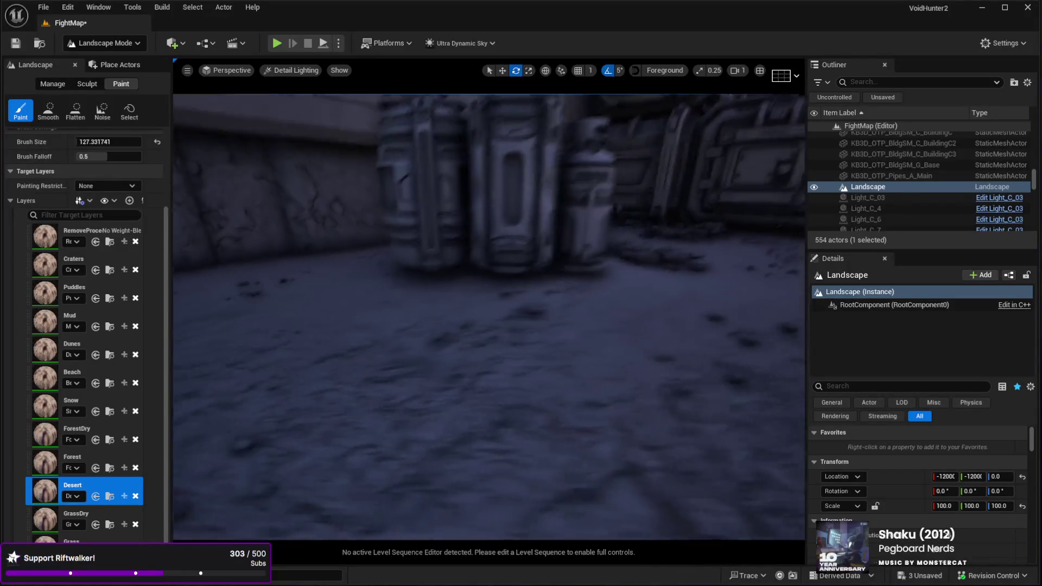
Return to the basic Sculpt tool, leave landscape editing, and select building base KB3D_OTP_BldgLG_C_Base2.
{"action": "left_click", "coordinate": [86, 84]}
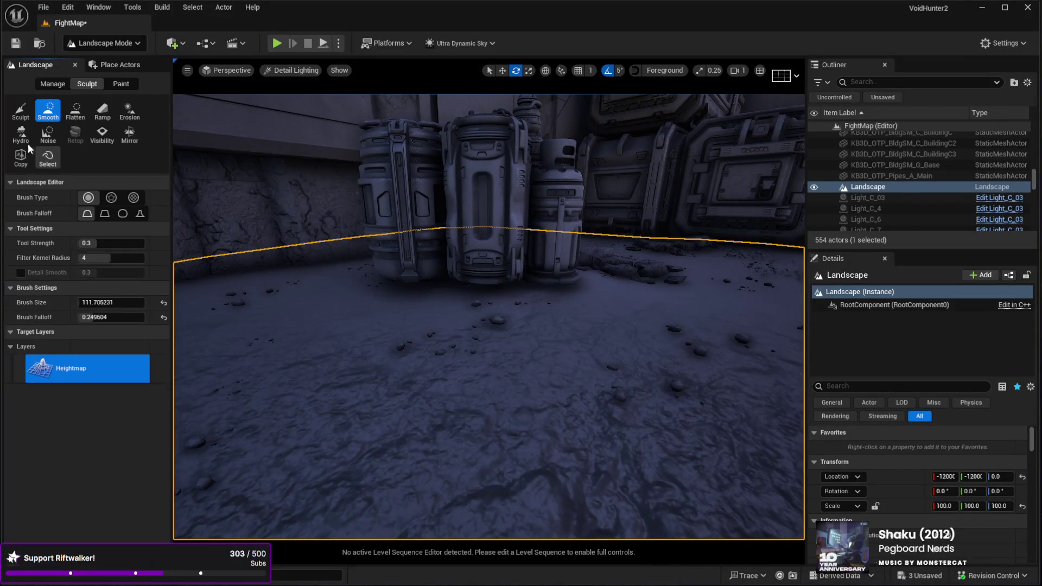
{"action": "left_click", "coordinate": [25, 114]}
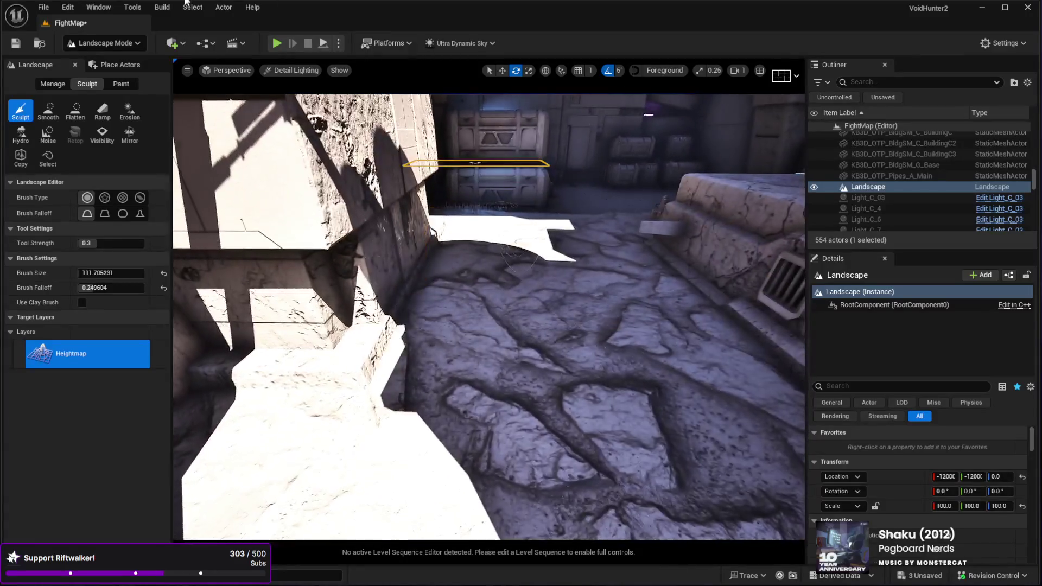
{"action": "left_click", "coordinate": [122, 65]}
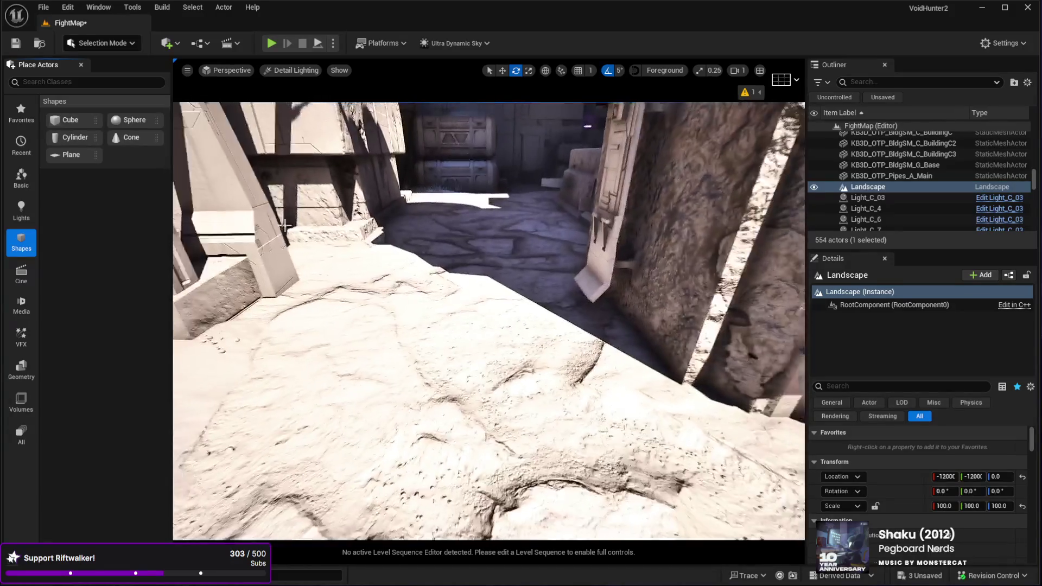
{"action": "left_click", "coordinate": [462, 373]}
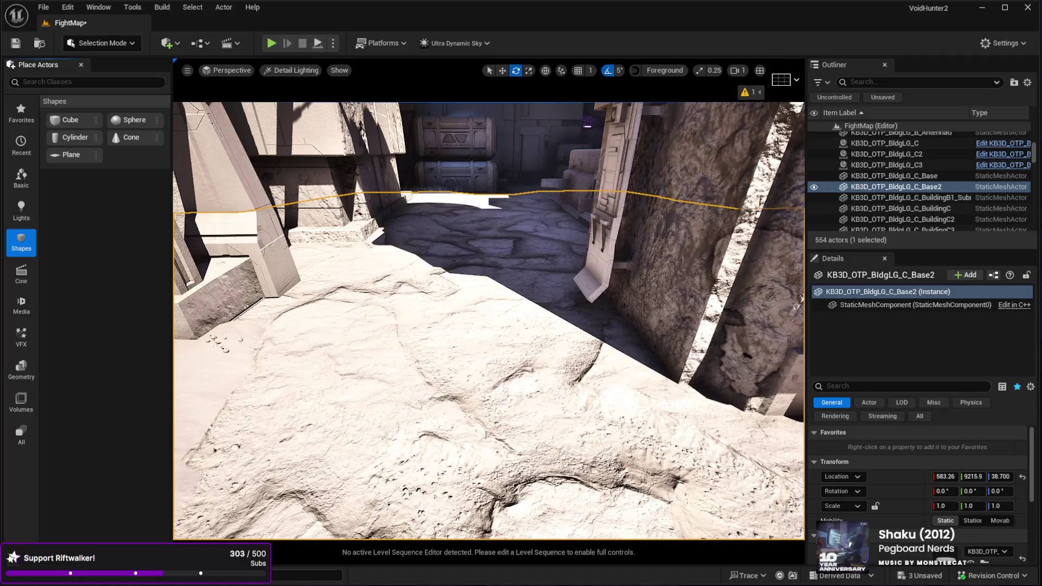
Play-test full screen, walking past the crates into the open passage, then stop.
{"action": "key", "text": "alt+p"}
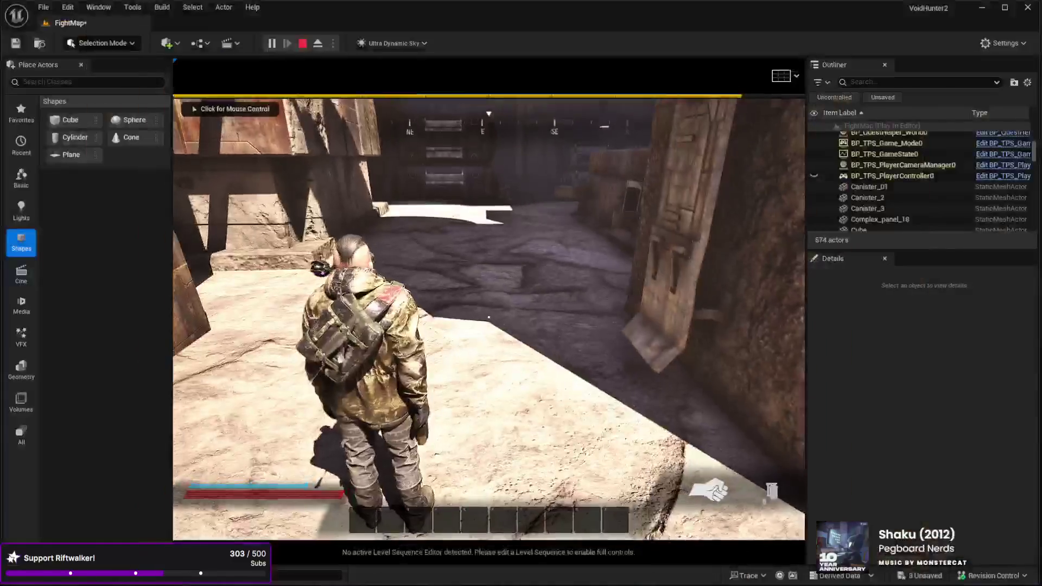
{"action": "key", "text": "F11"}
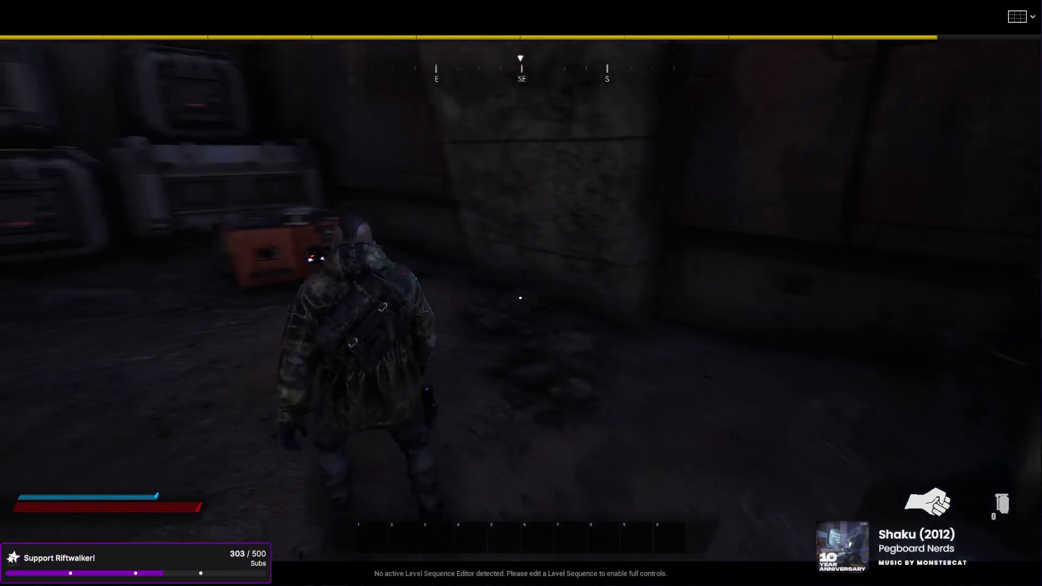
{"action": "key", "text": "w"}
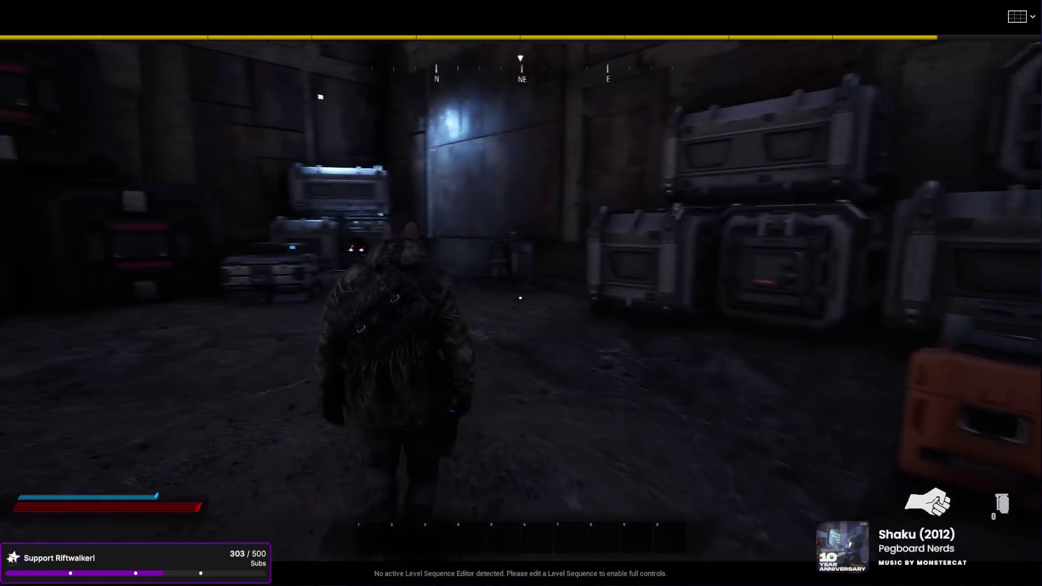
{"action": "key", "text": "w"}
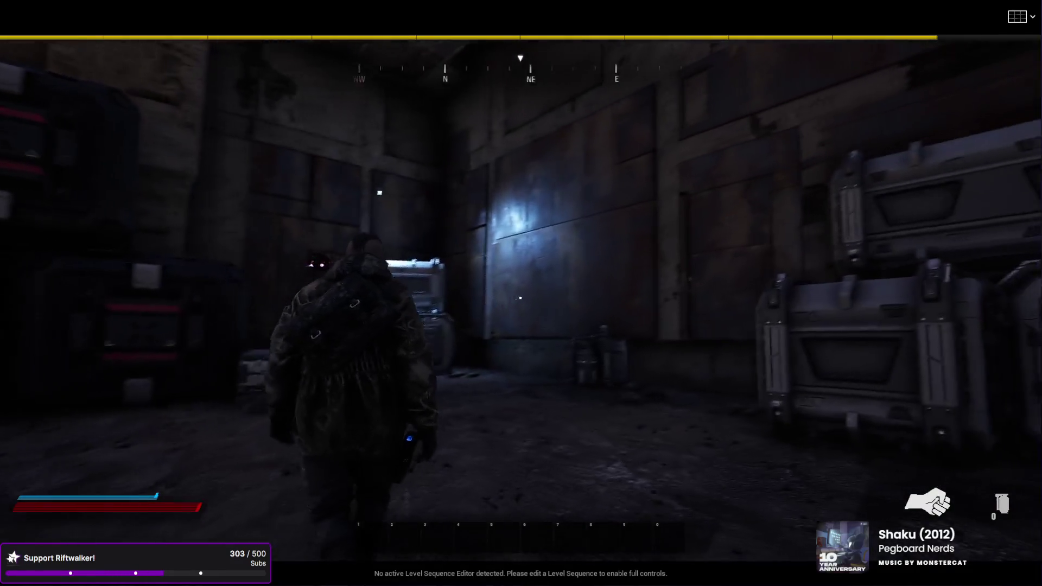
{"action": "key", "text": "w"}
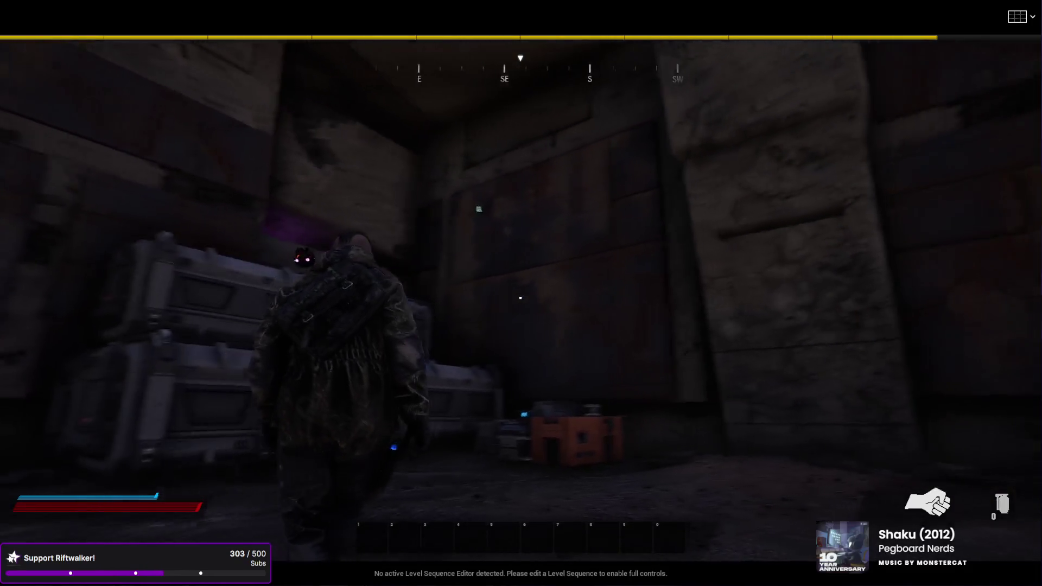
{"action": "key", "text": "w"}
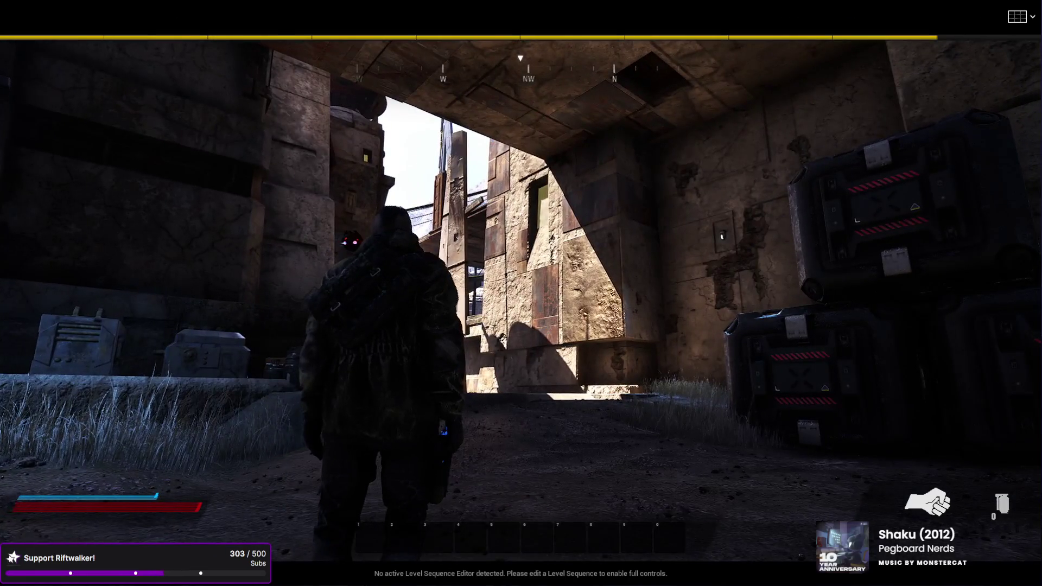
{"action": "key", "text": "Escape"}
{"action": "left_click_drag", "start_coordinate": [952, 174], "coordinate": [516, 193]}
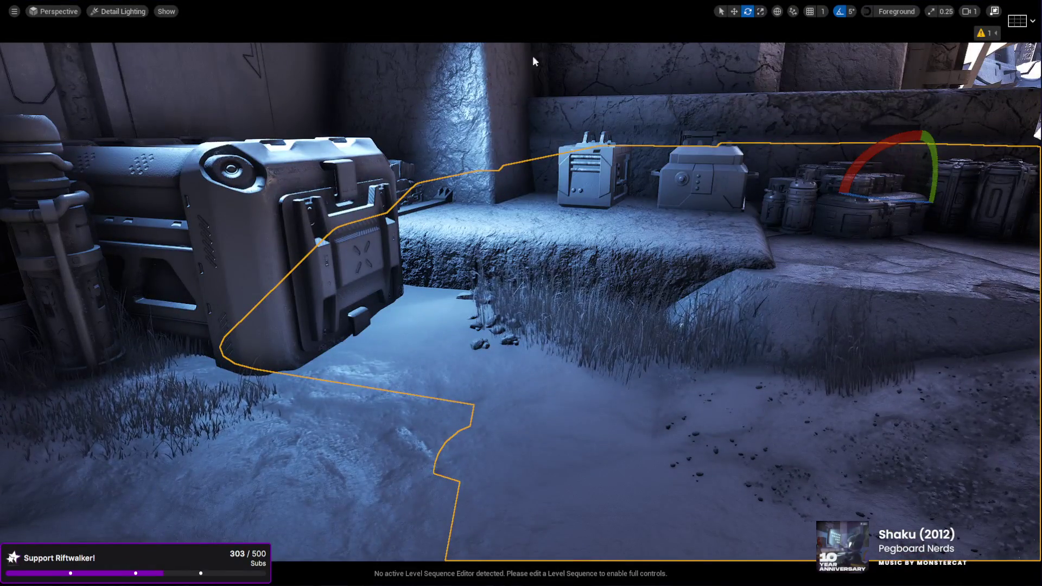
Exit full screen, enter Landscape Paint mode, and select the Mud layer.
{"action": "key", "text": "F11"}
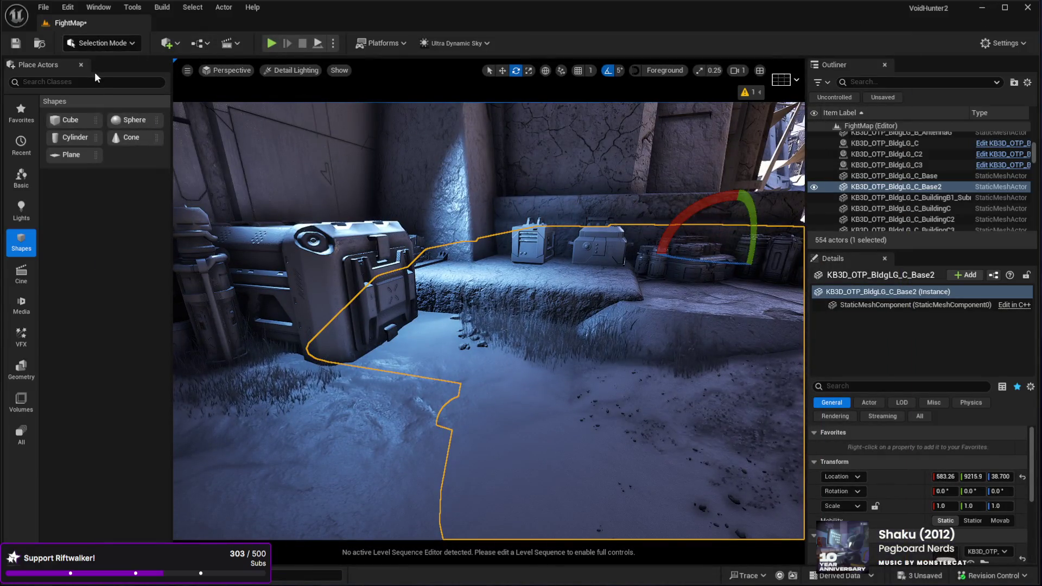
{"action": "key", "text": "shift+2"}
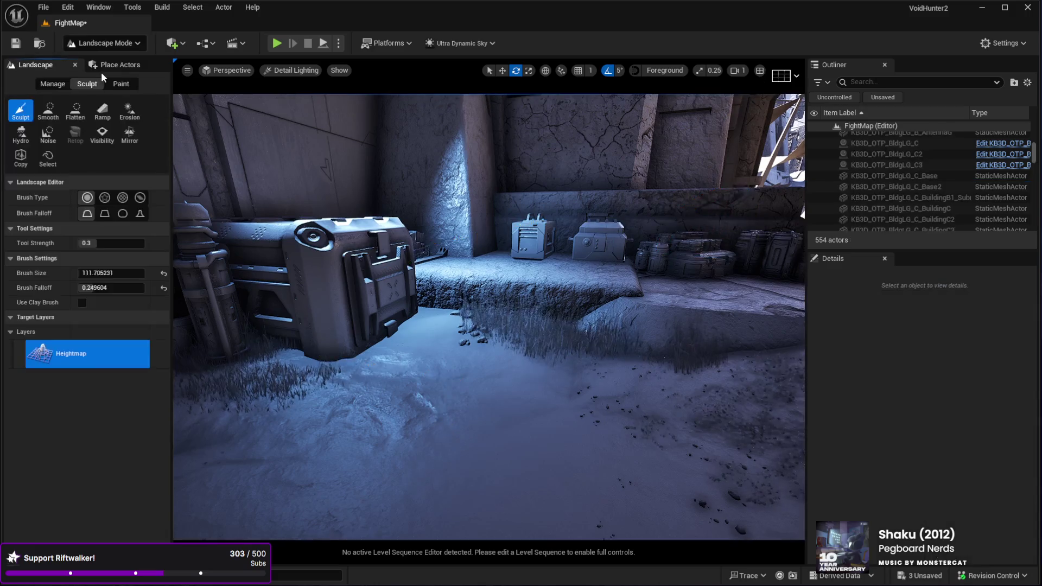
{"action": "left_click", "coordinate": [121, 83]}
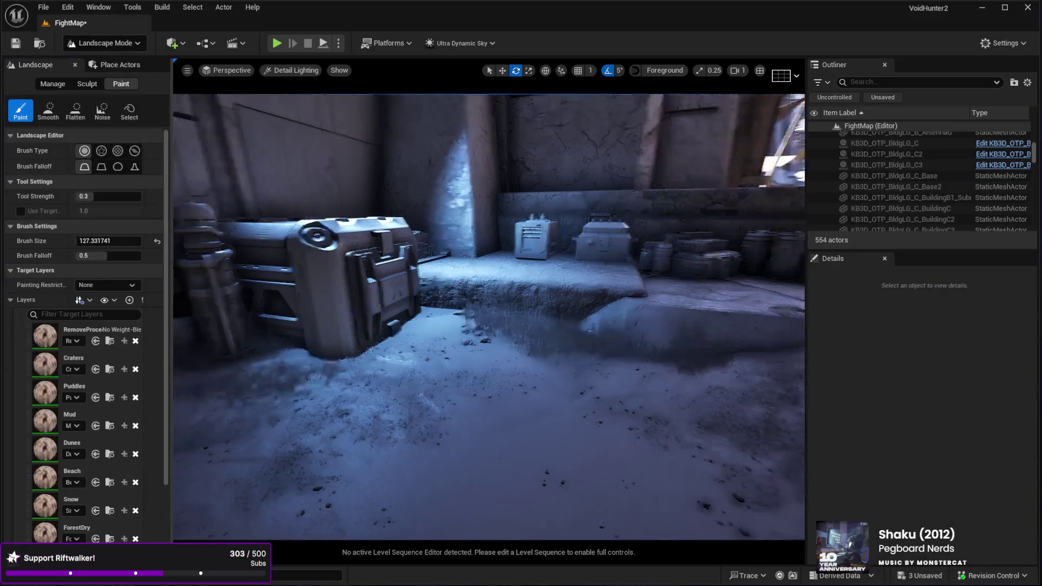
{"action": "scroll", "coordinate": [86, 498], "scroll_direction": "down", "scroll_amount": 3}
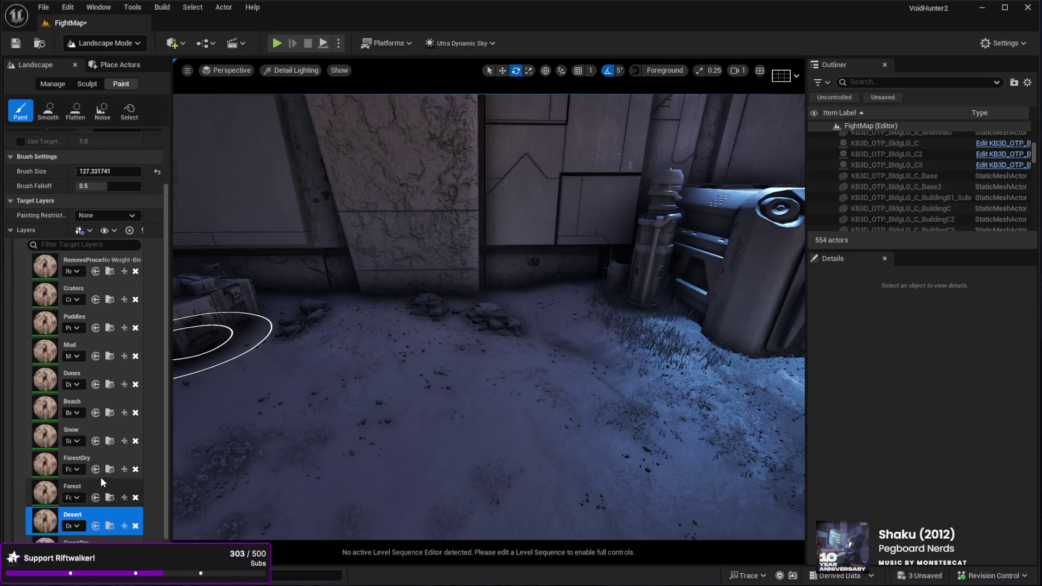
{"action": "left_click", "coordinate": [88, 344]}
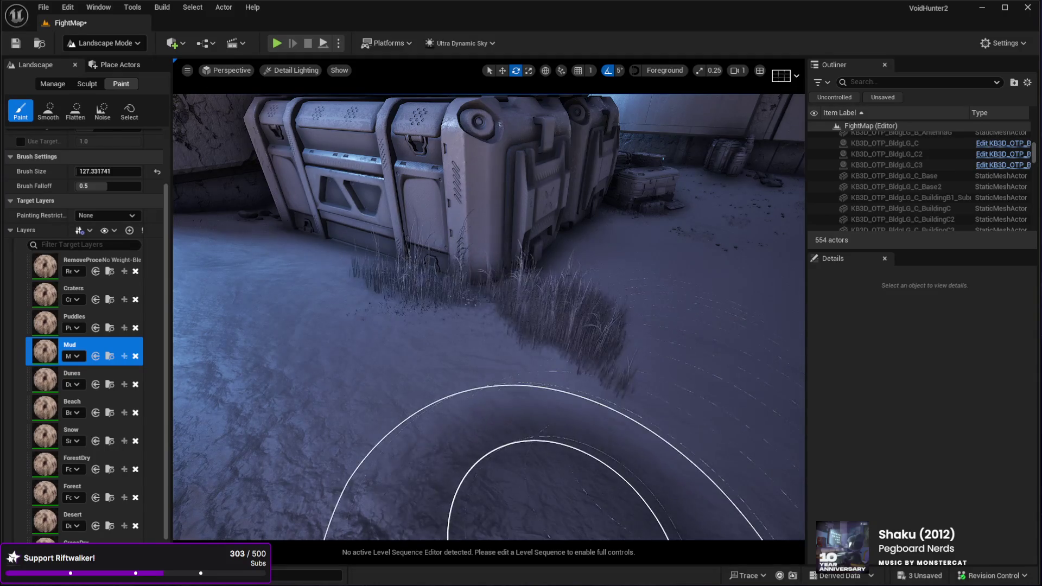
Brush Mud over the grass patches beside the crate and along its base.
{"action": "mouse_move", "coordinate": [454, 419]}
{"action": "left_mouse_down"}
{"action": "mouse_move", "coordinate": [512, 326]}
{"action": "mouse_move", "coordinate": [309, 451]}
{"action": "mouse_move", "coordinate": [396, 354]}
{"action": "mouse_move", "coordinate": [395, 337]}
{"action": "mouse_move", "coordinate": [284, 374]}
{"action": "left_mouse_up"}
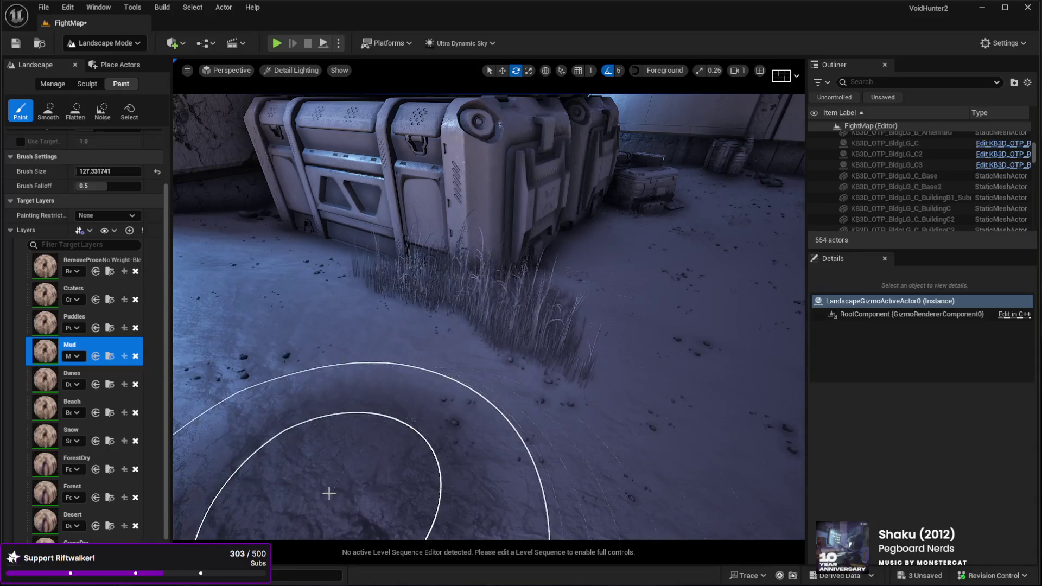
{"action": "left_click_drag", "start_coordinate": [329, 494], "coordinate": [436, 406]}
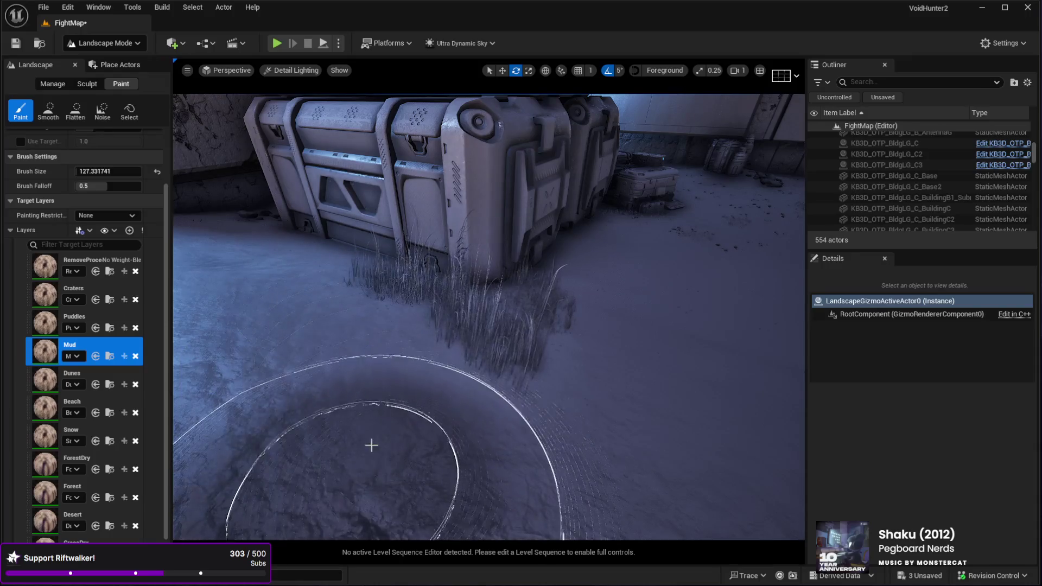
{"action": "left_click_drag", "start_coordinate": [364, 455], "coordinate": [455, 346]}
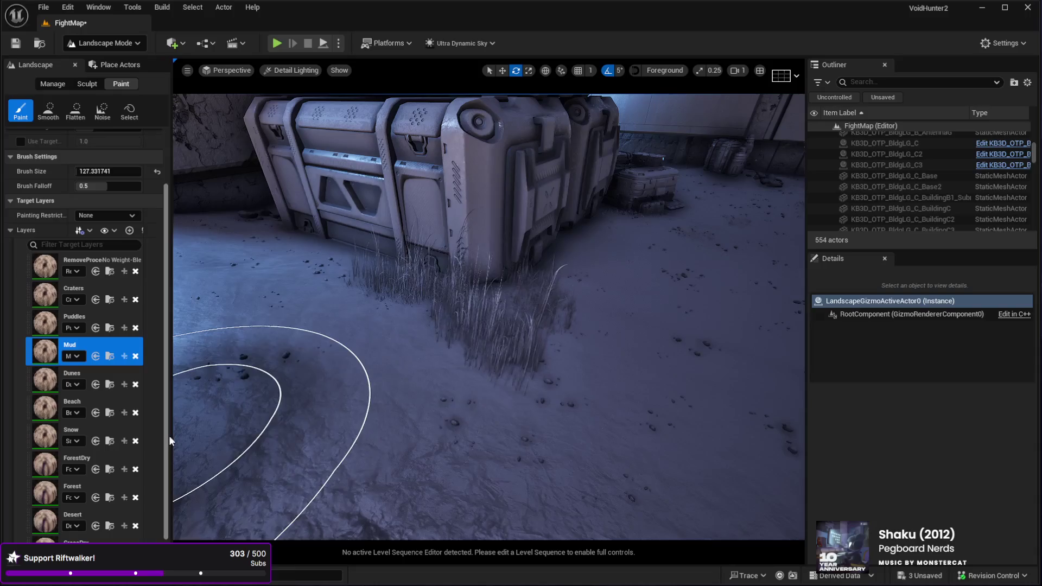
{"action": "left_click_drag", "start_coordinate": [380, 445], "coordinate": [545, 340]}
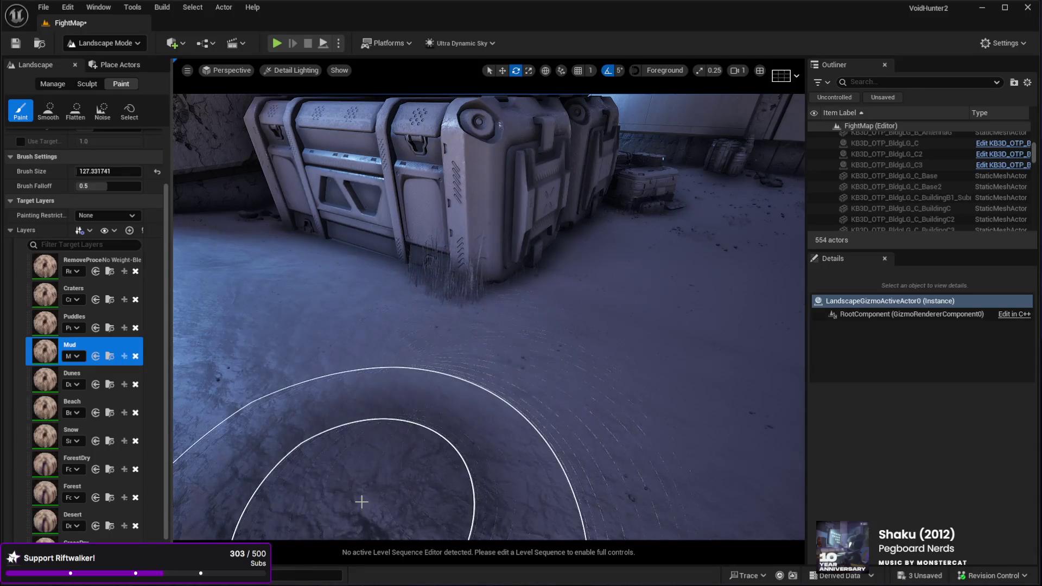
{"action": "key", "text": "w"}
{"action": "key", "text": "s"}
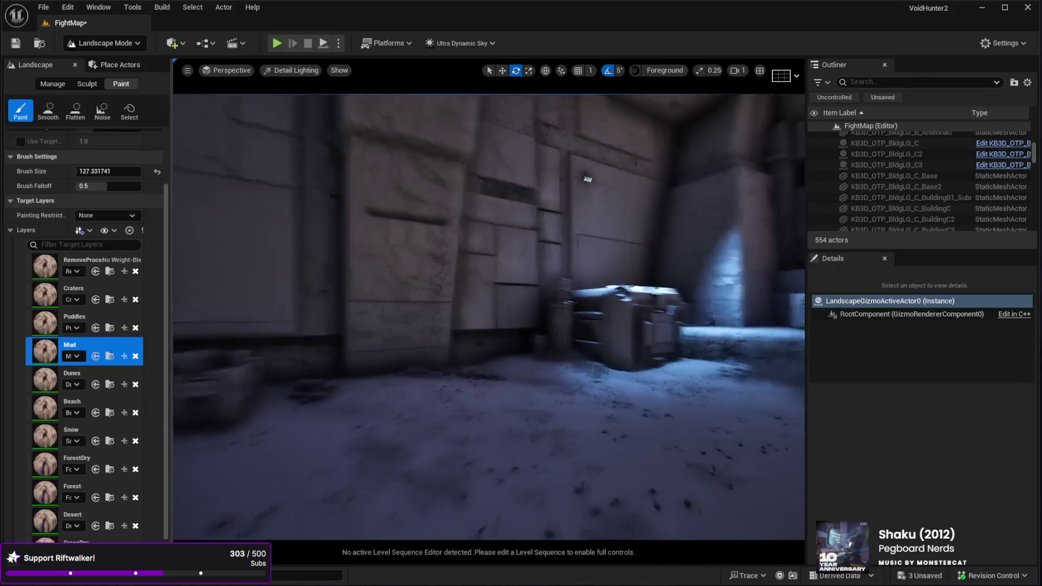
{"action": "key", "text": "w"}
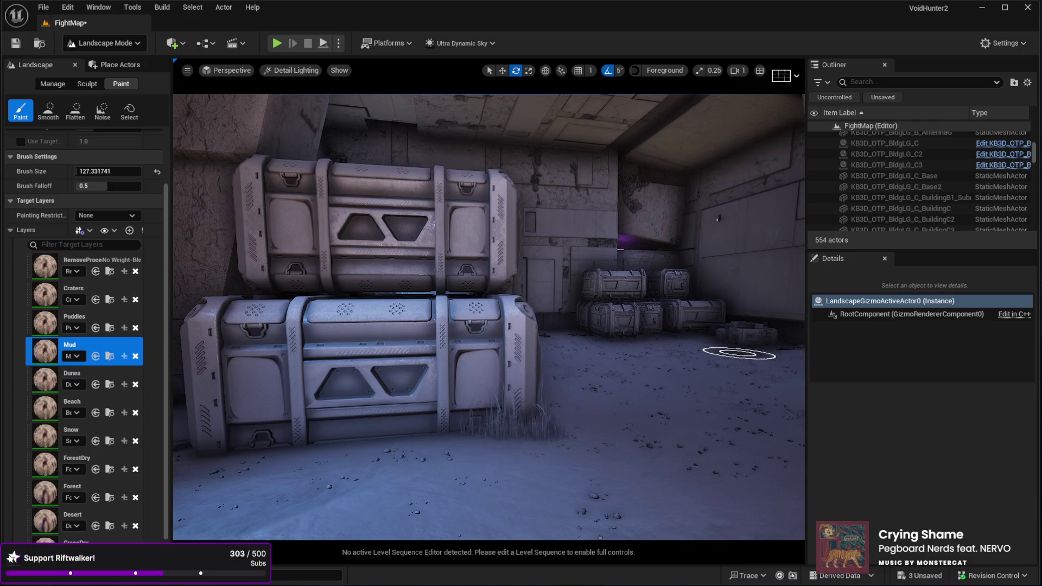
Add a last Mud stroke near the crates, then switch to Selection Mode and select Sky.
{"action": "mouse_move", "coordinate": [739, 354]}
{"action": "left_mouse_down"}
{"action": "mouse_move", "coordinate": [702, 438]}
{"action": "mouse_move", "coordinate": [614, 418]}
{"action": "left_mouse_up"}
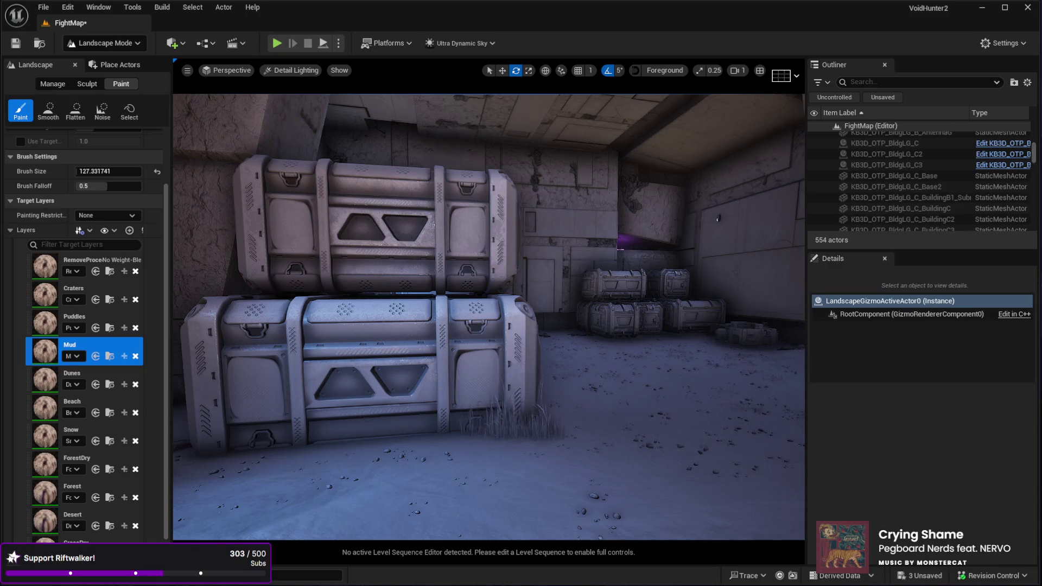
{"action": "mouse_move", "coordinate": [338, 352]}
{"action": "left_mouse_down"}
{"action": "mouse_move", "coordinate": [554, 296]}
{"action": "mouse_move", "coordinate": [385, 224]}
{"action": "mouse_move", "coordinate": [649, 245]}
{"action": "mouse_move", "coordinate": [478, 241]}
{"action": "mouse_move", "coordinate": [581, 247]}
{"action": "left_mouse_up"}
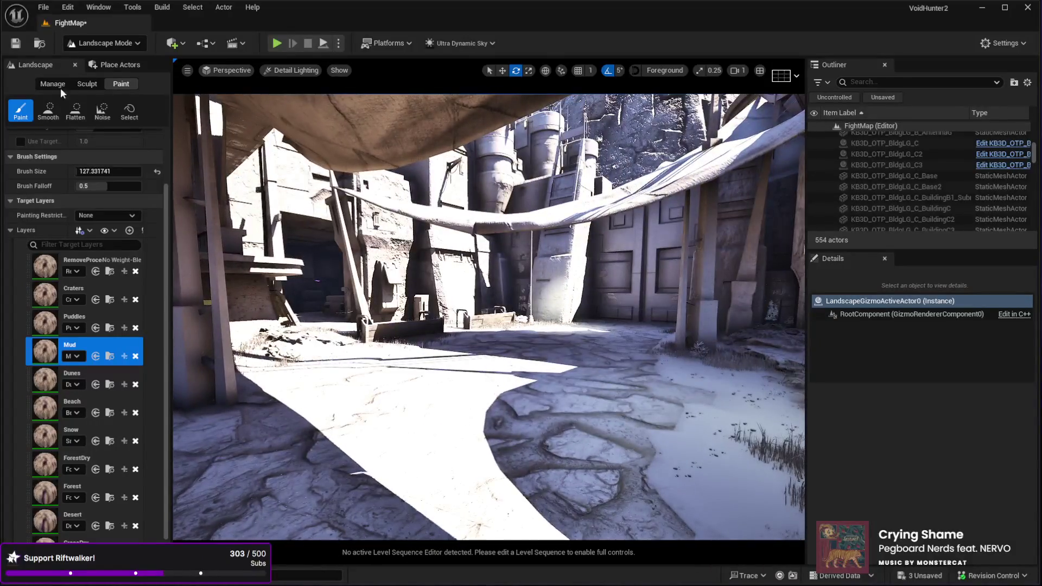
{"action": "left_click", "coordinate": [91, 64]}
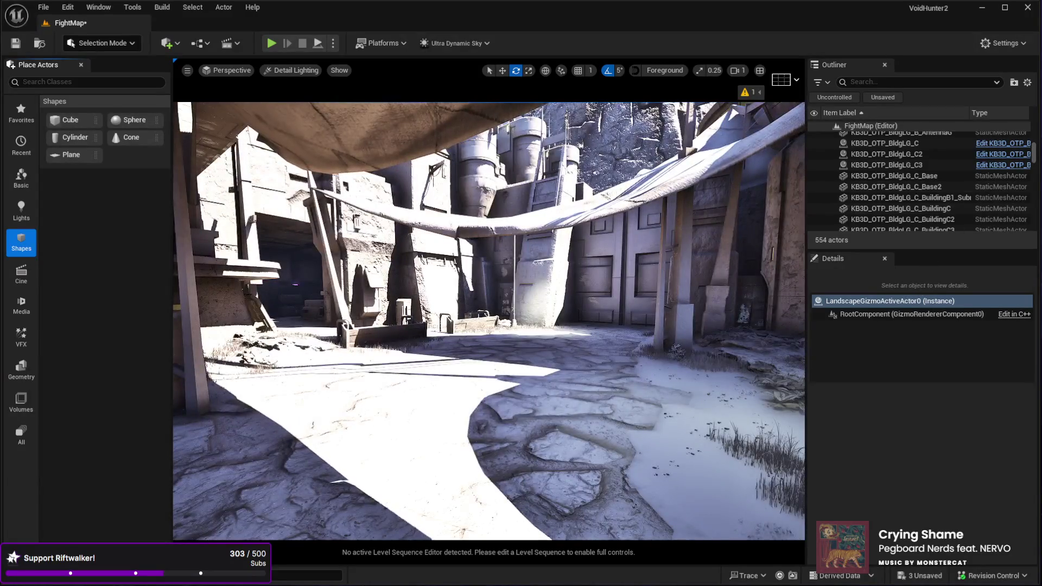
{"action": "left_click_drag", "start_coordinate": [1034, 158], "coordinate": [1033, 133]}
{"action": "left_click", "coordinate": [877, 213]}
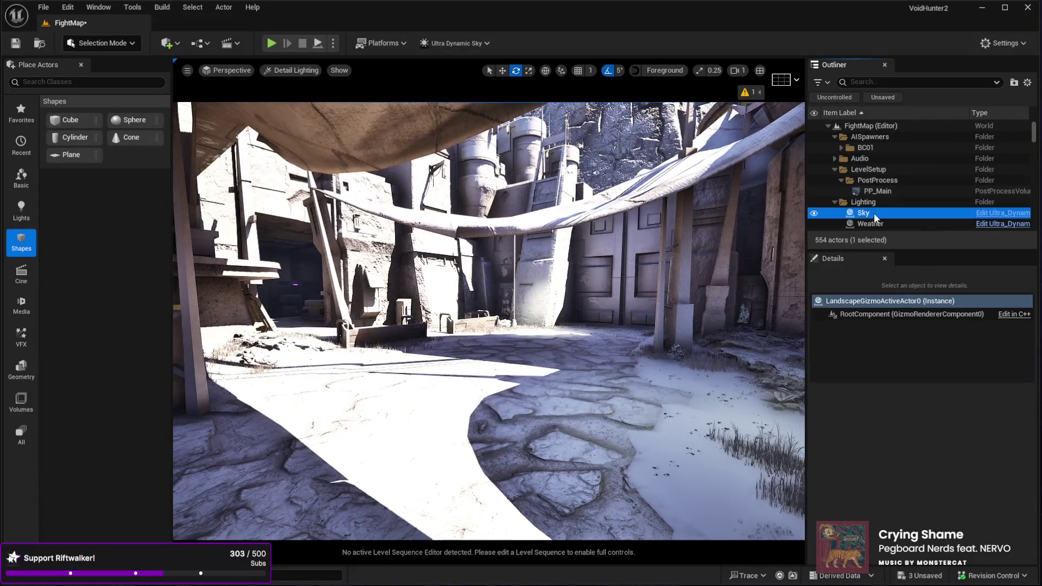
Set the Sky's Time Of Day to 0 for night and launch Play In Editor.
{"action": "left_click", "coordinate": [961, 449]}
{"action": "type", "text": "00.0"}
{"action": "key", "text": "Return"}
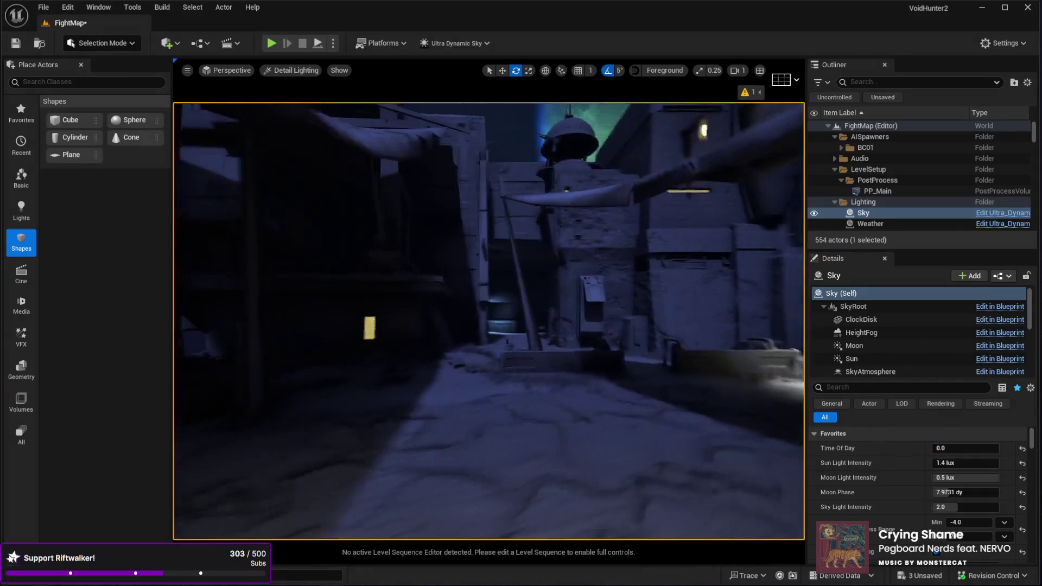
{"action": "left_click", "coordinate": [518, 482]}
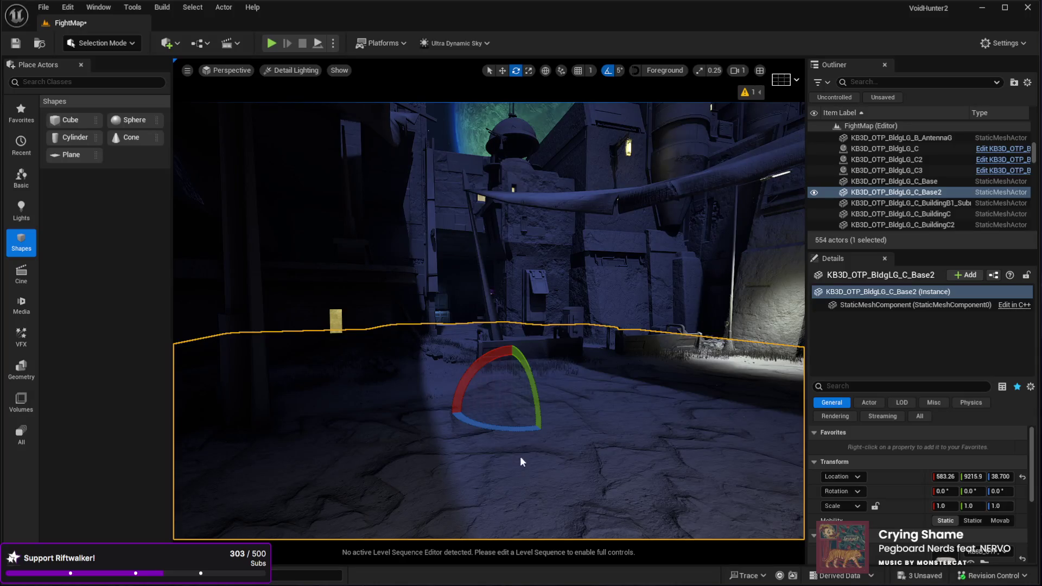
{"action": "key", "text": "alt+p"}
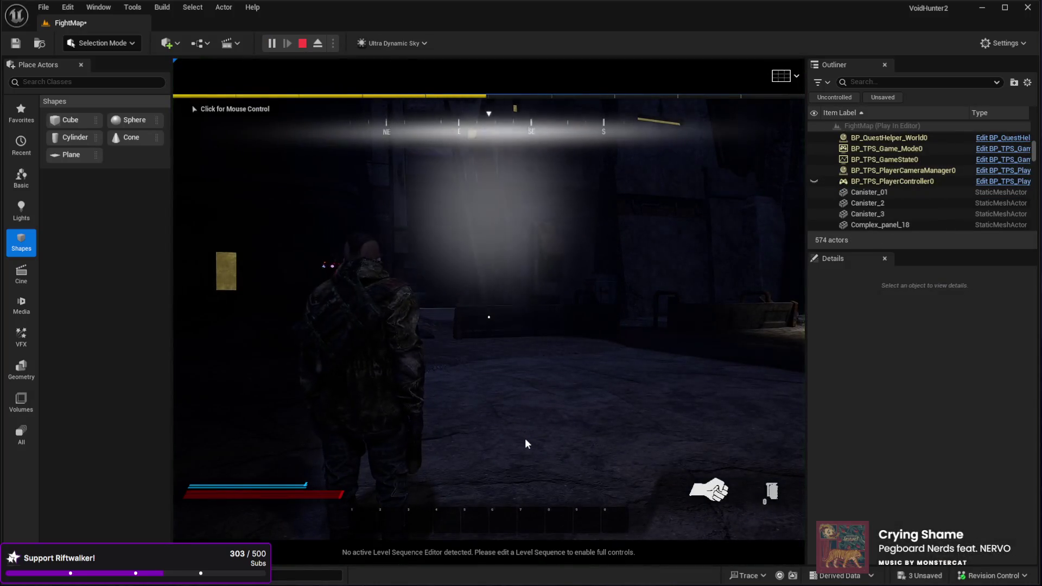
Walk the character forward down the night alley toward the building, then stop the session.
{"action": "left_click", "coordinate": [537, 426]}
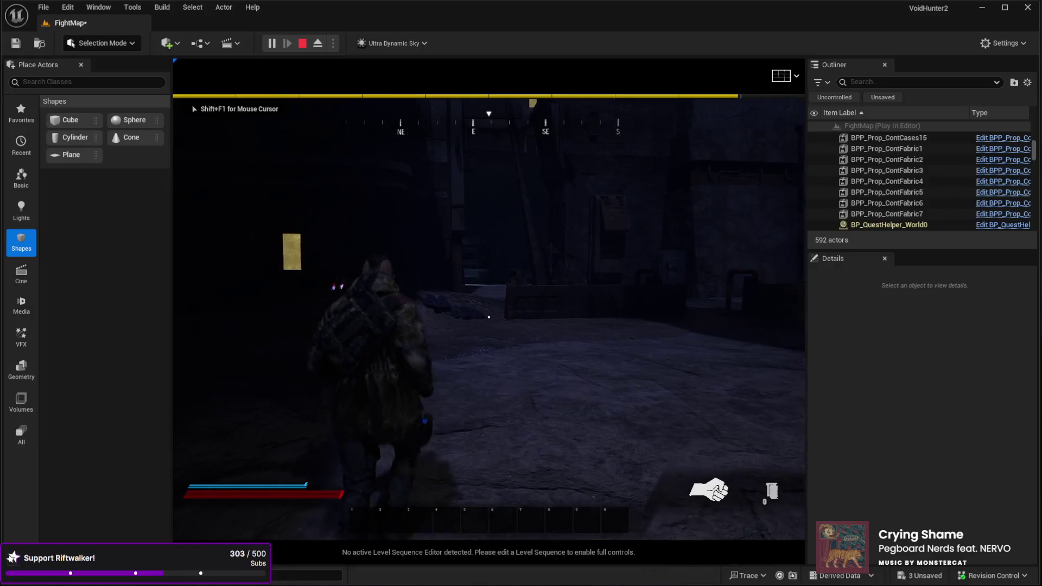
{"action": "key", "text": "w"}
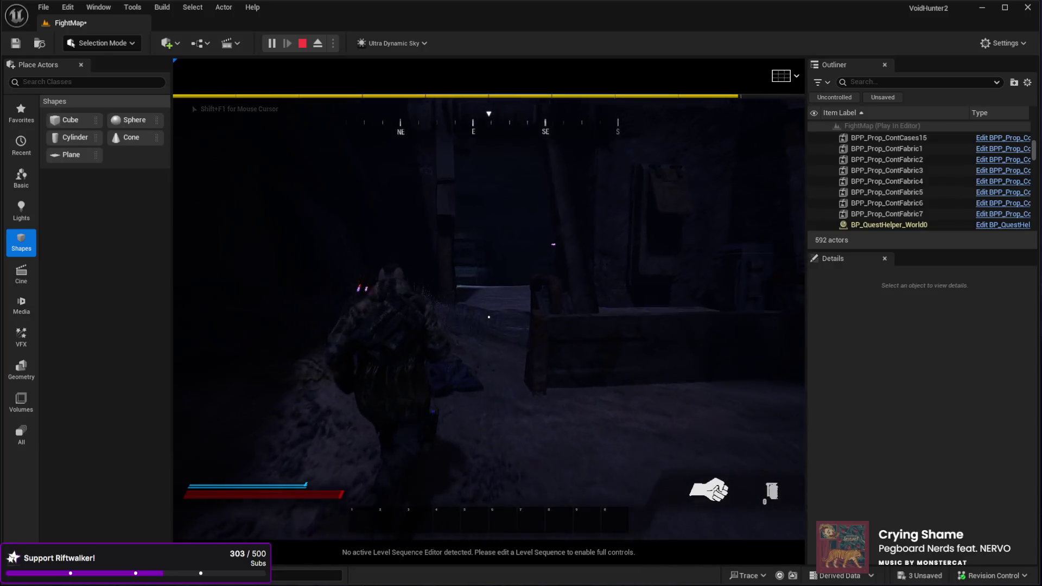
{"action": "key", "text": "w"}
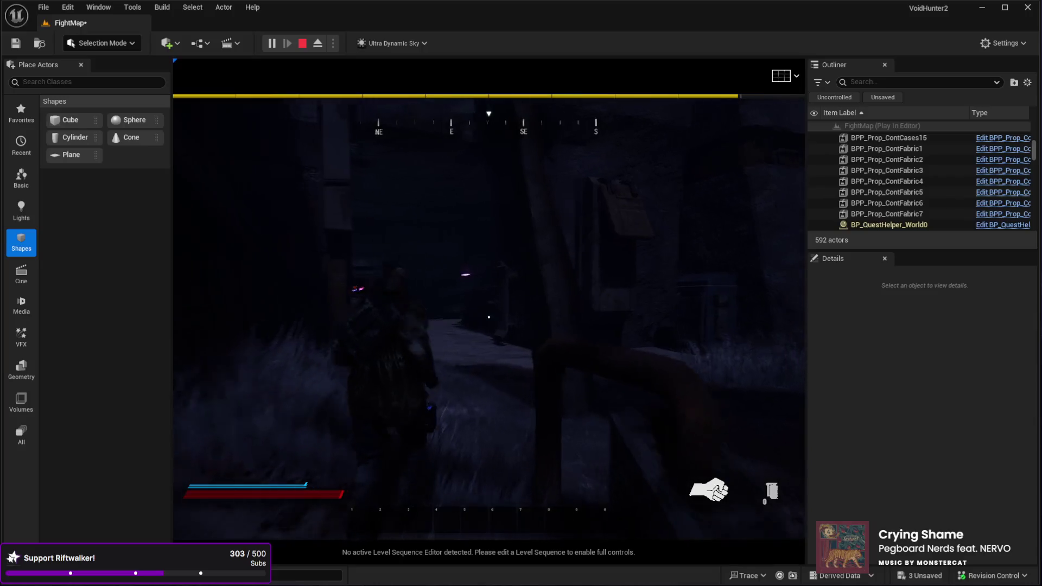
{"action": "key", "text": "w"}
{"action": "key", "text": "w"}
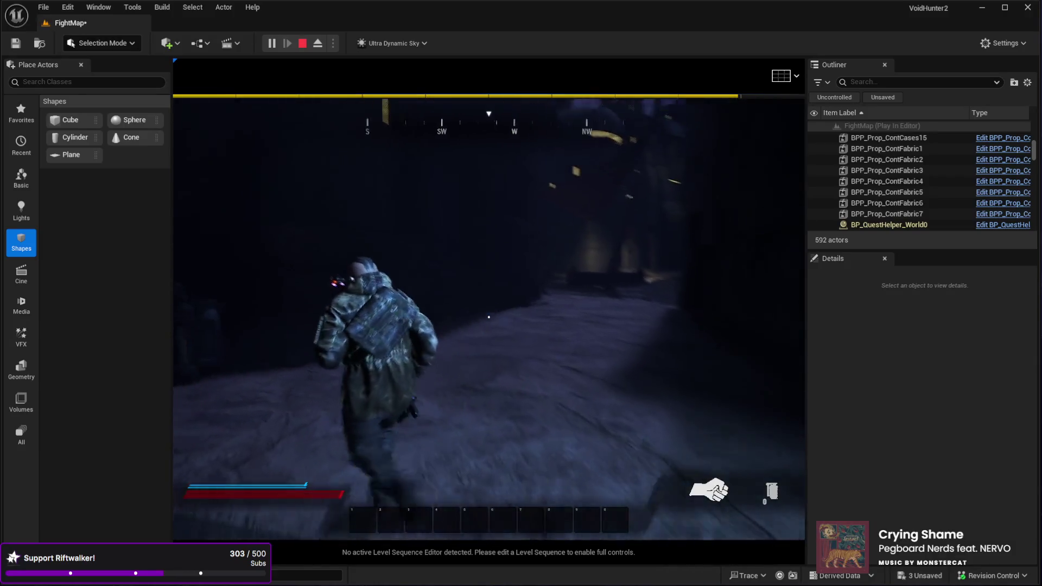
{"action": "key", "text": "Escape"}
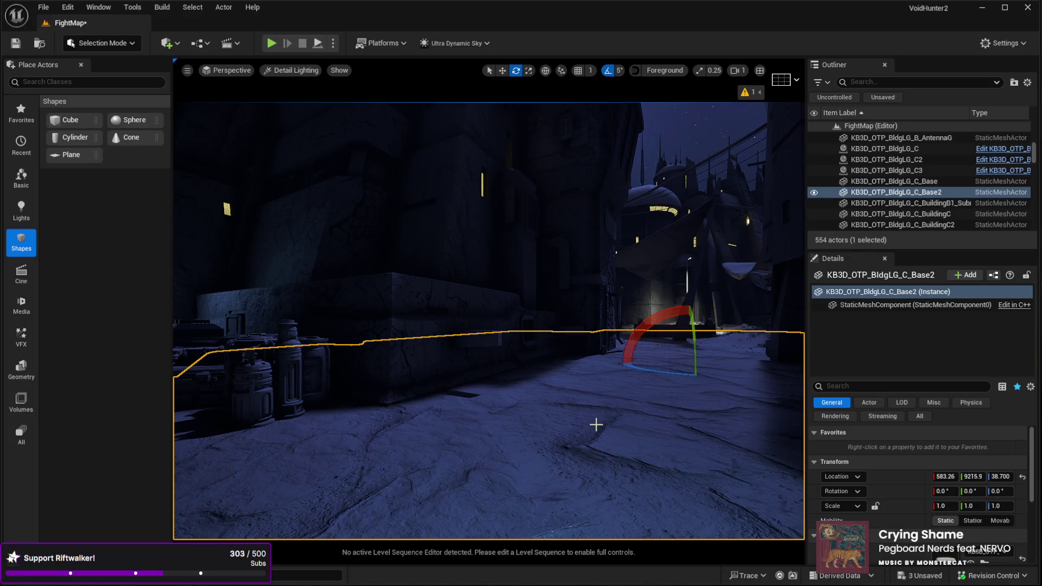
Select the MI_DecalDirt decal in the market street and frame it with the move gizmo active.
{"action": "mouse_move", "coordinate": [602, 423]}
{"action": "left_mouse_down"}
{"action": "mouse_move", "coordinate": [684, 410]}
{"action": "mouse_move", "coordinate": [688, 442]}
{"action": "mouse_move", "coordinate": [571, 417]}
{"action": "mouse_move", "coordinate": [540, 442]}
{"action": "left_mouse_up"}
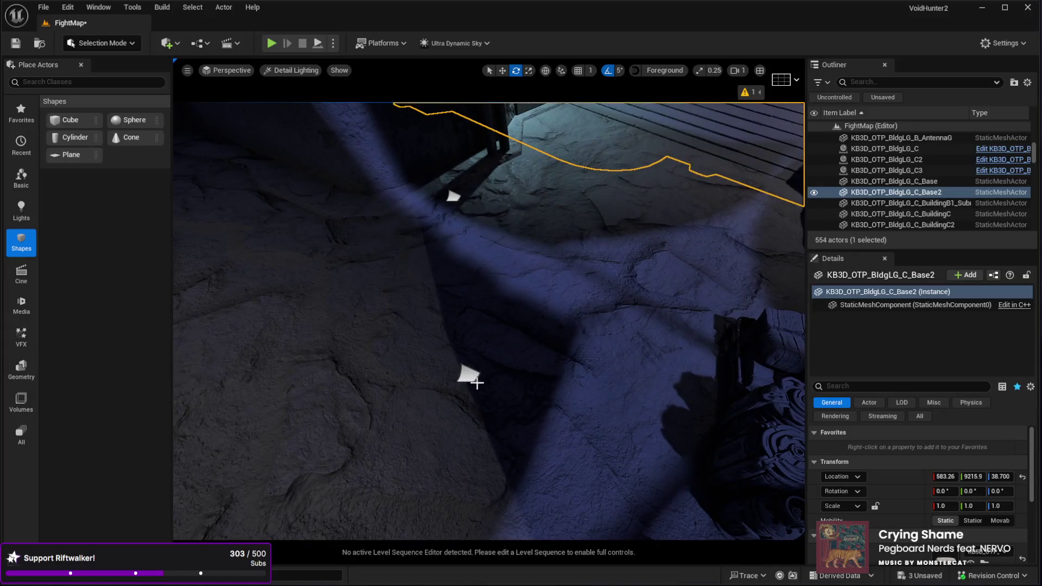
{"action": "left_click", "coordinate": [467, 374]}
{"action": "left_click_drag", "start_coordinate": [466, 400], "coordinate": [491, 373]}
{"action": "key", "text": "w"}
{"action": "key", "text": "f"}
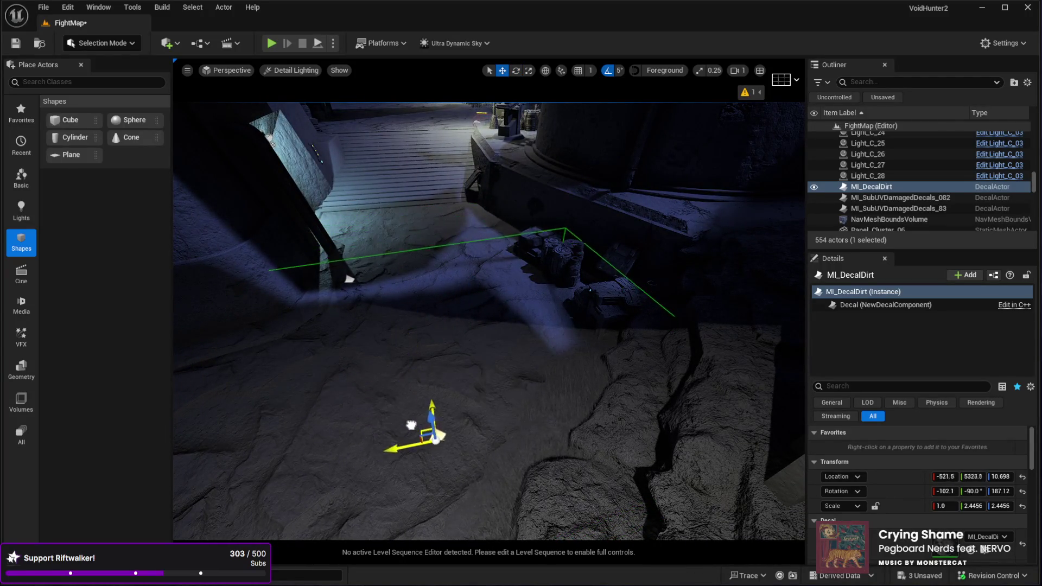
Drop the dirt decal onto the floor in lit view and slide it to a new spot.
{"action": "left_click_drag", "start_coordinate": [435, 358], "coordinate": [493, 335]}
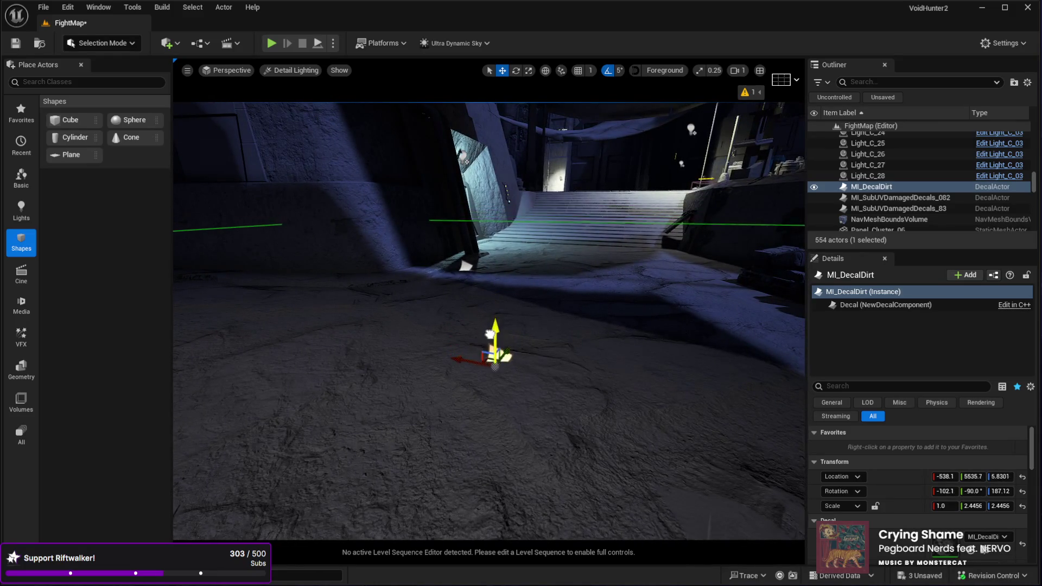
{"action": "key", "text": "End"}
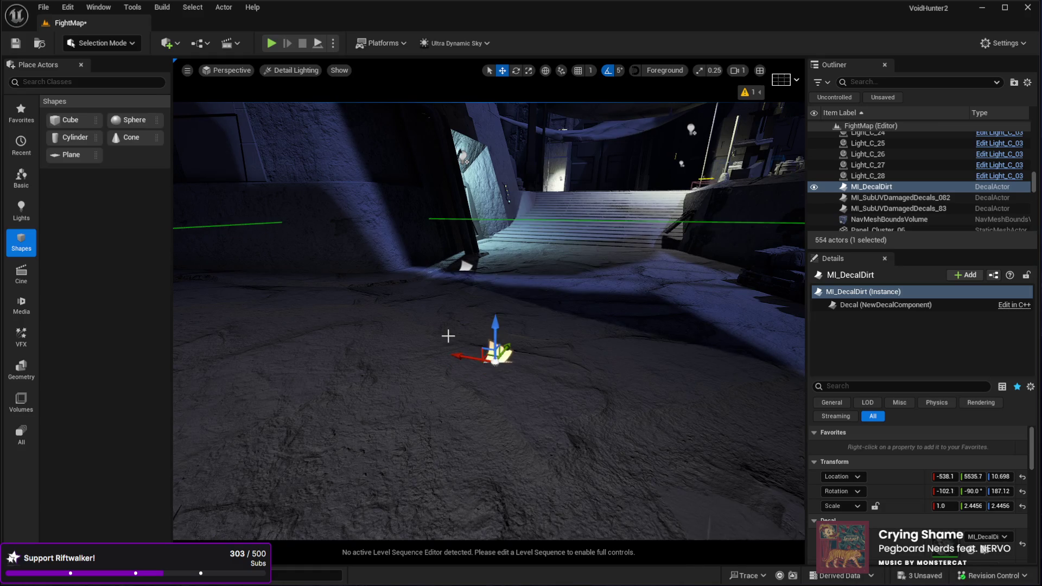
{"action": "key", "text": "alt+4"}
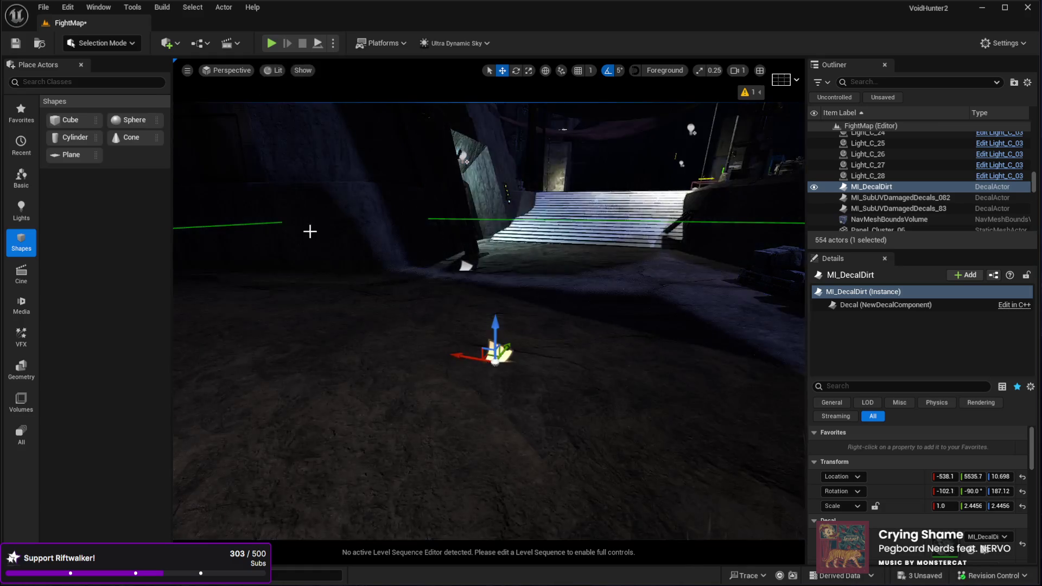
{"action": "key", "text": "f"}
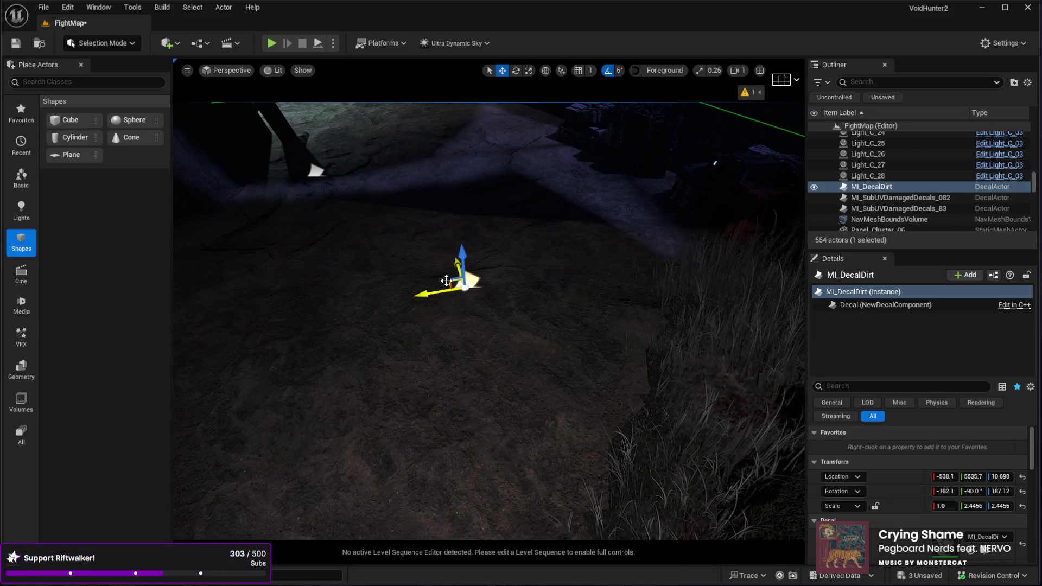
{"action": "mouse_move", "coordinate": [446, 280]}
{"action": "left_mouse_down"}
{"action": "mouse_move", "coordinate": [331, 291]}
{"action": "mouse_move", "coordinate": [412, 239]}
{"action": "left_mouse_up"}
{"action": "key", "text": "f"}
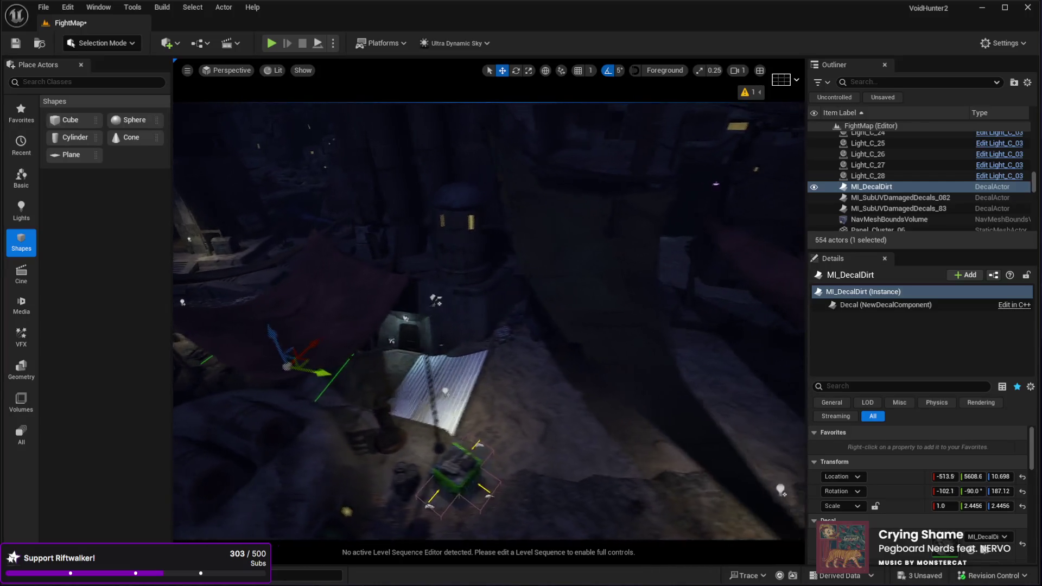
Duplicate the dirt decal, then slide, lower and rotate the copy on the floor.
{"action": "key", "text": "ctrl+d"}
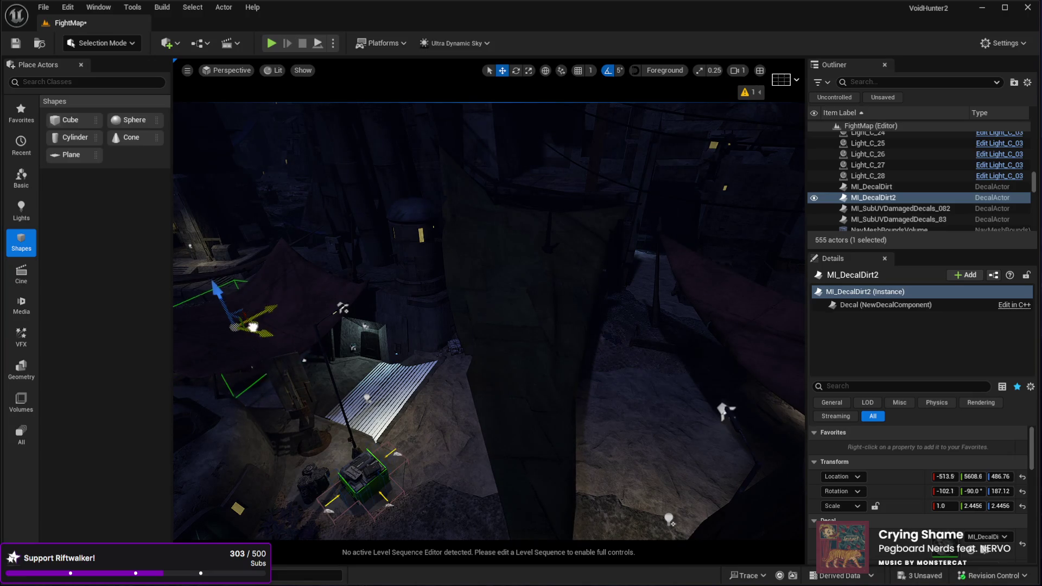
{"action": "mouse_move", "coordinate": [695, 262]}
{"action": "left_mouse_down"}
{"action": "mouse_move", "coordinate": [543, 309]}
{"action": "mouse_move", "coordinate": [477, 352]}
{"action": "mouse_move", "coordinate": [415, 345]}
{"action": "mouse_move", "coordinate": [491, 339]}
{"action": "mouse_move", "coordinate": [557, 275]}
{"action": "left_mouse_up"}
{"action": "left_click_drag", "start_coordinate": [598, 223], "coordinate": [539, 233]}
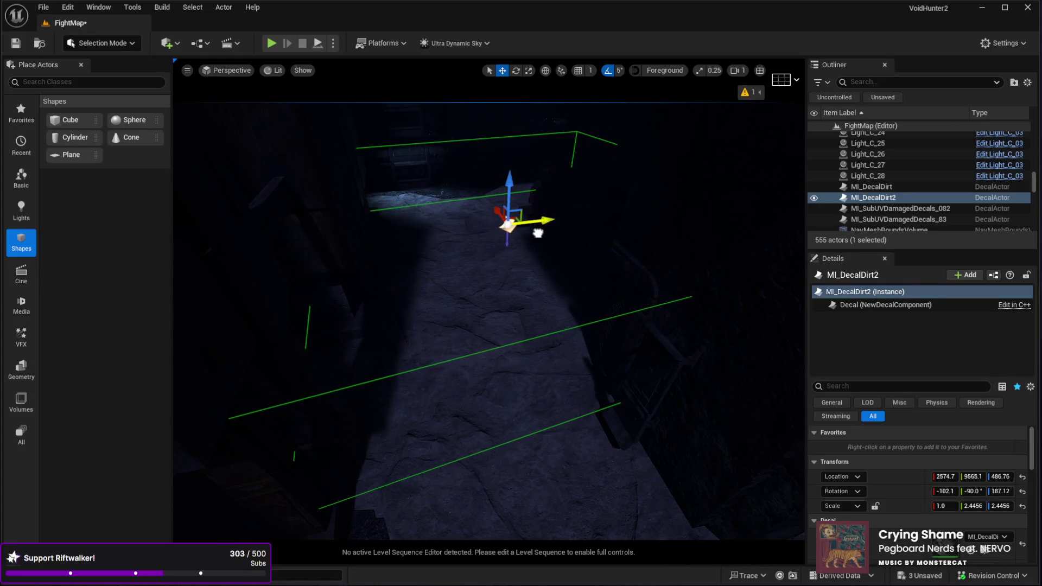
{"action": "left_click_drag", "start_coordinate": [544, 187], "coordinate": [542, 267]}
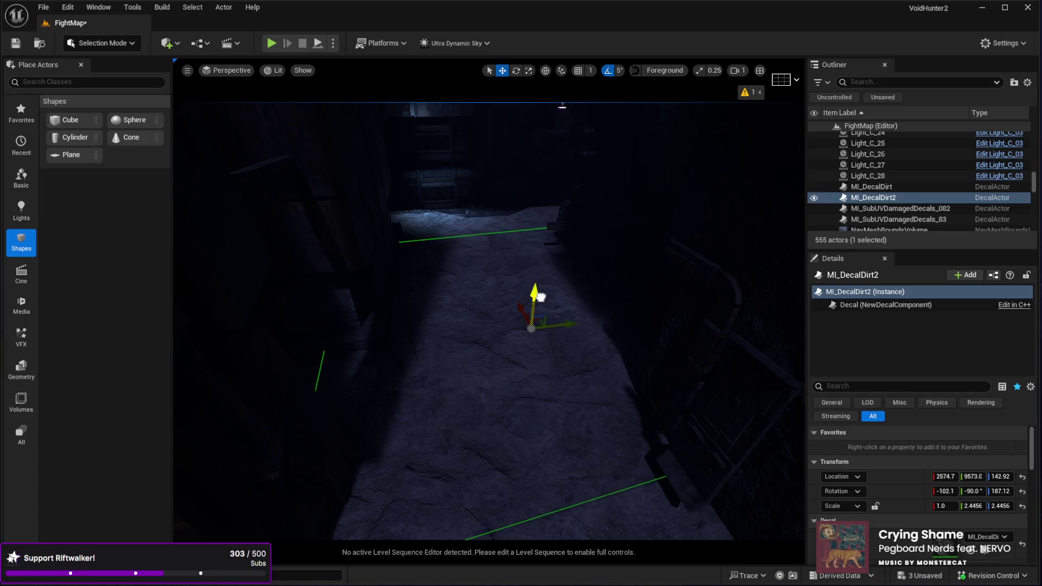
{"action": "key", "text": "f"}
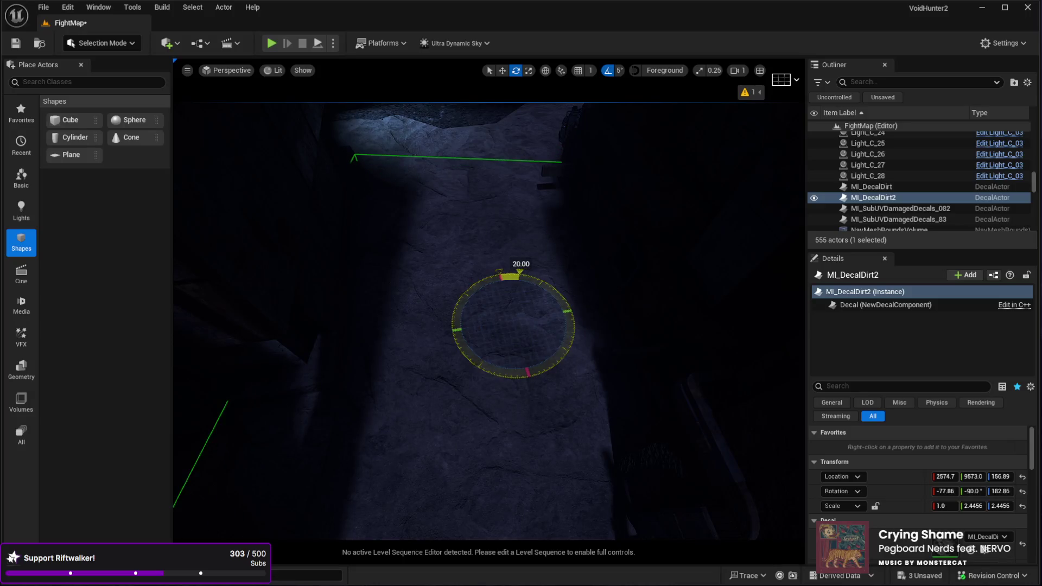
{"action": "left_click_drag", "start_coordinate": [526, 391], "coordinate": [526, 391]}
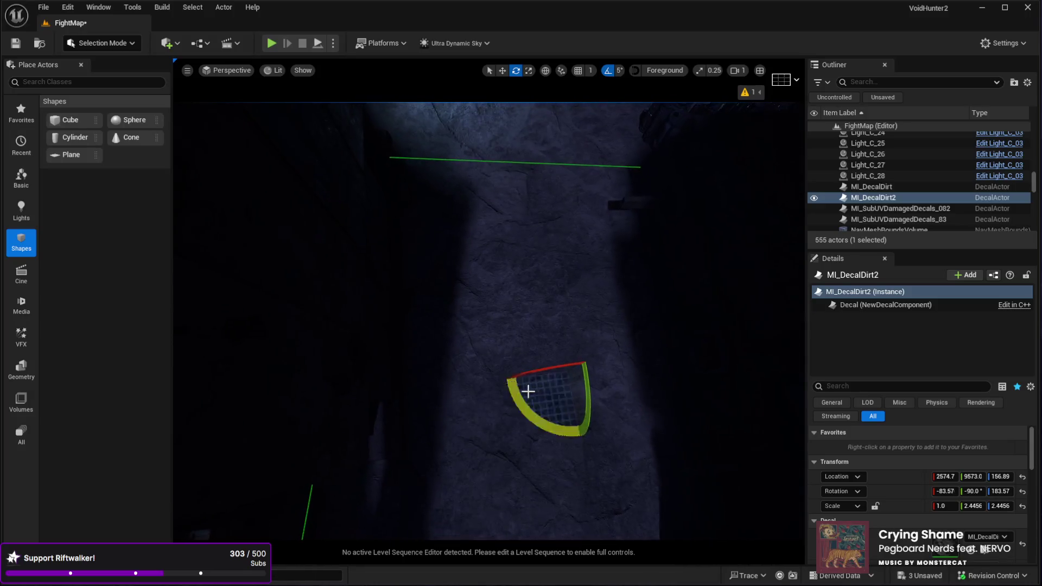
{"action": "left_click_drag", "start_coordinate": [457, 345], "coordinate": [457, 345]}
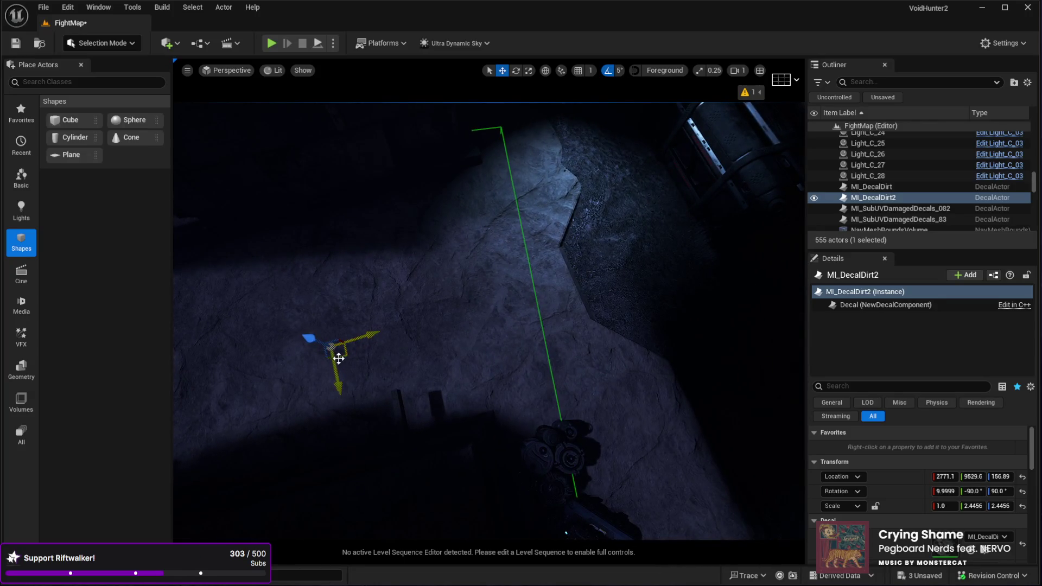
{"action": "mouse_move", "coordinate": [381, 363]}
{"action": "left_mouse_down"}
{"action": "mouse_move", "coordinate": [467, 429]}
{"action": "mouse_move", "coordinate": [511, 415]}
{"action": "left_mouse_up"}
{"action": "left_click_drag", "start_coordinate": [469, 360], "coordinate": [469, 360]}
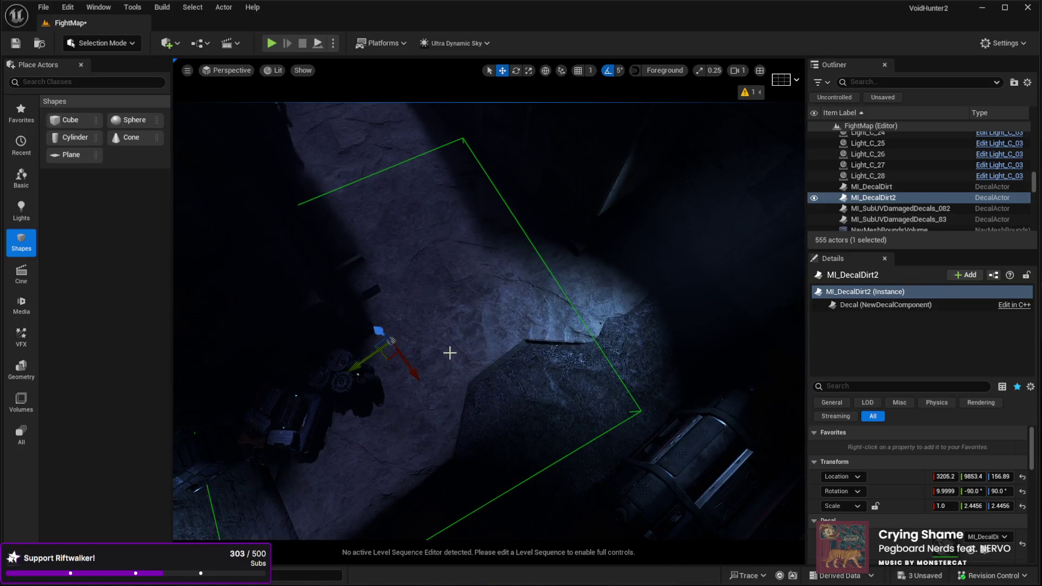
Spread more dirt decal copies along the floor, ending with MI_DecalDirt6 at X 2440.8, Y 9754.3.
{"action": "key", "text": "ctrl+d"}
{"action": "mouse_move", "coordinate": [390, 343]}
{"action": "left_mouse_down"}
{"action": "mouse_move", "coordinate": [549, 319]}
{"action": "mouse_move", "coordinate": [589, 342]}
{"action": "mouse_move", "coordinate": [540, 283]}
{"action": "mouse_move", "coordinate": [514, 291]}
{"action": "mouse_move", "coordinate": [516, 306]}
{"action": "mouse_move", "coordinate": [531, 306]}
{"action": "mouse_move", "coordinate": [356, 375]}
{"action": "mouse_move", "coordinate": [337, 399]}
{"action": "left_mouse_up"}
{"action": "key", "text": "ctrl+d"}
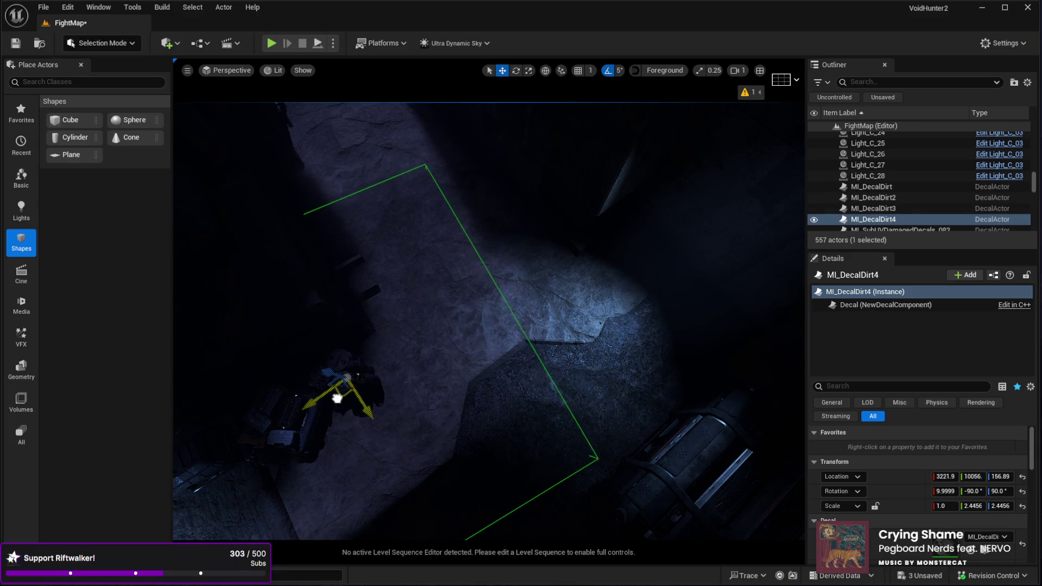
{"action": "left_click_drag", "start_coordinate": [438, 375], "coordinate": [465, 356]}
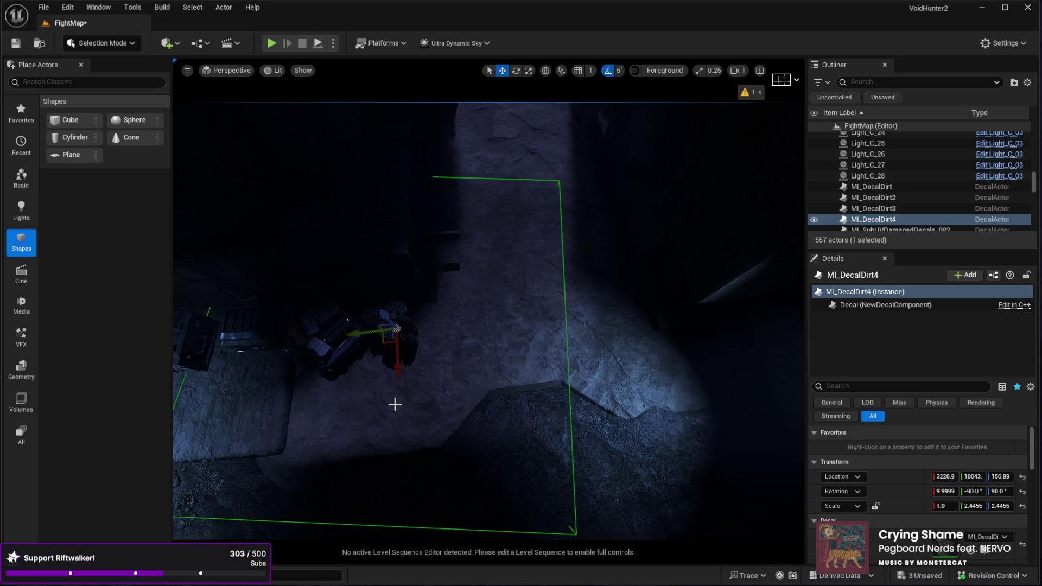
{"action": "key", "text": "ctrl+d"}
{"action": "left_click_drag", "start_coordinate": [373, 360], "coordinate": [495, 220]}
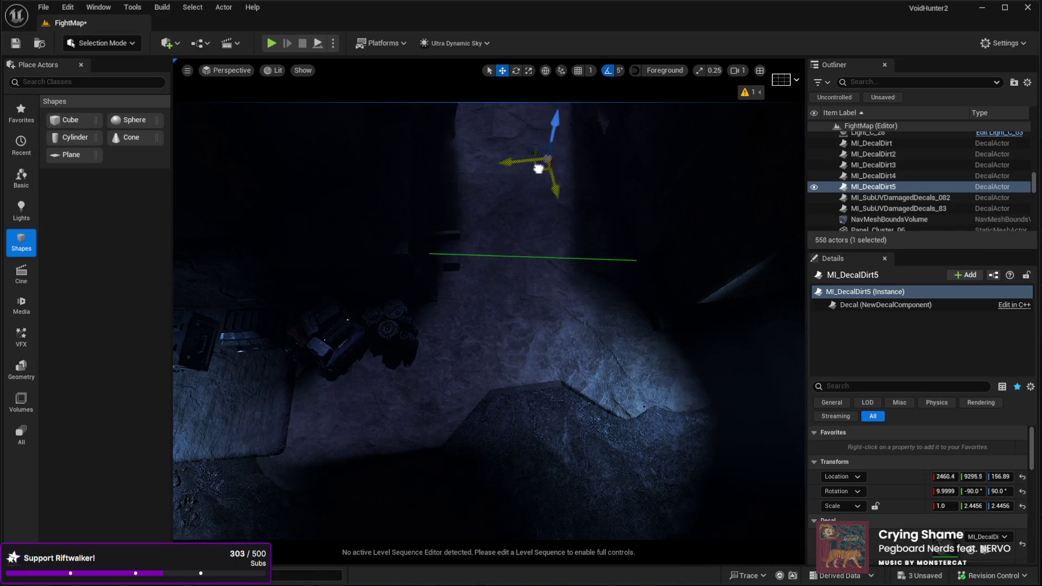
{"action": "mouse_move", "coordinate": [502, 257]}
{"action": "left_mouse_down"}
{"action": "mouse_move", "coordinate": [529, 266]}
{"action": "mouse_move", "coordinate": [501, 267]}
{"action": "left_mouse_up"}
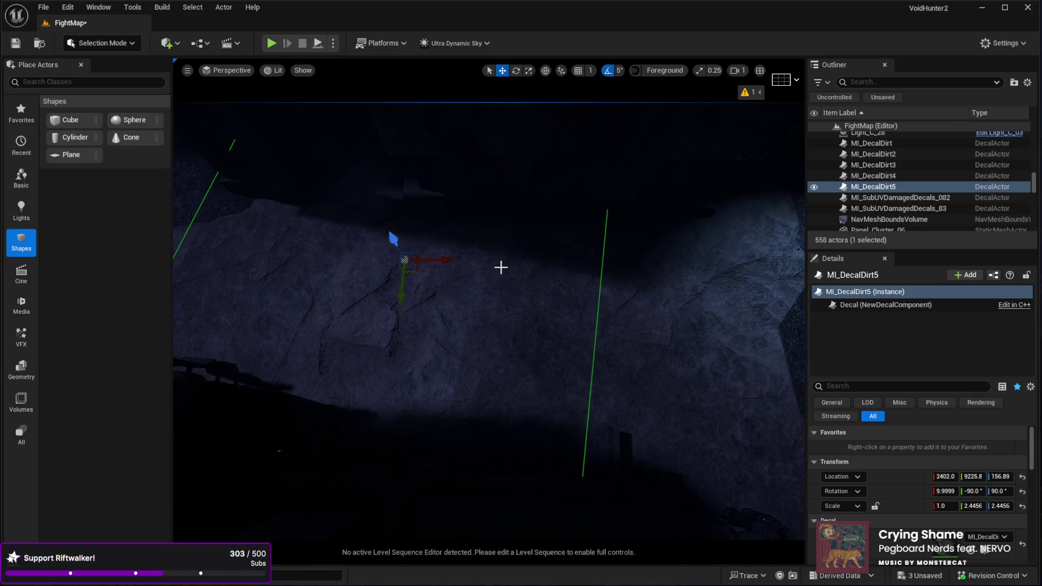
{"action": "key", "text": "ctrl+d"}
{"action": "mouse_move", "coordinate": [414, 272]}
{"action": "left_mouse_down"}
{"action": "mouse_move", "coordinate": [342, 349]}
{"action": "mouse_move", "coordinate": [396, 427]}
{"action": "mouse_move", "coordinate": [409, 428]}
{"action": "mouse_move", "coordinate": [384, 449]}
{"action": "left_mouse_up"}
{"action": "left_click_drag", "start_coordinate": [369, 336], "coordinate": [370, 337]}
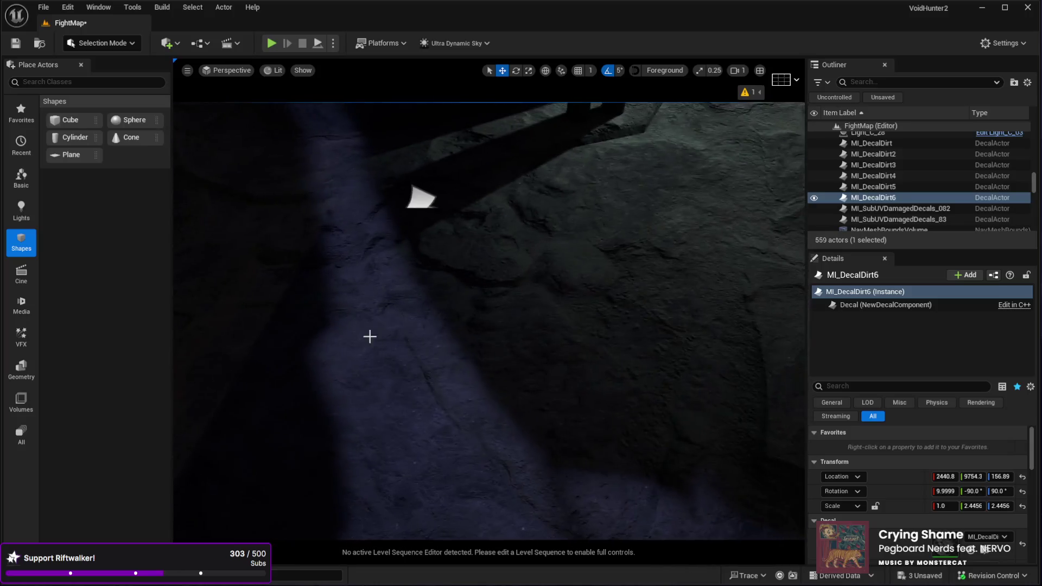
Select MI_SubUVDamagedDecals_83 and slide it up-right across the floor.
{"action": "left_click", "coordinate": [428, 218]}
{"action": "left_click_drag", "start_coordinate": [421, 226], "coordinate": [395, 177]}
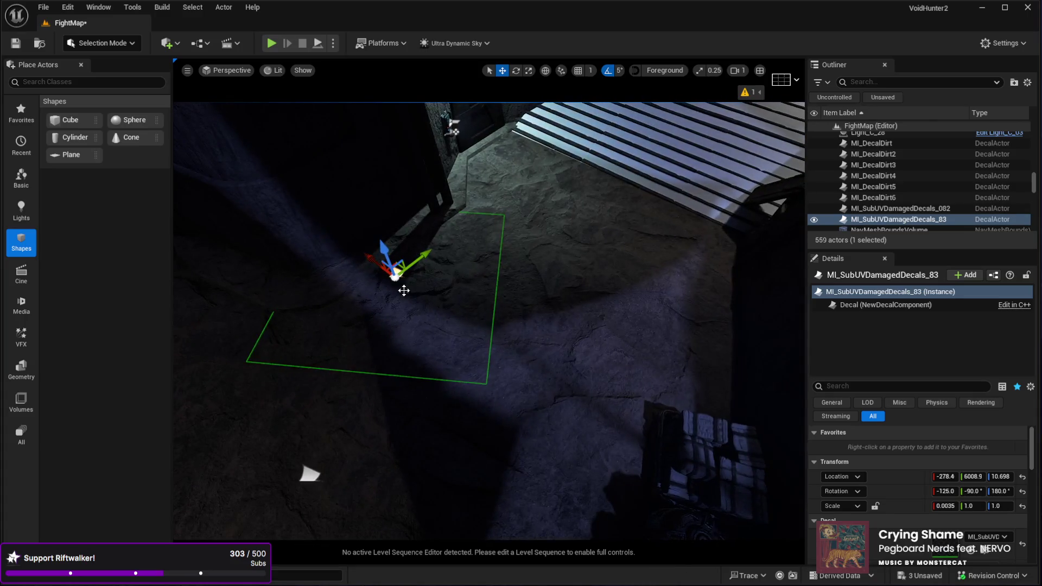
{"action": "left_click_drag", "start_coordinate": [397, 270], "coordinate": [524, 218]}
{"action": "left_click_drag", "start_coordinate": [524, 218], "coordinate": [520, 268]}
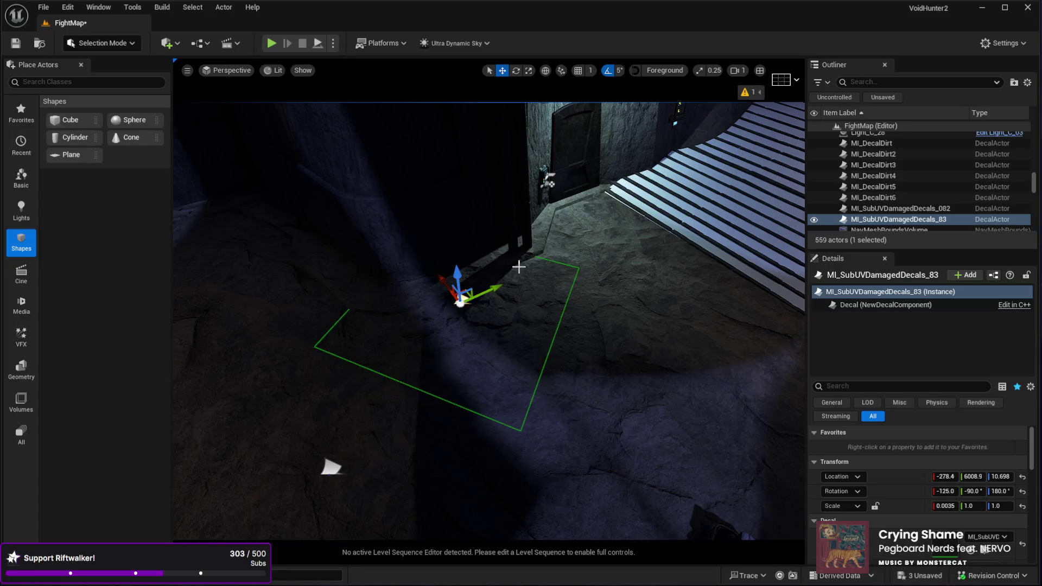
Duplicate the damaged decal into _84 and _85, placing _85 at X 3420.1, Y 9814.7.
{"action": "key", "text": "ctrl+d"}
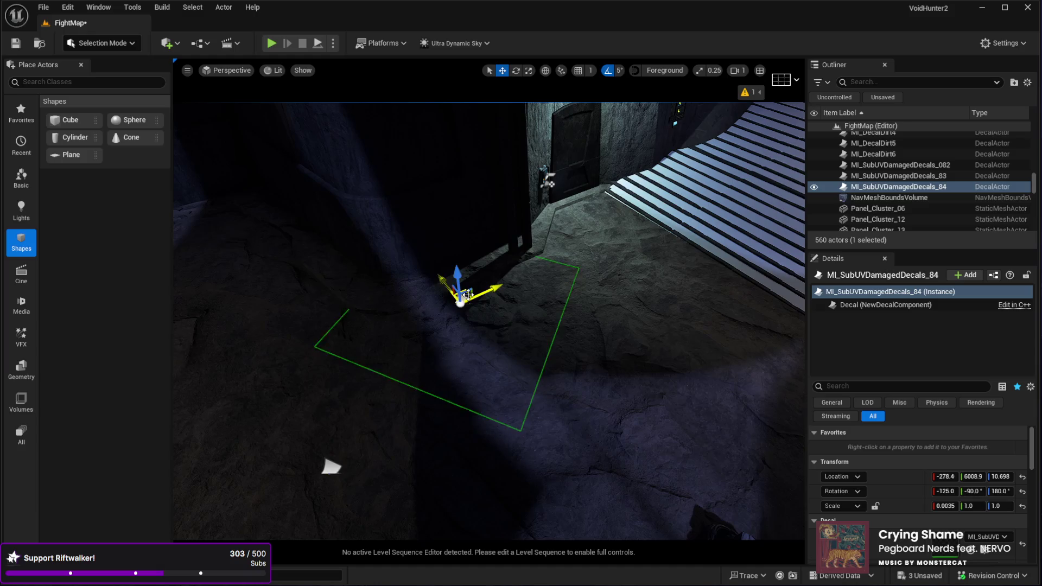
{"action": "mouse_move", "coordinate": [646, 273]}
{"action": "left_mouse_down"}
{"action": "mouse_move", "coordinate": [500, 326]}
{"action": "mouse_move", "coordinate": [407, 478]}
{"action": "mouse_move", "coordinate": [578, 336]}
{"action": "left_mouse_up"}
{"action": "mouse_move", "coordinate": [500, 140]}
{"action": "left_mouse_down"}
{"action": "mouse_move", "coordinate": [551, 268]}
{"action": "mouse_move", "coordinate": [322, 344]}
{"action": "left_mouse_up"}
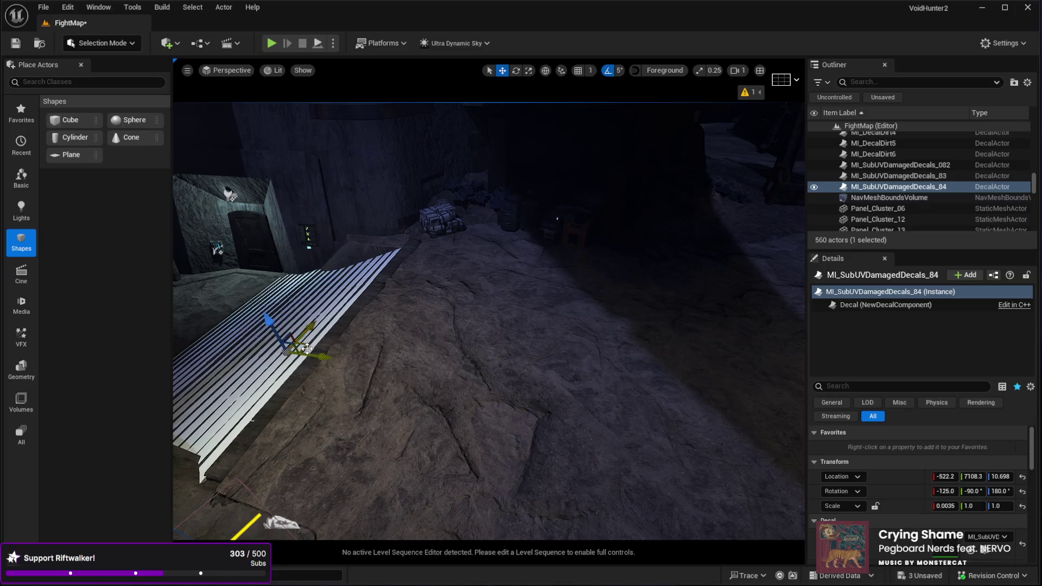
{"action": "mouse_move", "coordinate": [714, 395]}
{"action": "left_mouse_down"}
{"action": "mouse_move", "coordinate": [635, 369]}
{"action": "mouse_move", "coordinate": [529, 402]}
{"action": "left_mouse_up"}
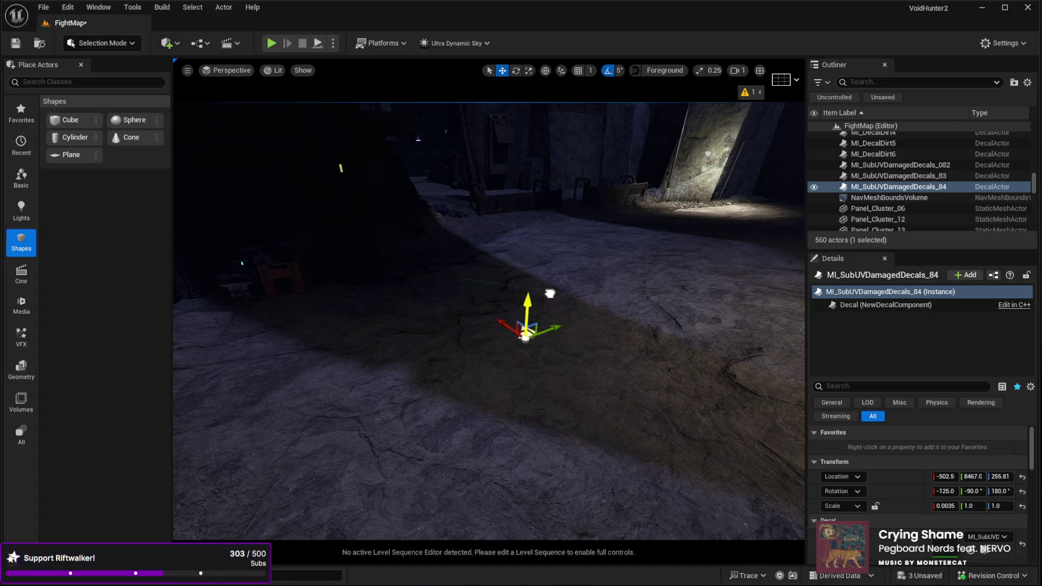
{"action": "mouse_move", "coordinate": [551, 293]}
{"action": "left_mouse_down"}
{"action": "mouse_move", "coordinate": [540, 337]}
{"action": "mouse_move", "coordinate": [517, 311]}
{"action": "left_mouse_up"}
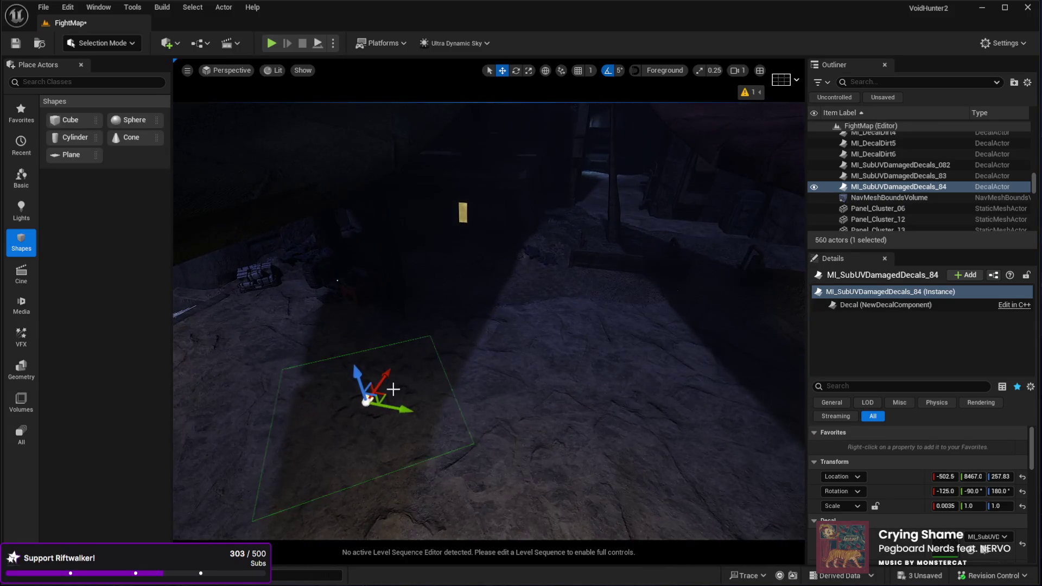
{"action": "left_click_drag", "start_coordinate": [614, 209], "coordinate": [635, 187]}
{"action": "mouse_move", "coordinate": [556, 232]}
{"action": "left_mouse_down"}
{"action": "mouse_move", "coordinate": [555, 255]}
{"action": "mouse_move", "coordinate": [556, 231]}
{"action": "mouse_move", "coordinate": [482, 254]}
{"action": "mouse_move", "coordinate": [560, 271]}
{"action": "left_mouse_up"}
{"action": "left_click_drag", "start_coordinate": [651, 270], "coordinate": [354, 351]}
{"action": "mouse_move", "coordinate": [489, 320]}
{"action": "left_mouse_down"}
{"action": "mouse_move", "coordinate": [466, 314]}
{"action": "mouse_move", "coordinate": [488, 326]}
{"action": "left_mouse_up"}
{"action": "left_click_drag", "start_coordinate": [293, 380], "coordinate": [283, 377]}
{"action": "key", "text": "ctrl+d"}
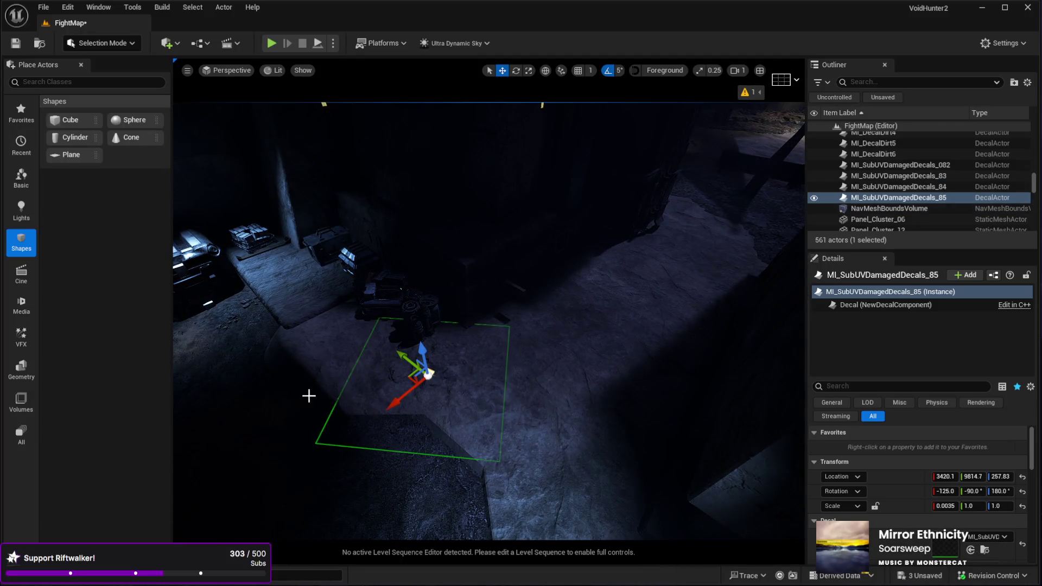
Move the new damaged decal copy down the floor and scale it up to about 1.67.
{"action": "left_click_drag", "start_coordinate": [525, 405], "coordinate": [581, 468]}
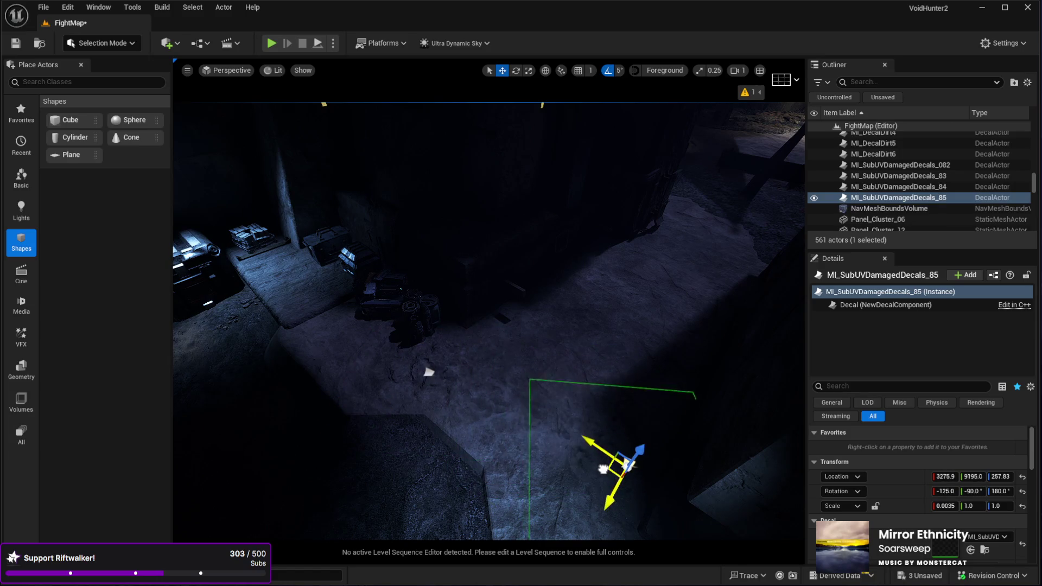
{"action": "key", "text": "f"}
{"action": "key", "text": "r"}
{"action": "left_click_drag", "start_coordinate": [569, 343], "coordinate": [576, 336]}
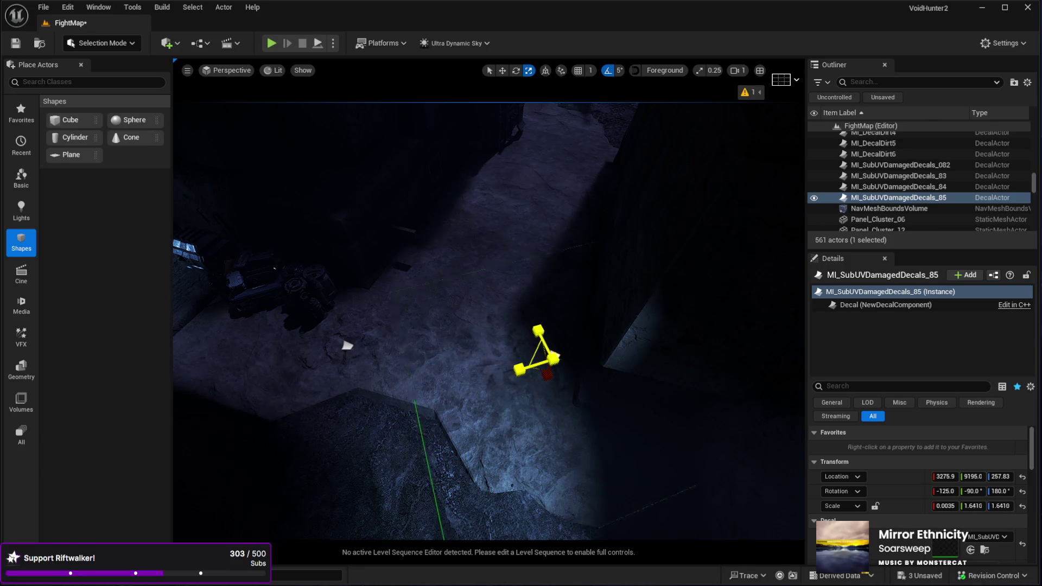
{"action": "mouse_move", "coordinate": [492, 389]}
{"action": "left_mouse_down"}
{"action": "mouse_move", "coordinate": [476, 408]}
{"action": "mouse_move", "coordinate": [467, 400]}
{"action": "left_mouse_up"}
Duplicate the enlarged decal repeatedly, scattering copies up to _90 down the stepped floor.
{"action": "key", "text": "ctrl+d"}
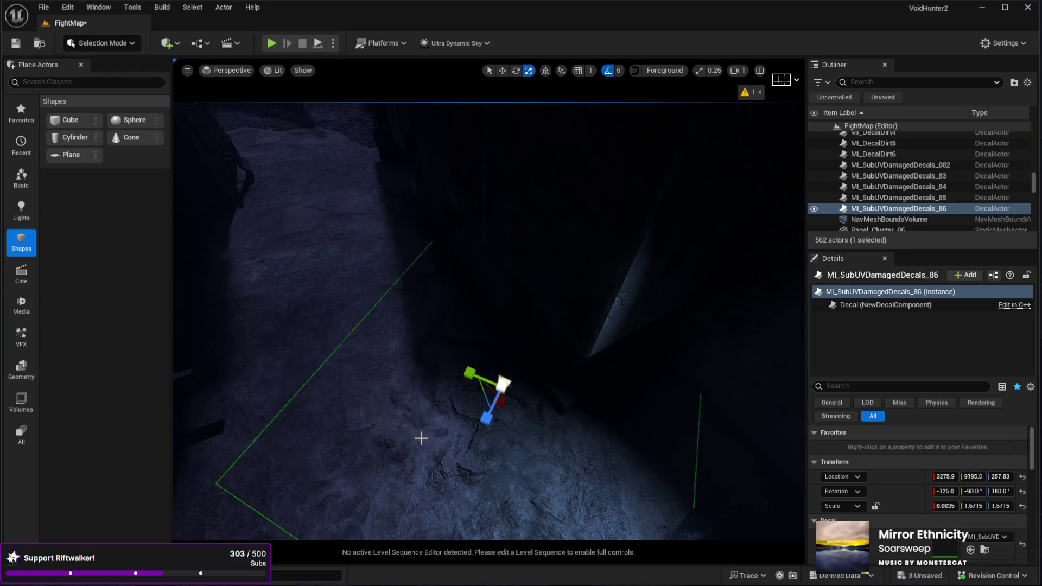
{"action": "mouse_move", "coordinate": [495, 408]}
{"action": "left_mouse_down"}
{"action": "mouse_move", "coordinate": [399, 411]}
{"action": "mouse_move", "coordinate": [265, 316]}
{"action": "mouse_move", "coordinate": [236, 277]}
{"action": "mouse_move", "coordinate": [265, 259]}
{"action": "mouse_move", "coordinate": [427, 301]}
{"action": "mouse_move", "coordinate": [437, 279]}
{"action": "mouse_move", "coordinate": [488, 310]}
{"action": "mouse_move", "coordinate": [507, 248]}
{"action": "mouse_move", "coordinate": [324, 340]}
{"action": "left_mouse_up"}
{"action": "scroll", "coordinate": [266, 257], "scroll_direction": "down", "scroll_amount": 1}
{"action": "key", "text": "ctrl+d"}
{"action": "key", "text": "e"}
{"action": "key", "text": "ctrl+d"}
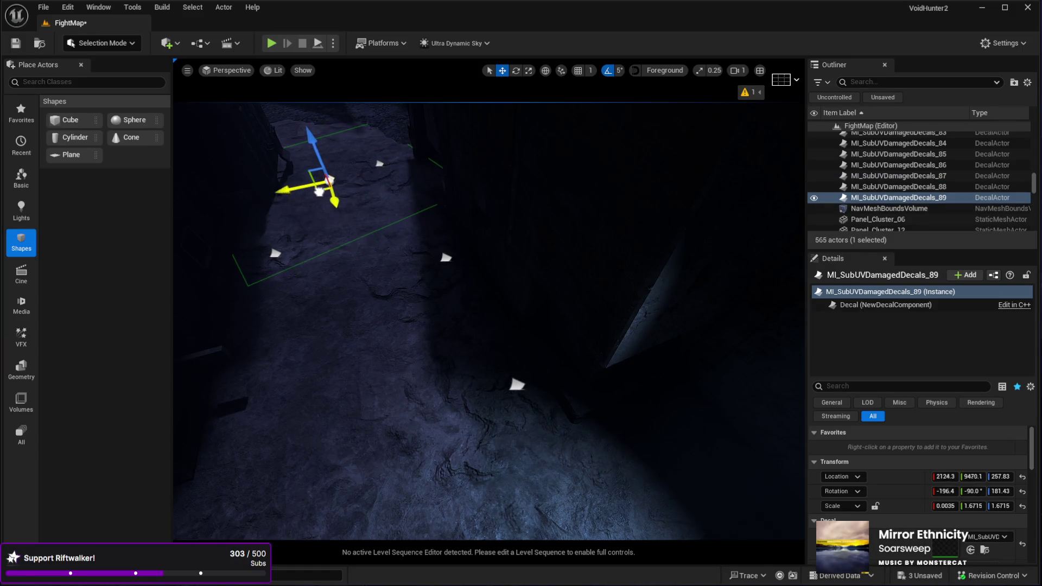
{"action": "mouse_move", "coordinate": [334, 261]}
{"action": "left_mouse_down"}
{"action": "mouse_move", "coordinate": [423, 236]}
{"action": "mouse_move", "coordinate": [314, 262]}
{"action": "left_mouse_up"}
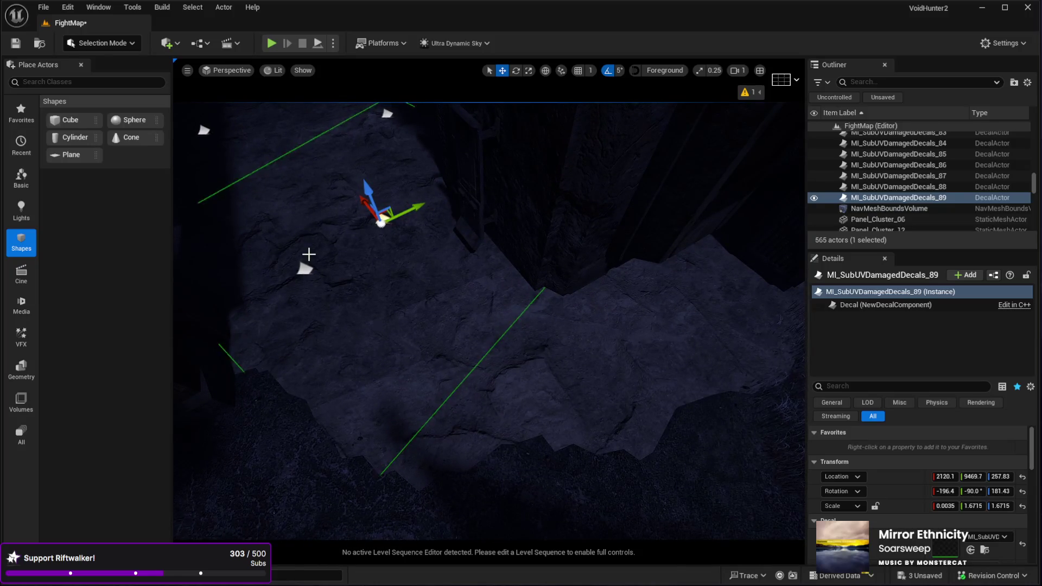
{"action": "key", "text": "ctrl+d"}
{"action": "mouse_move", "coordinate": [389, 216]}
{"action": "left_mouse_down"}
{"action": "mouse_move", "coordinate": [592, 307]}
{"action": "mouse_move", "coordinate": [577, 284]}
{"action": "mouse_move", "coordinate": [429, 231]}
{"action": "mouse_move", "coordinate": [500, 303]}
{"action": "mouse_move", "coordinate": [487, 326]}
{"action": "mouse_move", "coordinate": [499, 232]}
{"action": "left_mouse_up"}
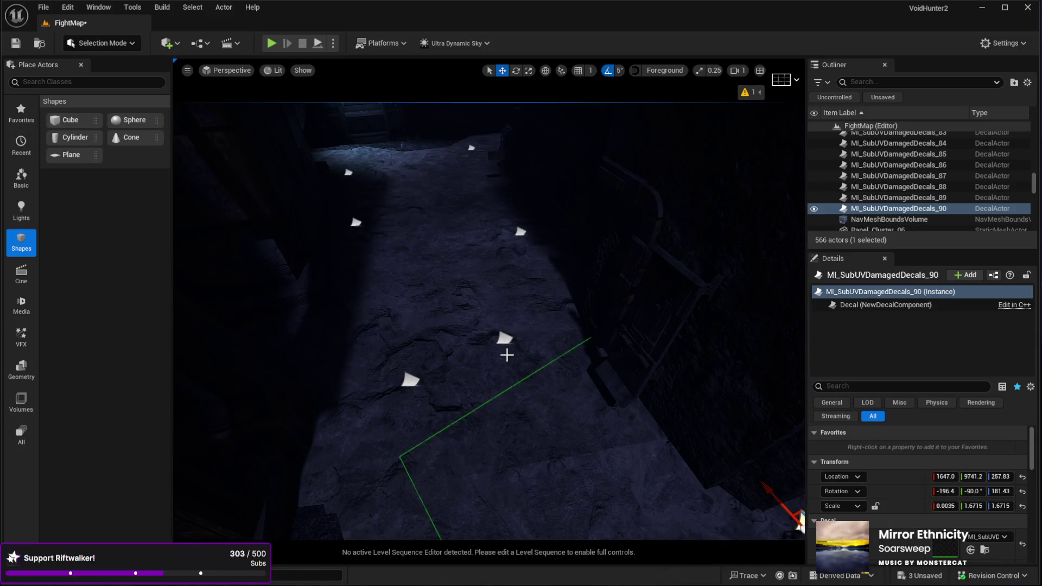
Select damaged decals _85 through _90 one by one to check their placement.
{"action": "left_click", "coordinate": [504, 340]}
{"action": "mouse_move", "coordinate": [476, 326]}
{"action": "left_mouse_down"}
{"action": "mouse_move", "coordinate": [475, 271]}
{"action": "mouse_move", "coordinate": [457, 287]}
{"action": "left_mouse_up"}
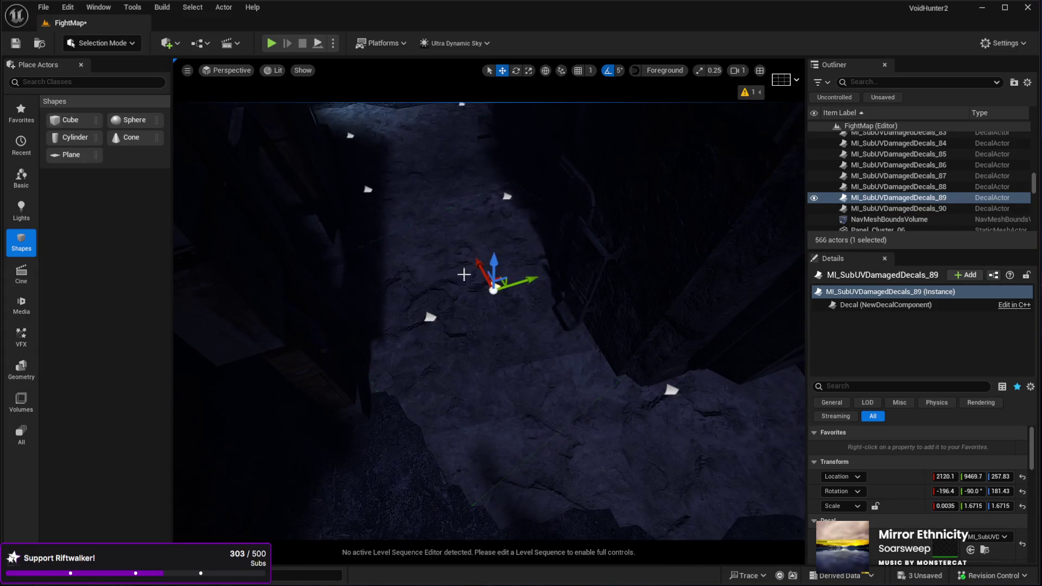
{"action": "left_click", "coordinate": [506, 196]}
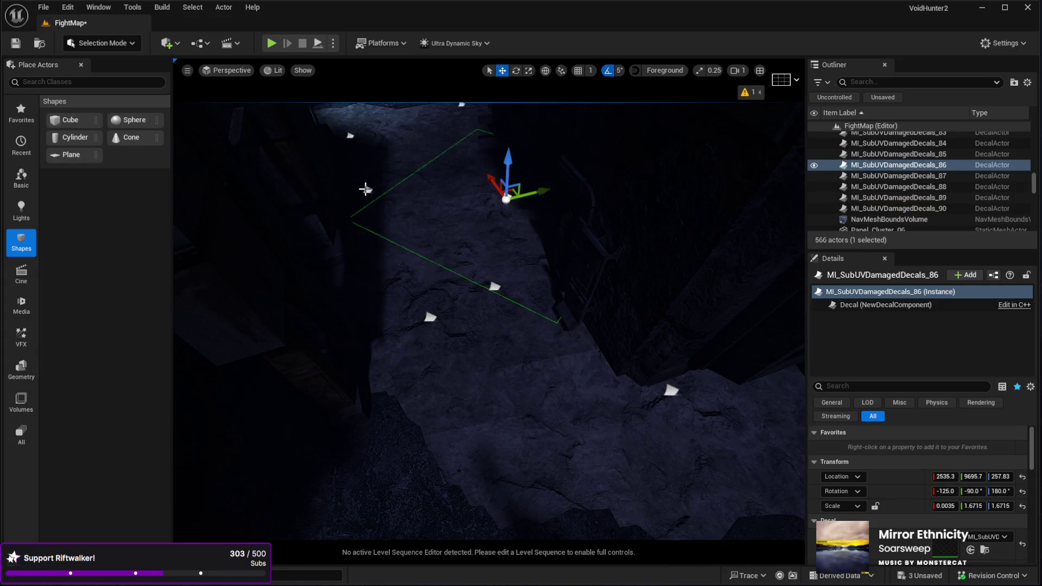
{"action": "left_click", "coordinate": [365, 189]}
{"action": "left_click", "coordinate": [430, 317]}
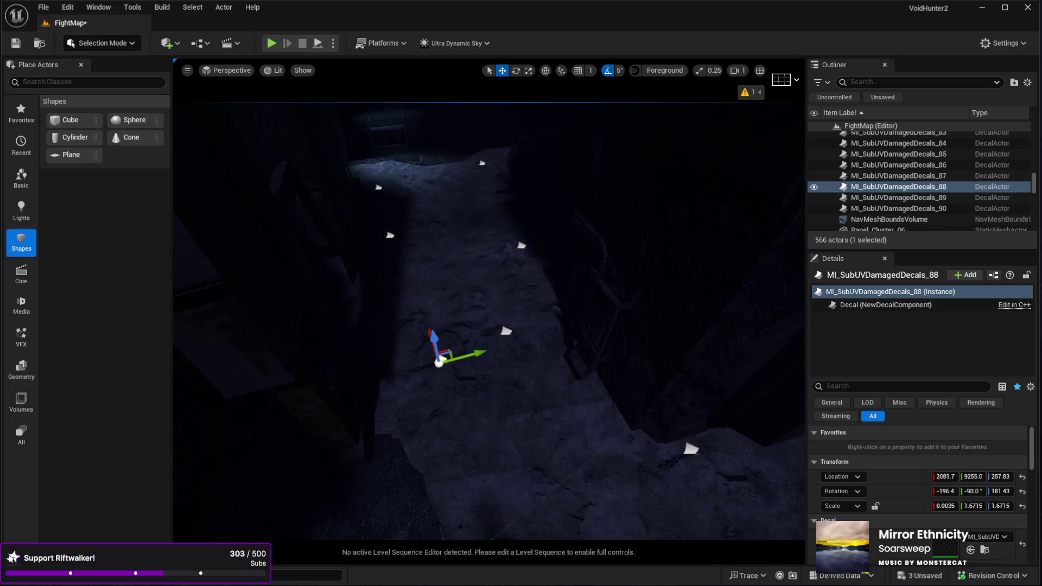
{"action": "left_click", "coordinate": [521, 248]}
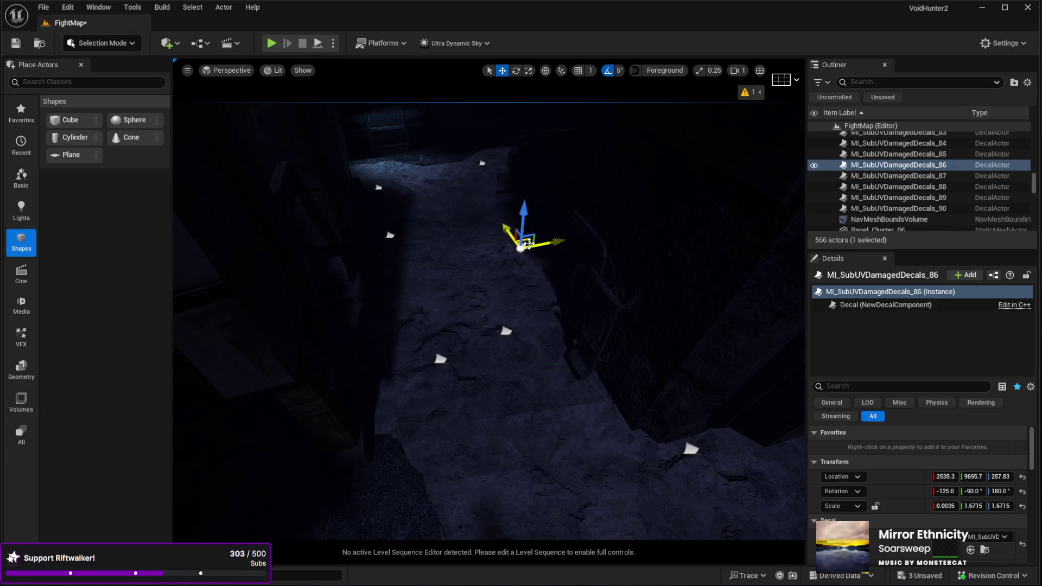
{"action": "left_click_drag", "start_coordinate": [518, 308], "coordinate": [518, 308]}
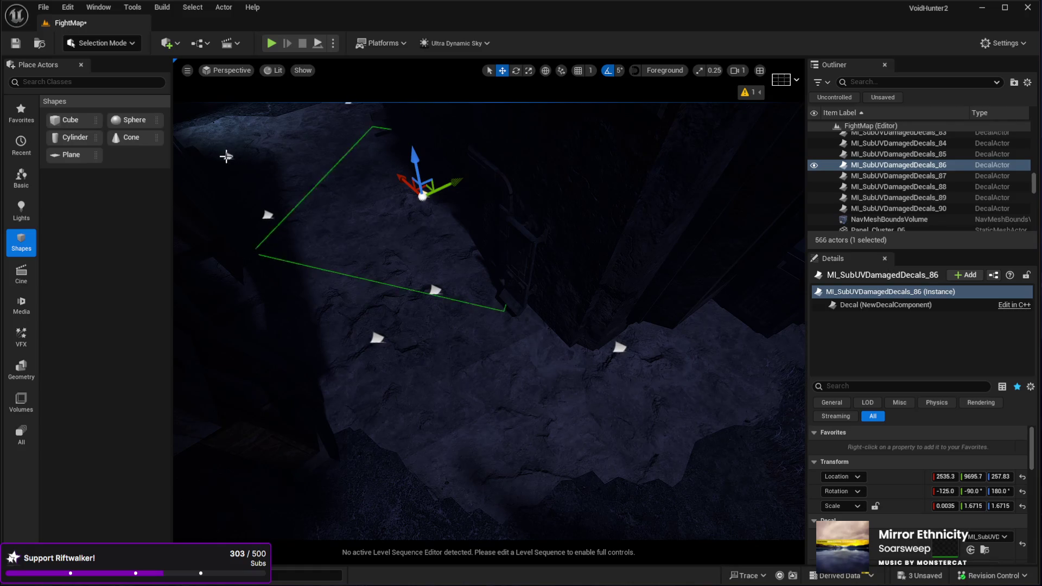
{"action": "left_click", "coordinate": [226, 157]}
{"action": "left_click", "coordinate": [265, 217]}
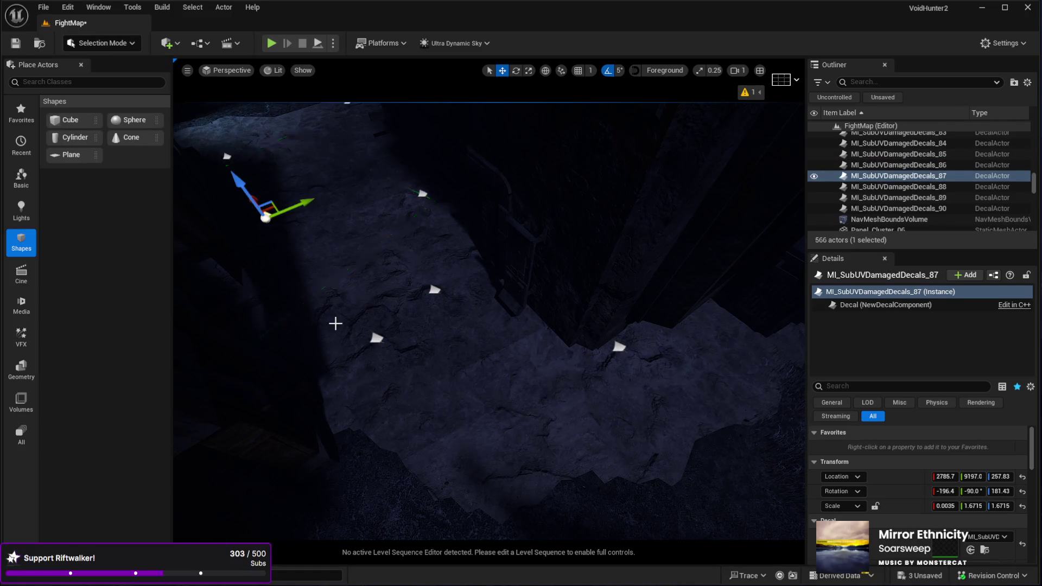
{"action": "left_click", "coordinate": [374, 338]}
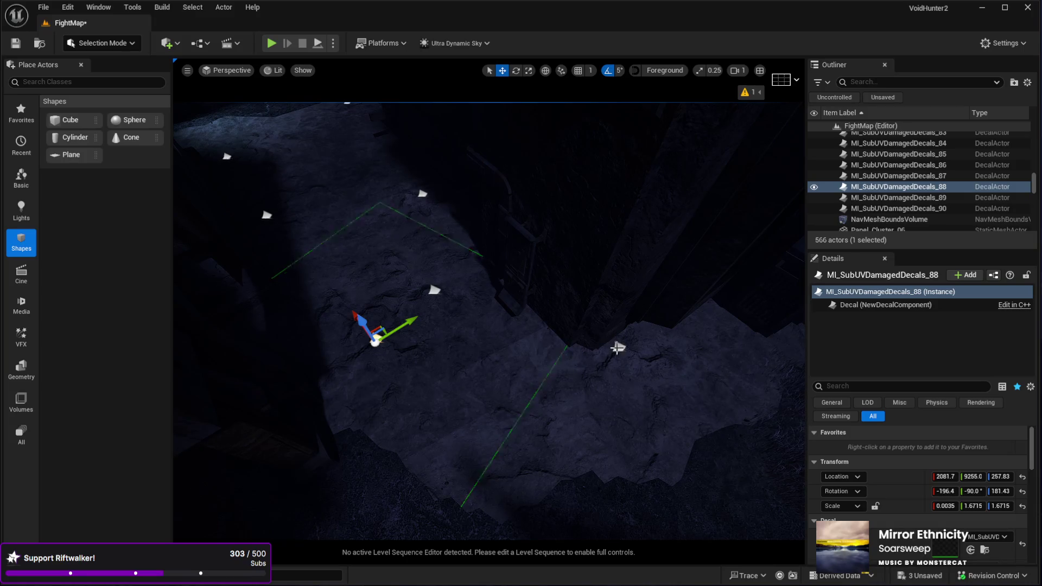
{"action": "left_click", "coordinate": [617, 348]}
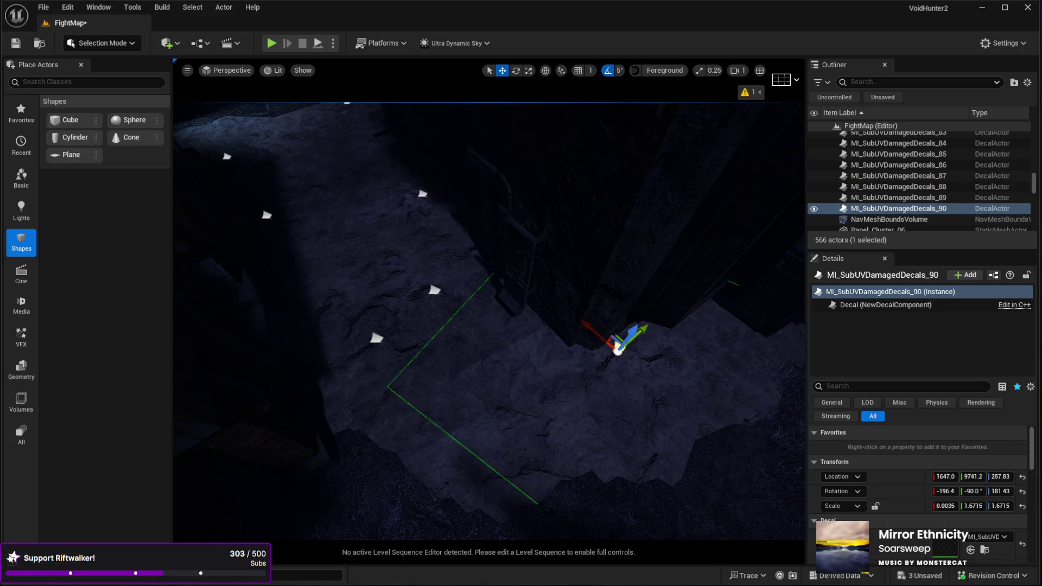
{"action": "left_click", "coordinate": [434, 291]}
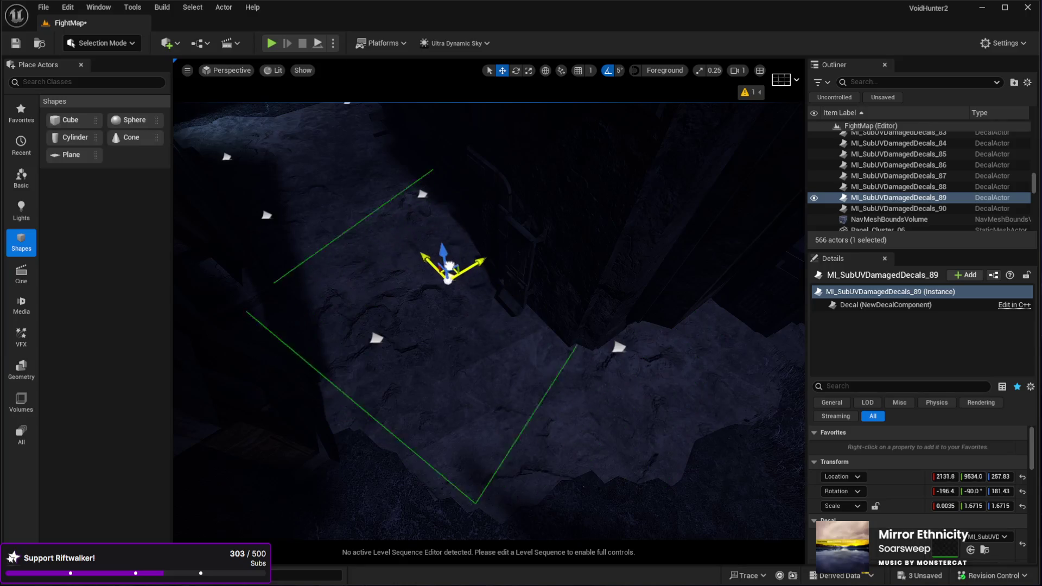
{"action": "left_click", "coordinate": [420, 191]}
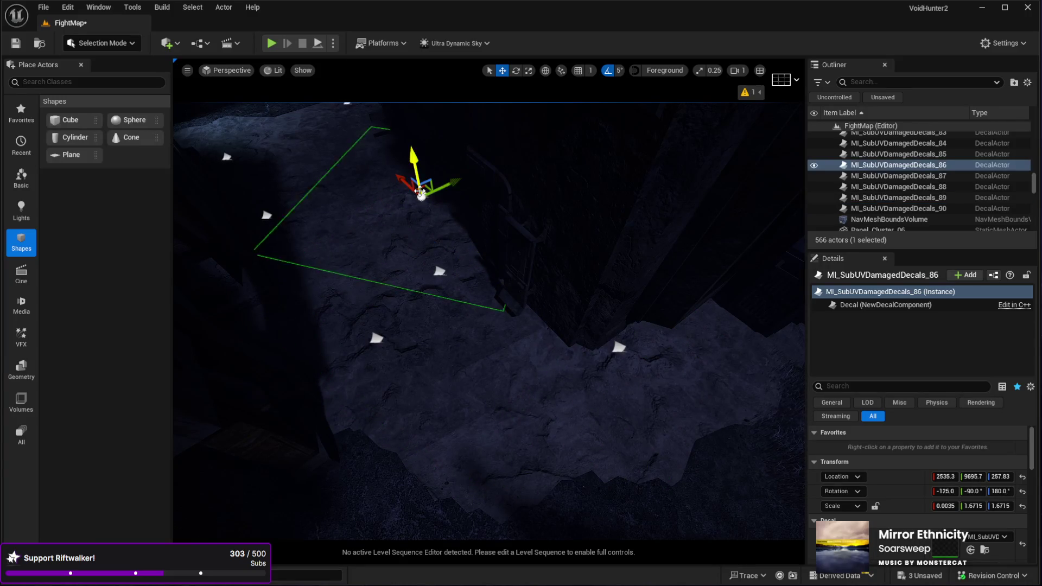
Check decal depth from floor level, then select and frame MI_DecalDirt6.
{"action": "key", "text": "w"}
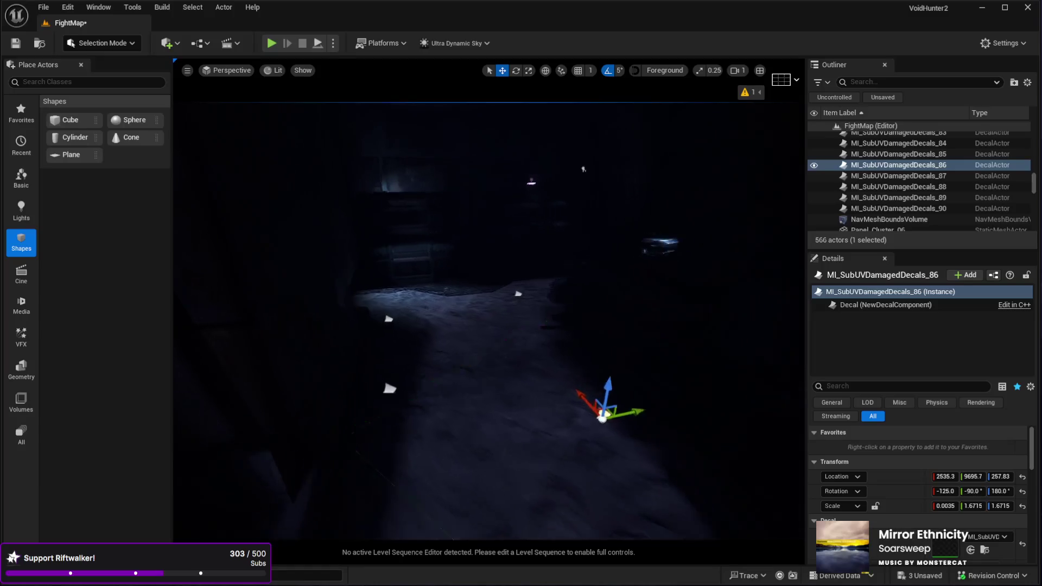
{"action": "key", "text": "s"}
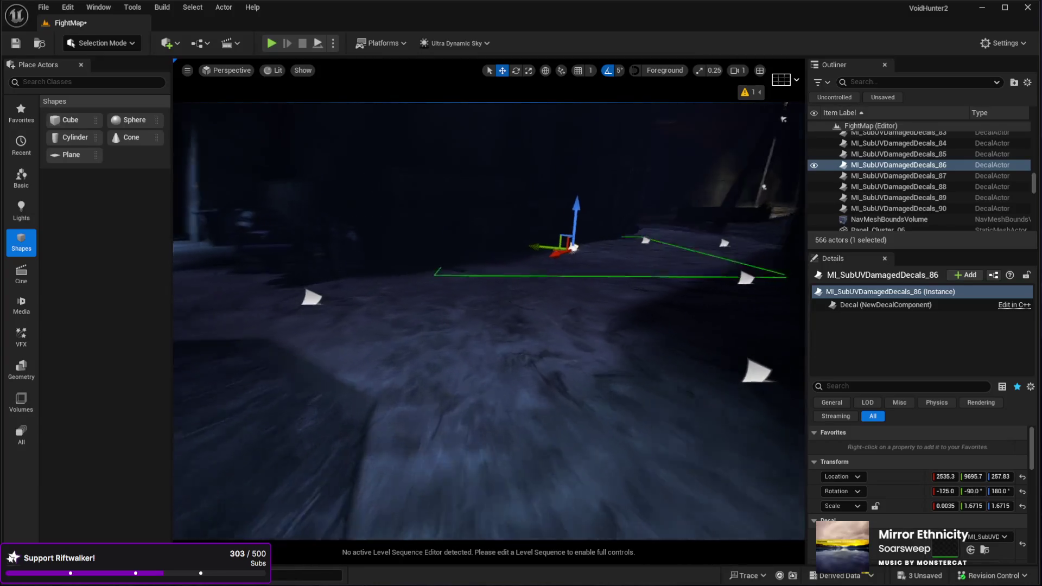
{"action": "key", "text": "q"}
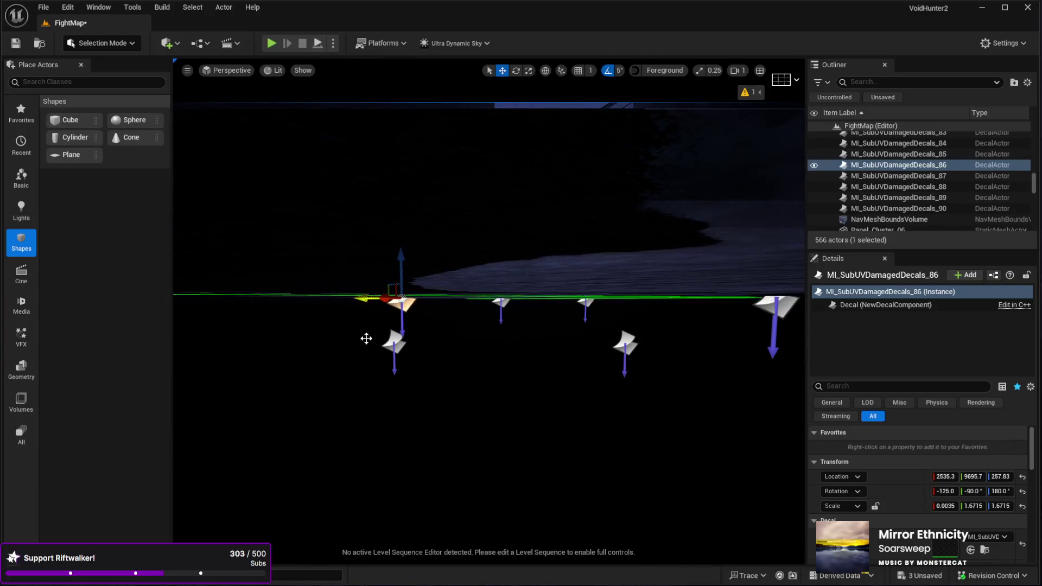
{"action": "key", "text": "Up"}
{"action": "key", "text": "Up"}
{"action": "key", "text": "Up"}
{"action": "key", "text": "f"}
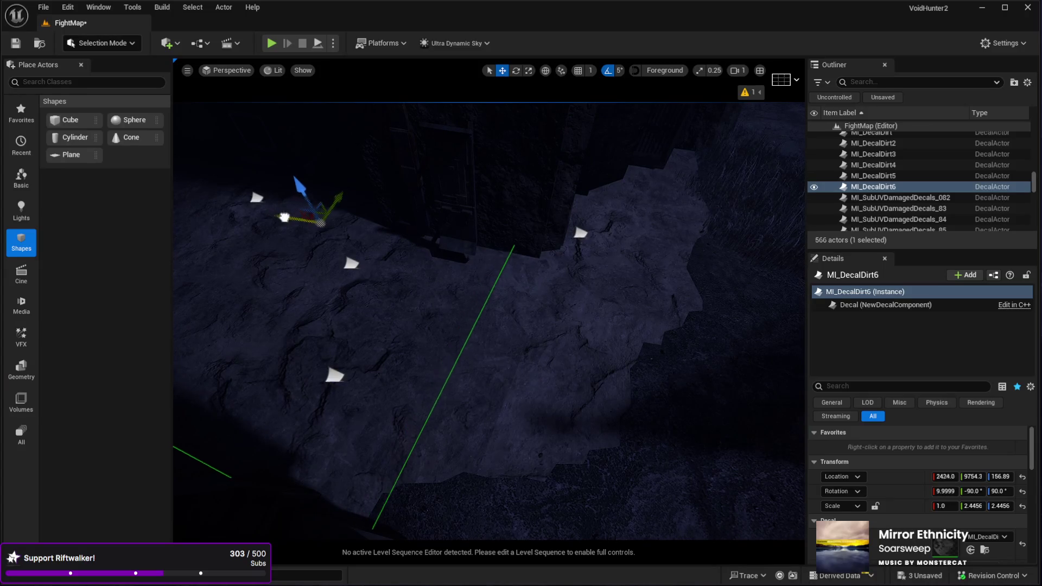
Nudge MI_DecalDirt6 along the floor and rotate it to a new angle.
{"action": "left_click_drag", "start_coordinate": [402, 247], "coordinate": [448, 226]}
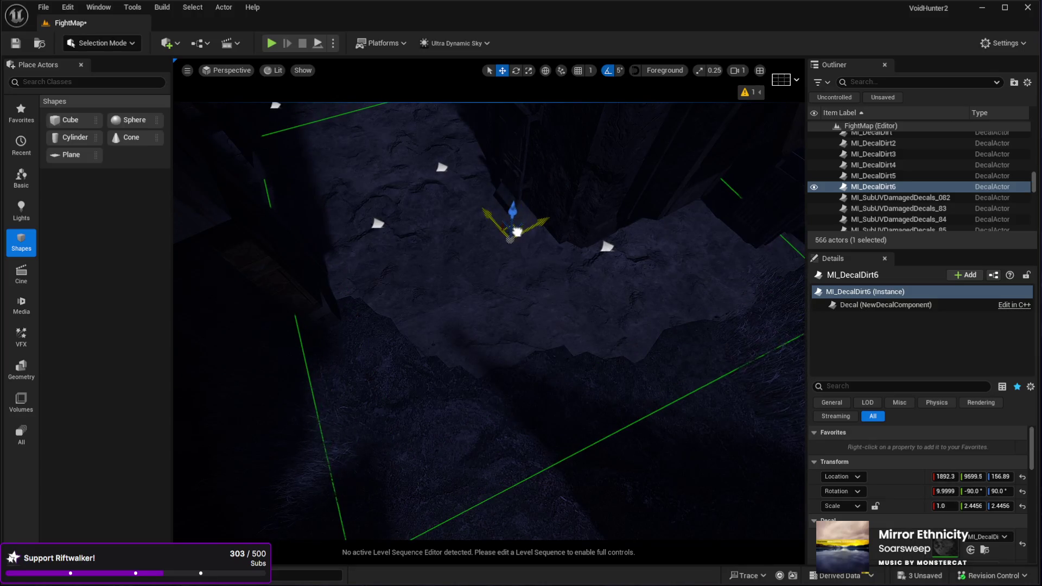
{"action": "mouse_move", "coordinate": [506, 231]}
{"action": "left_mouse_down"}
{"action": "mouse_move", "coordinate": [499, 216]}
{"action": "mouse_move", "coordinate": [542, 426]}
{"action": "mouse_move", "coordinate": [576, 162]}
{"action": "mouse_move", "coordinate": [641, 182]}
{"action": "left_mouse_up"}
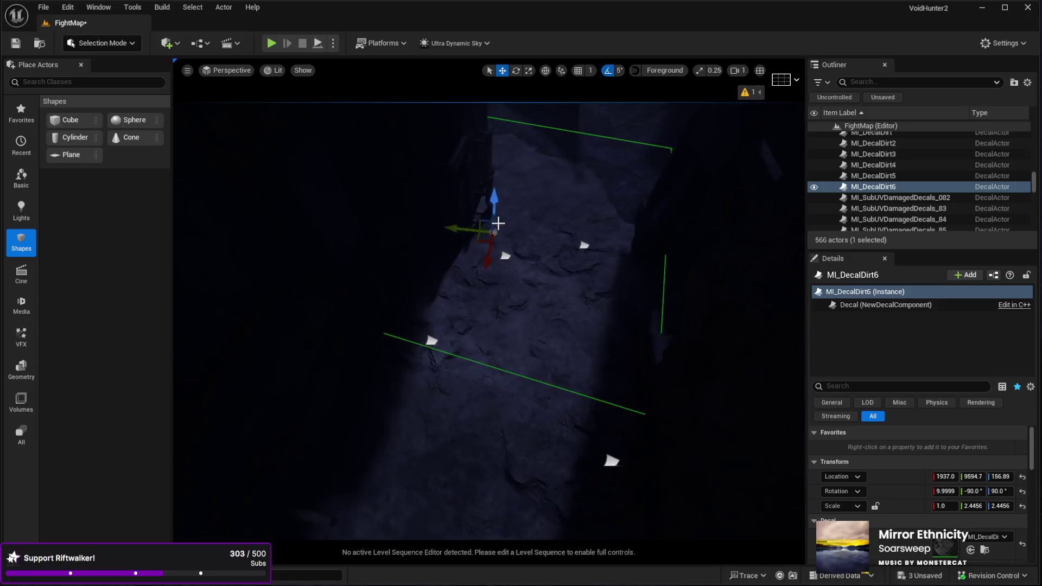
{"action": "left_click_drag", "start_coordinate": [508, 284], "coordinate": [478, 285]}
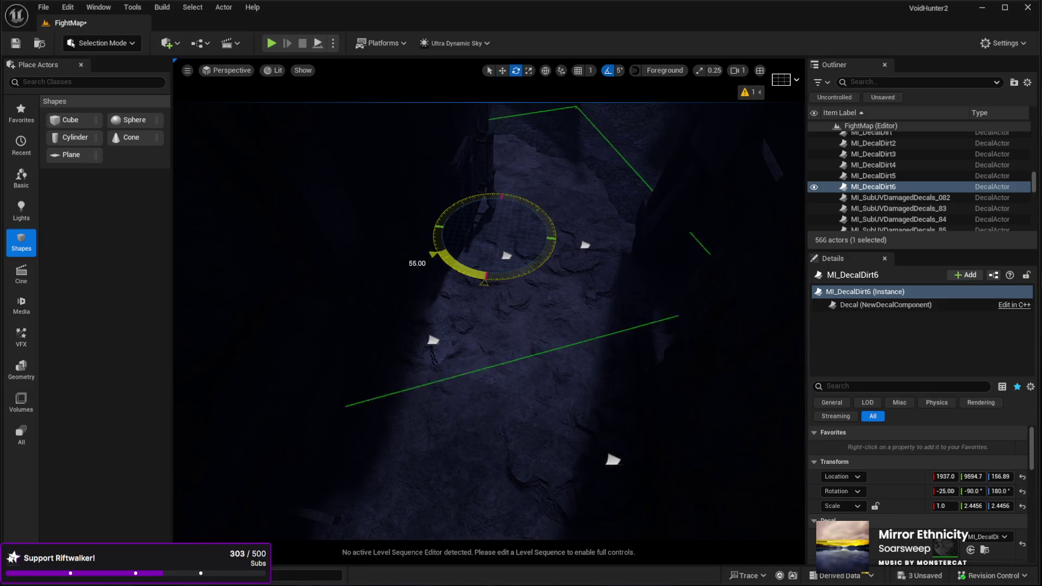
{"action": "left_click_drag", "start_coordinate": [536, 321], "coordinate": [596, 335]}
Rotate MI_DecalDirt5 to -31.42 at X 2671.7, Y 9583.5, then reselect MI_DecalDirt6.
{"action": "left_click", "coordinate": [503, 369]}
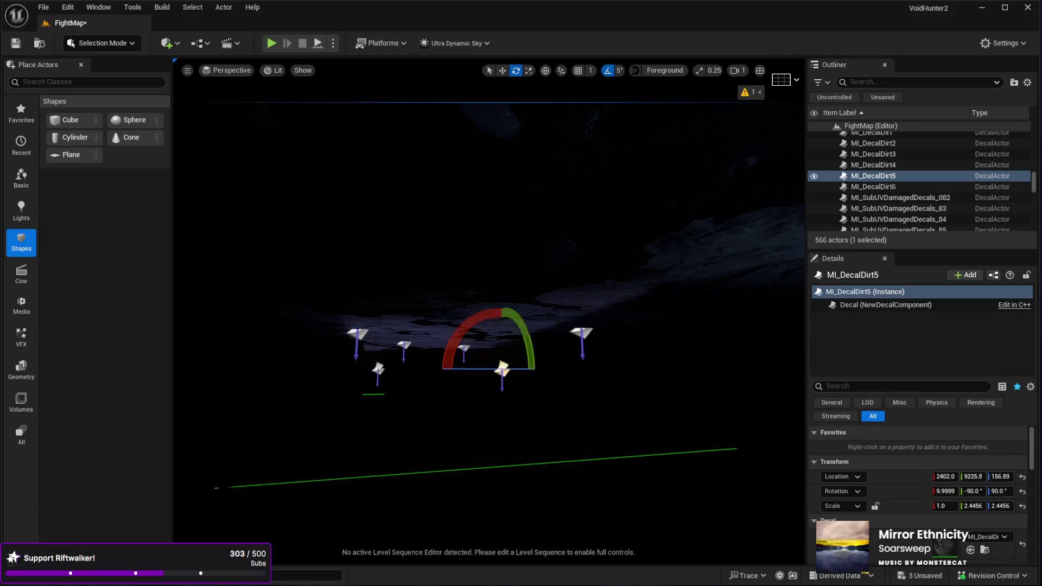
{"action": "key", "text": "f"}
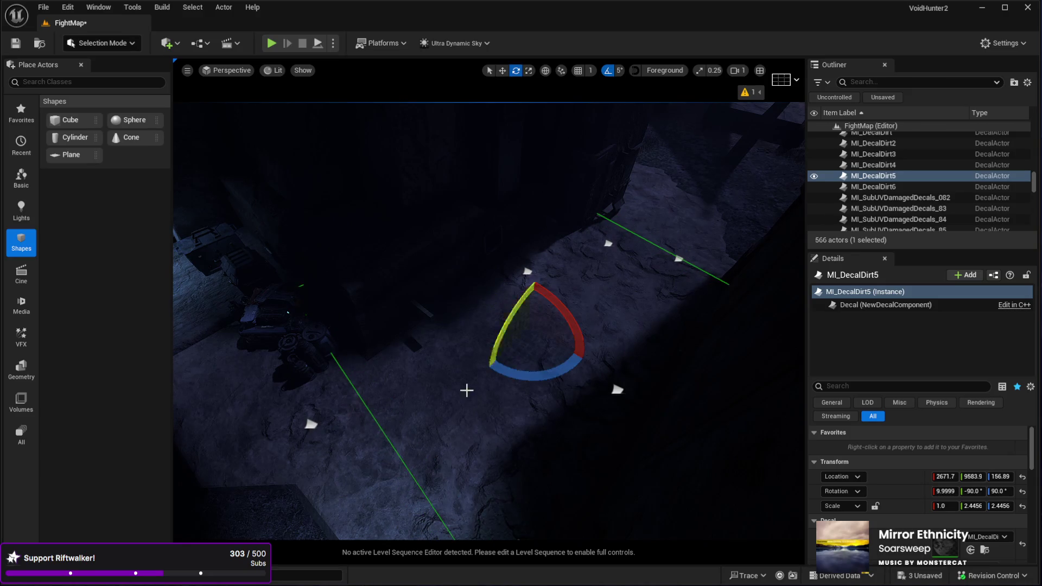
{"action": "left_click_drag", "start_coordinate": [522, 331], "coordinate": [538, 384]}
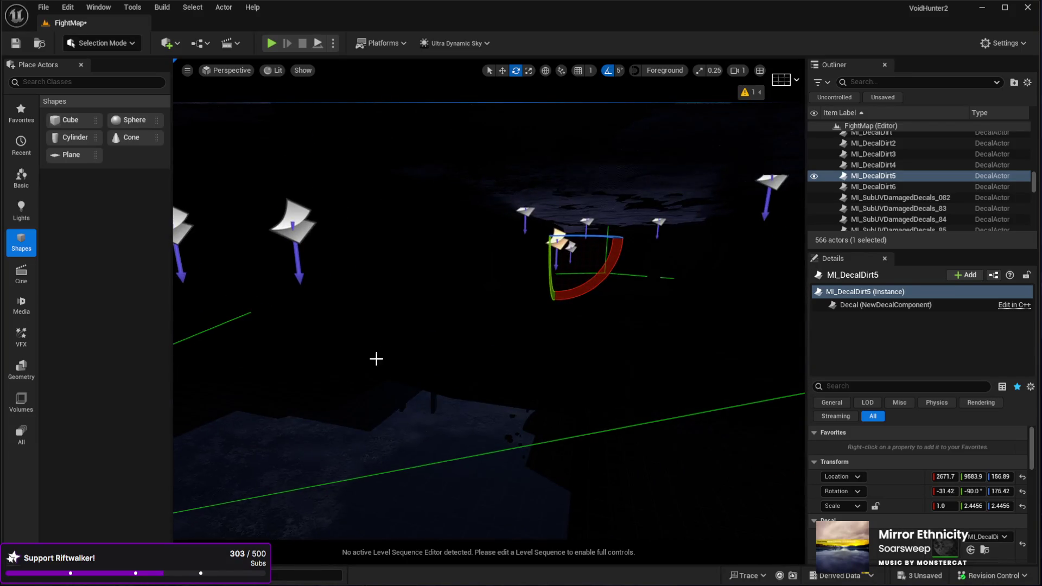
{"action": "left_click", "coordinate": [489, 298]}
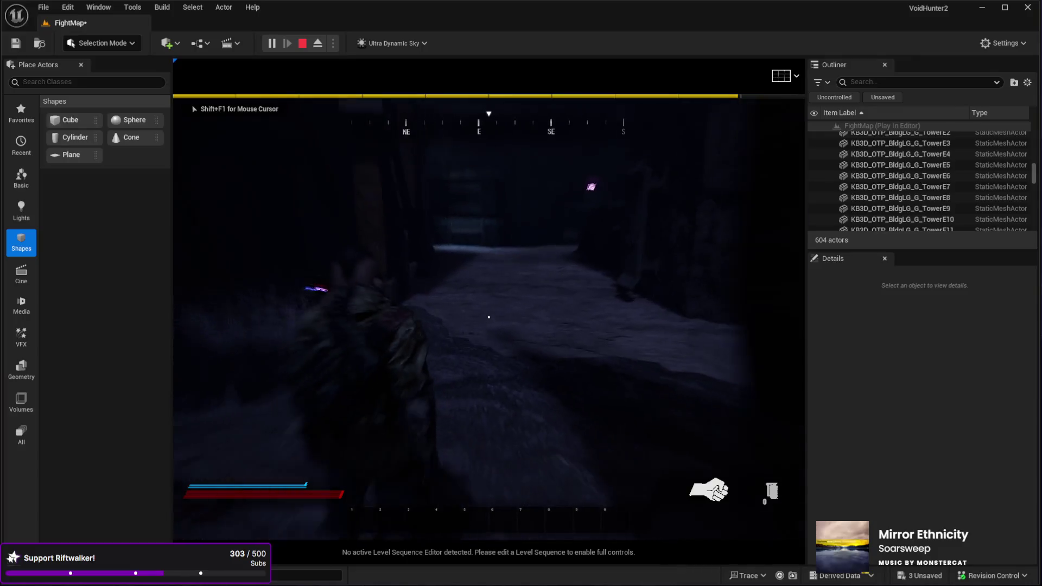
Walk the character along the dark path into the corridor, then end the play-test with Esc.
{"action": "key", "text": "w"}
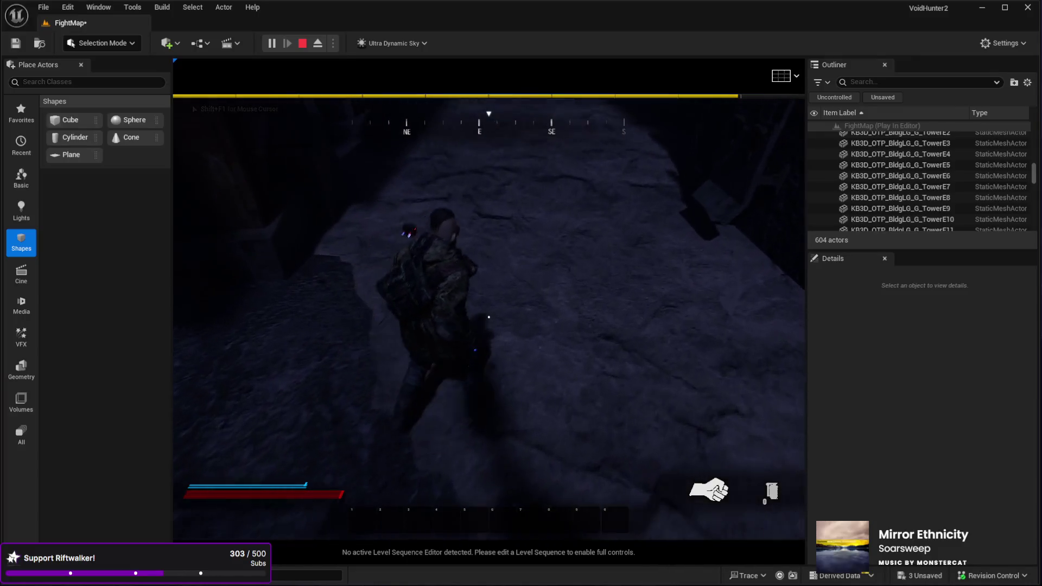
{"action": "key", "text": "w"}
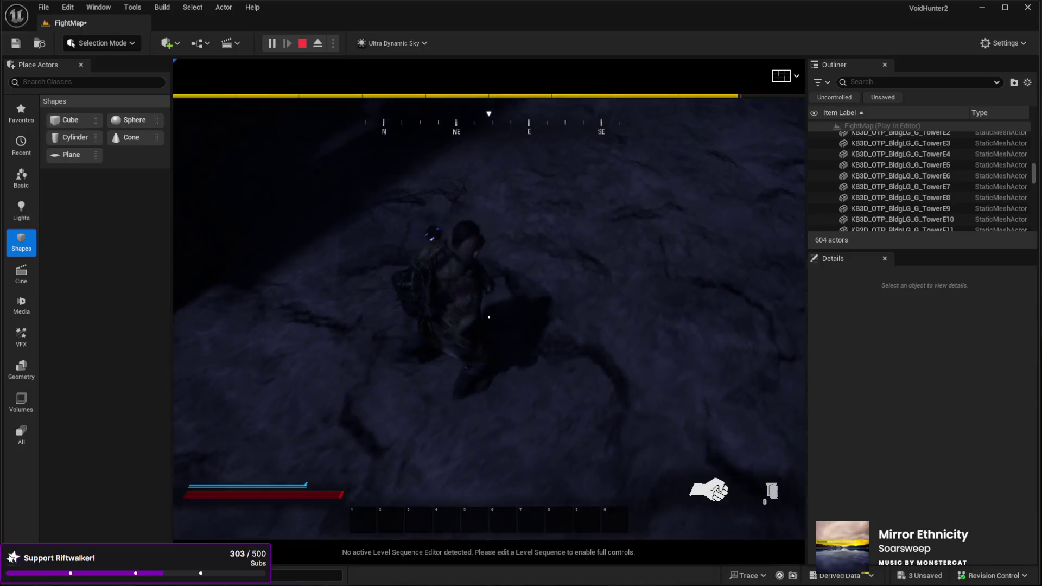
{"action": "key", "text": "w"}
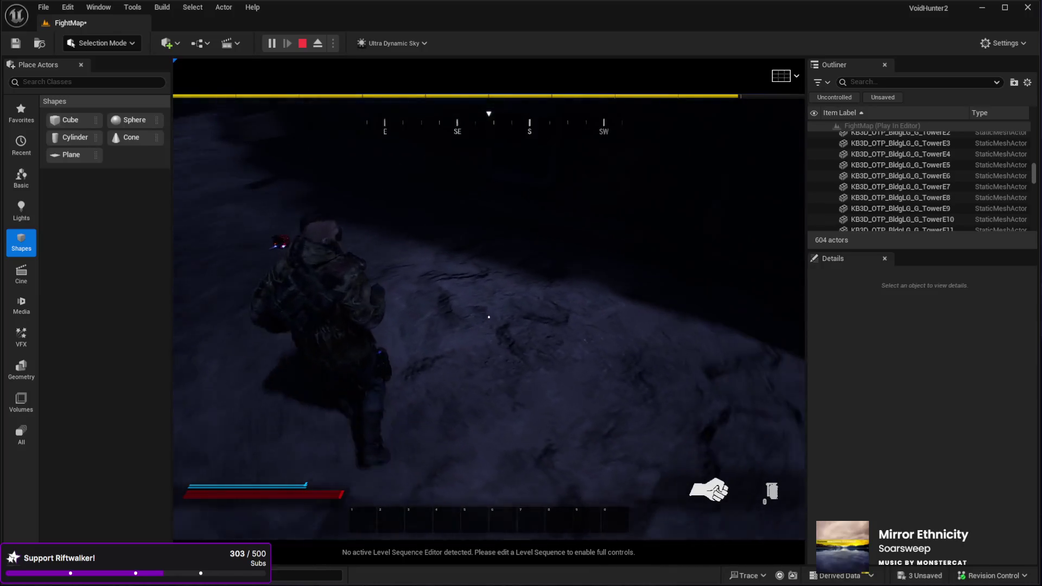
{"action": "key", "text": "w"}
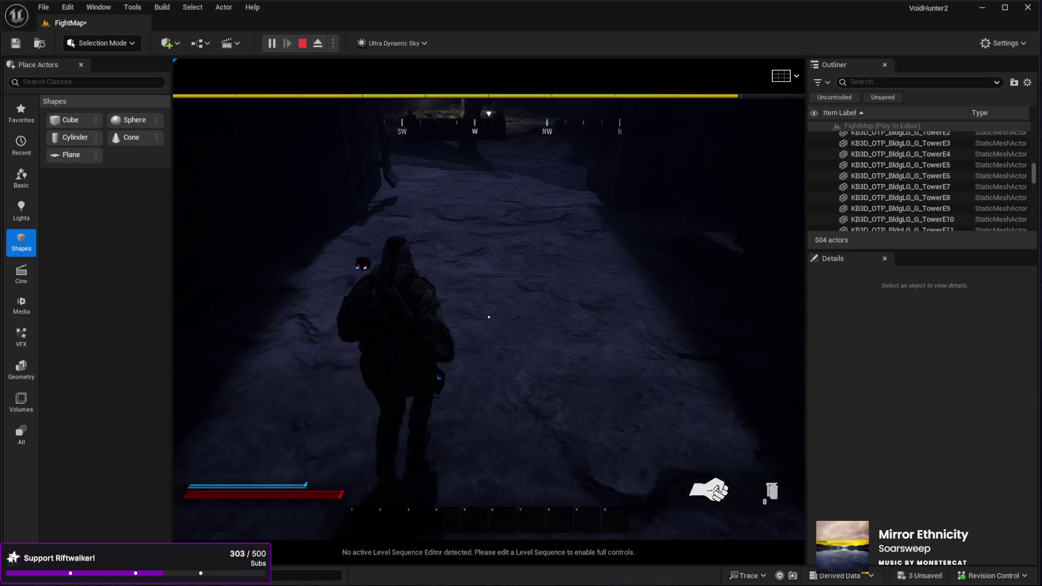
{"action": "key", "text": "w"}
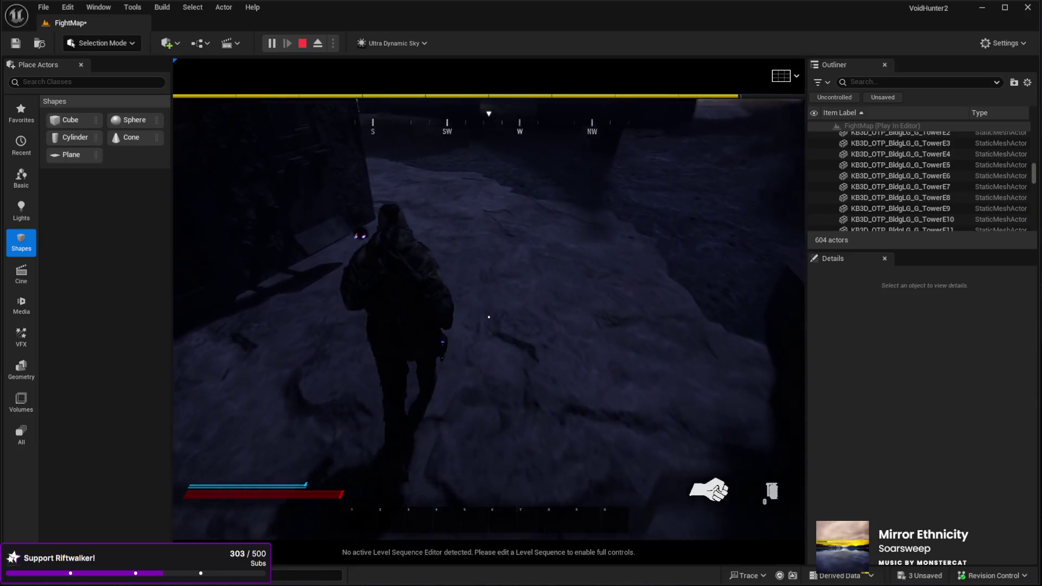
{"action": "key", "text": "w"}
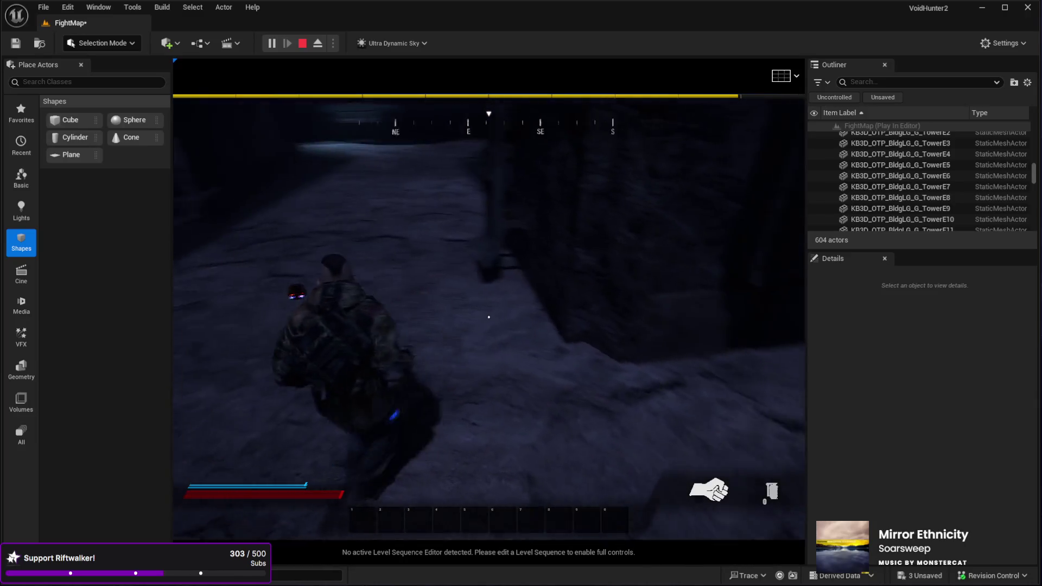
{"action": "key", "text": "w"}
{"action": "key", "text": "Escape"}
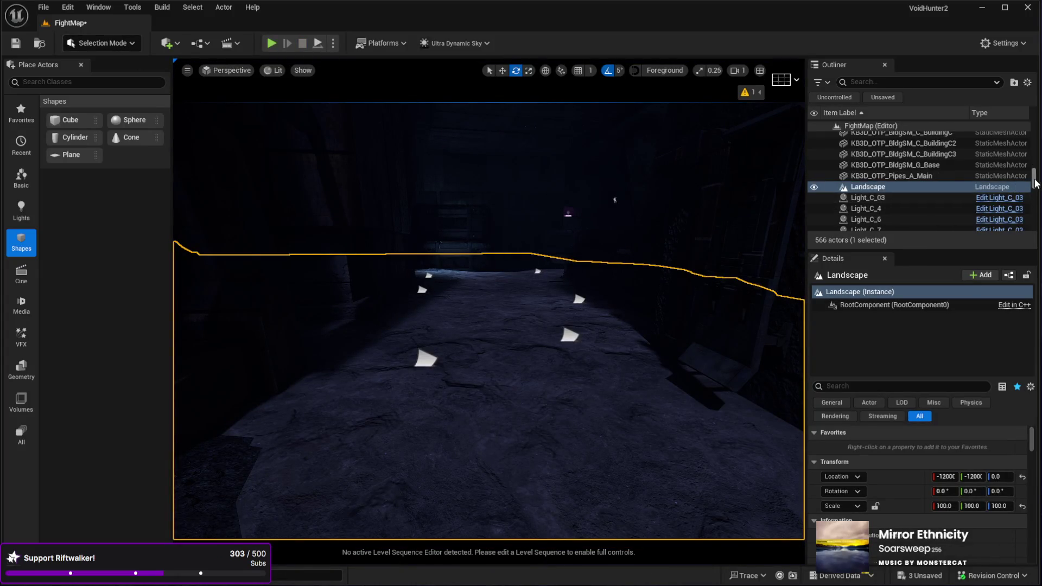
Set the Sky's Time Of Day to 1100 for daylight and start a play-test.
{"action": "left_click_drag", "start_coordinate": [1036, 183], "coordinate": [951, 105]}
{"action": "left_click", "coordinate": [870, 214]}
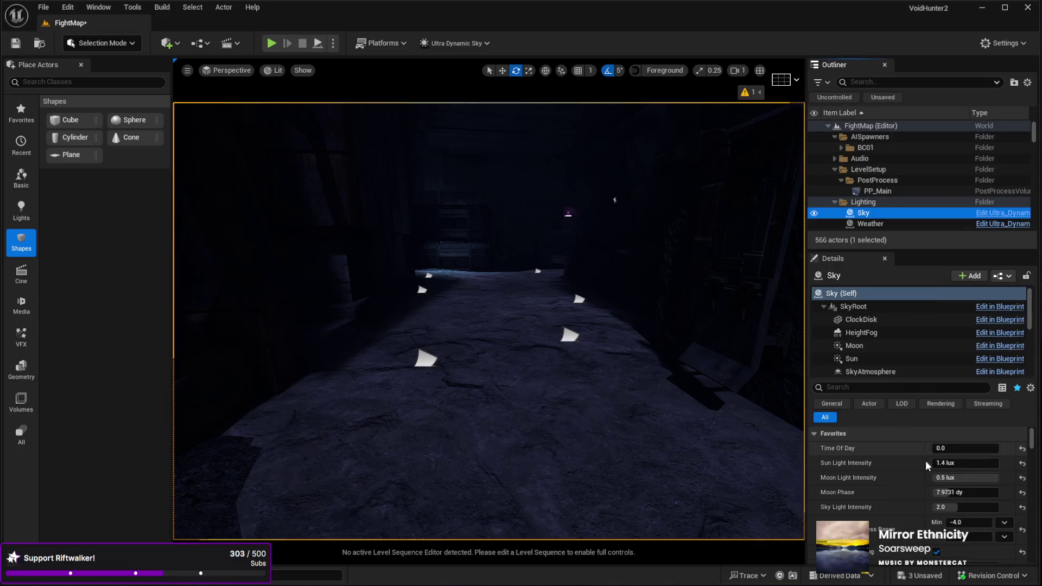
{"action": "type", "text": "1100"}
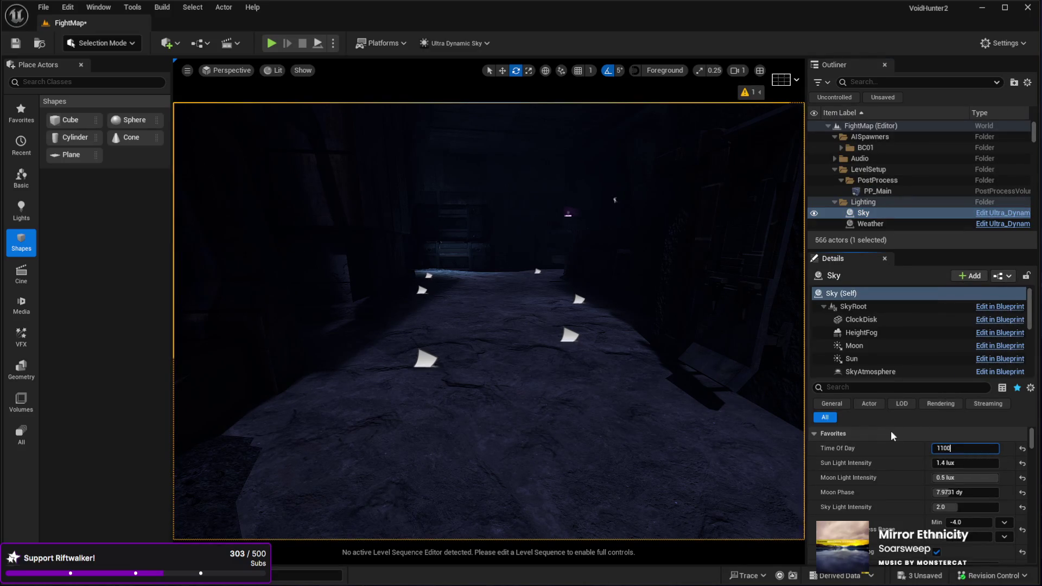
{"action": "key", "text": "Return"}
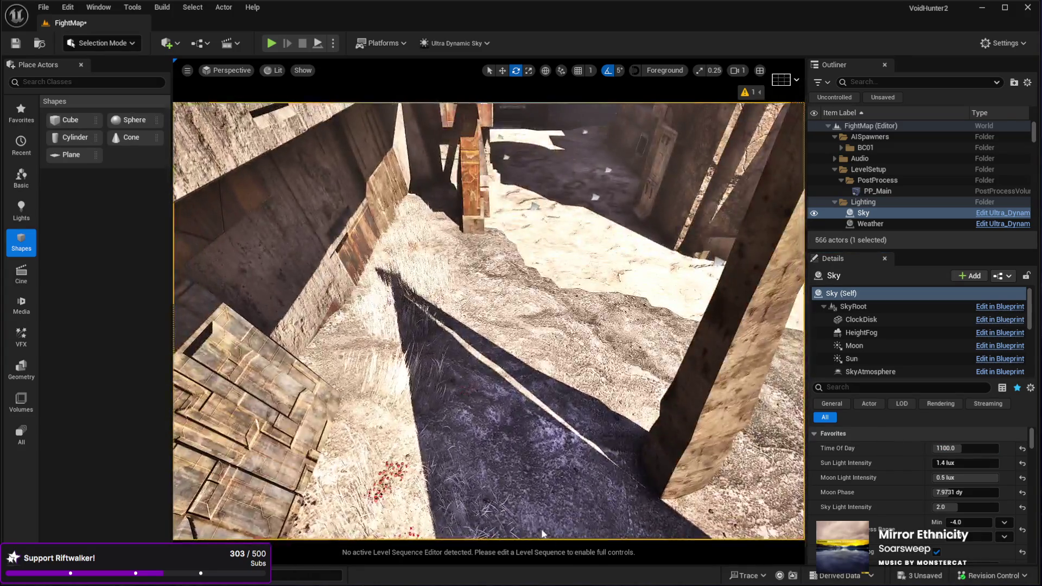
{"action": "left_click", "coordinate": [561, 499]}
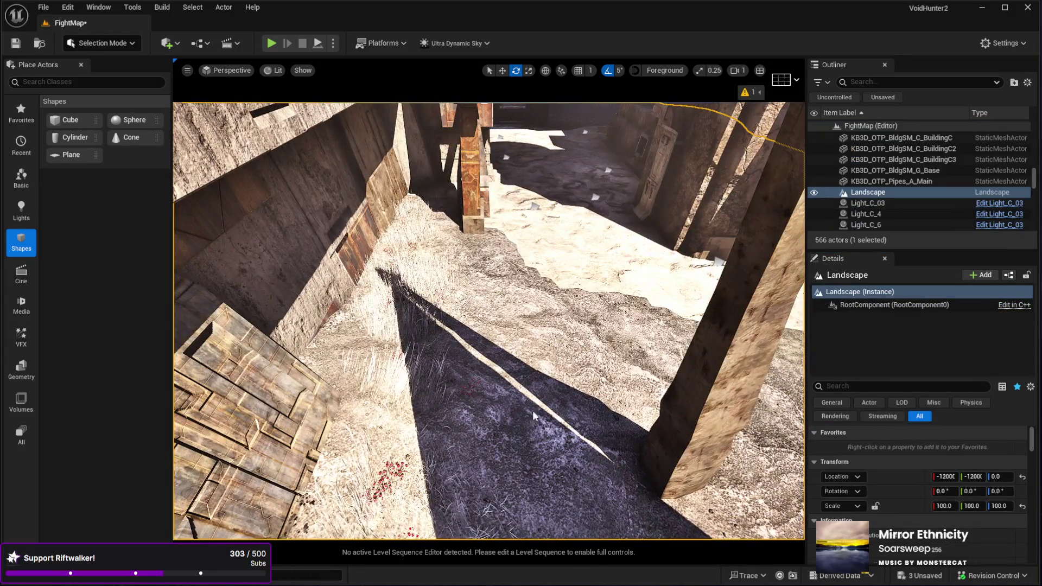
{"action": "key", "text": "alt+p"}
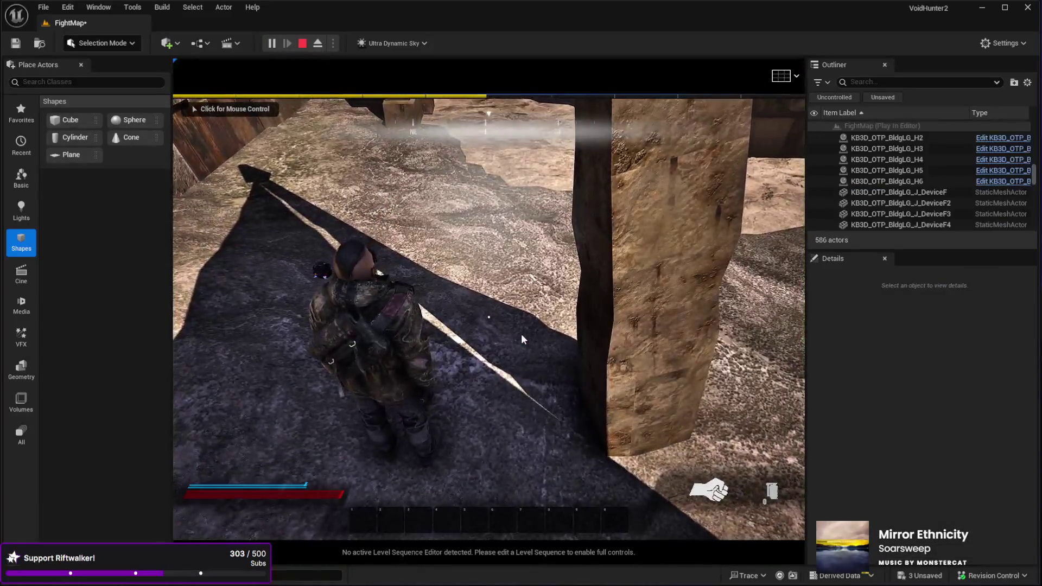
Walk the character through the sunlit alley and dark storage area, then stop the play-test.
{"action": "left_click", "coordinate": [509, 334]}
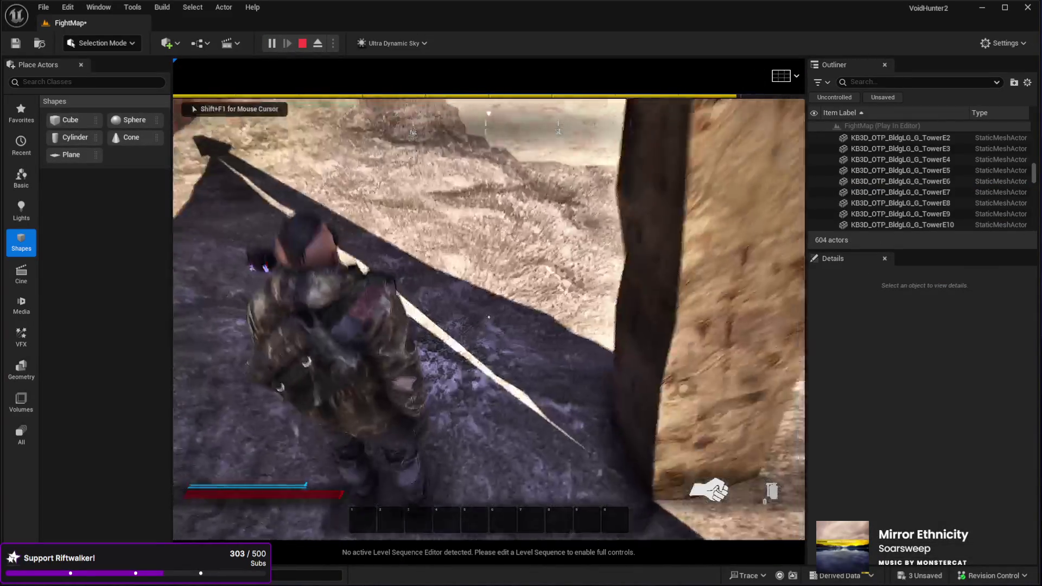
{"action": "key", "text": "w"}
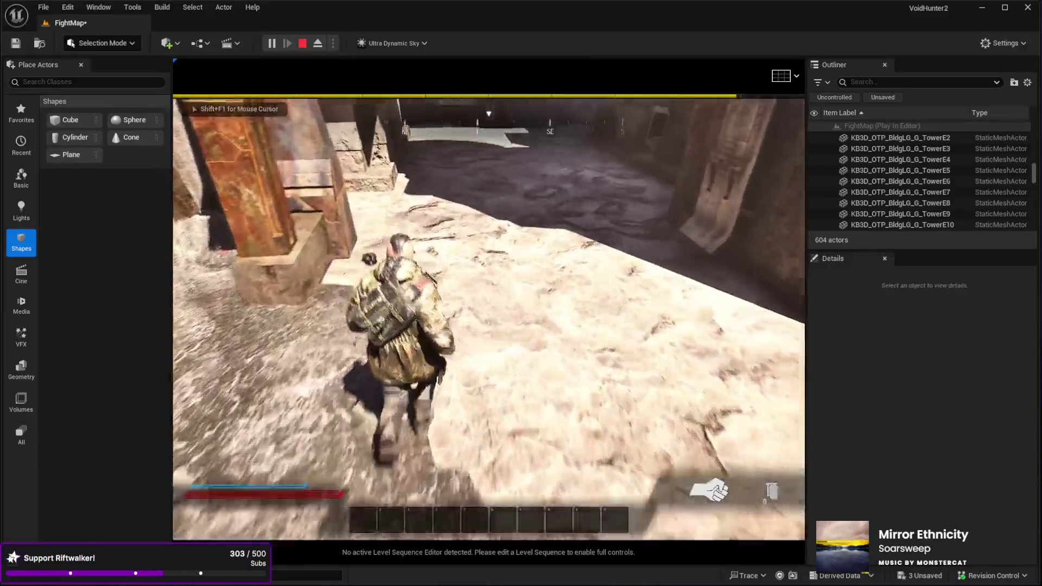
{"action": "key", "text": "w"}
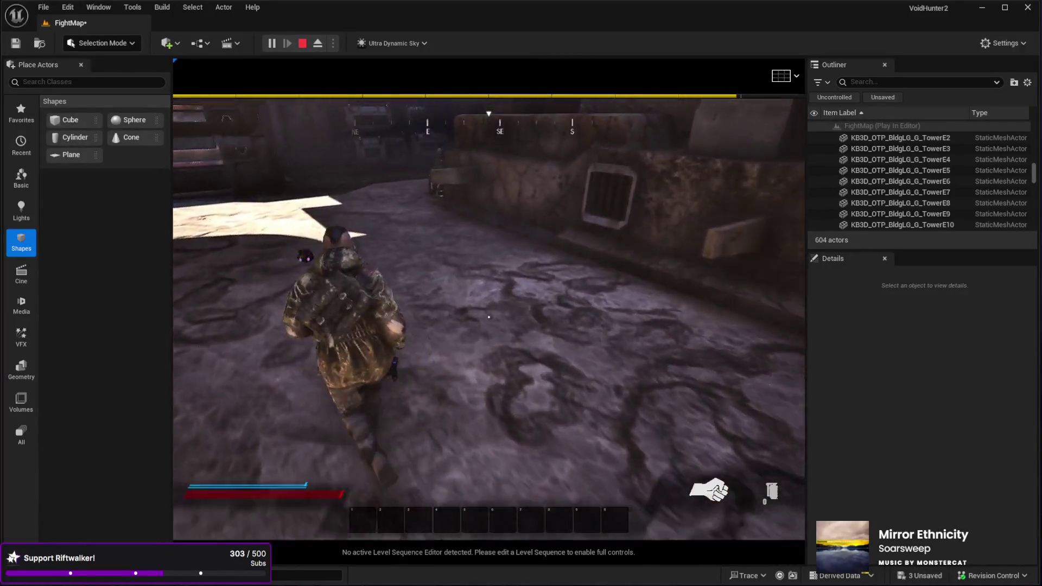
{"action": "key", "text": "w"}
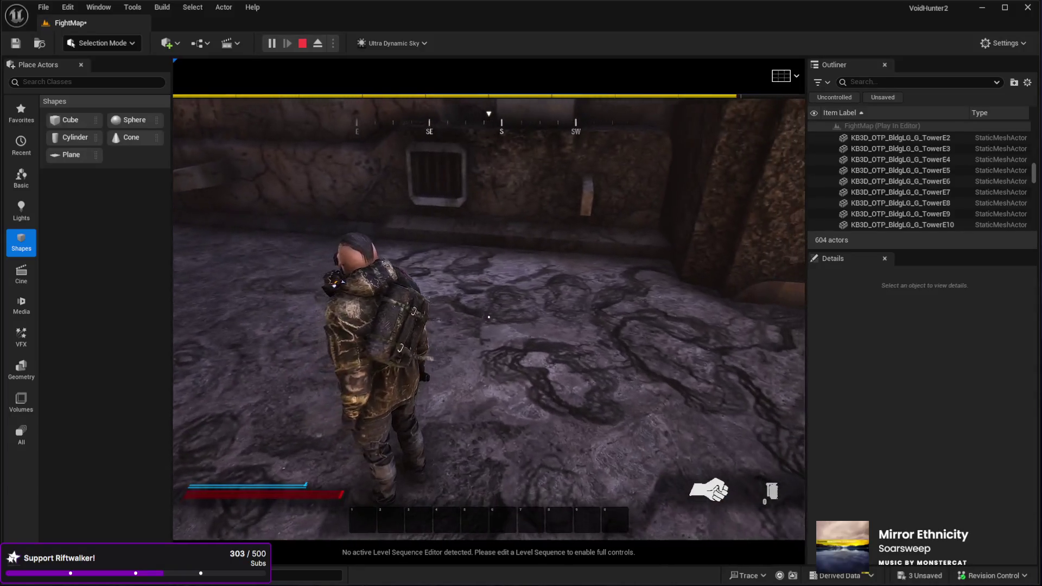
{"action": "key", "text": "w"}
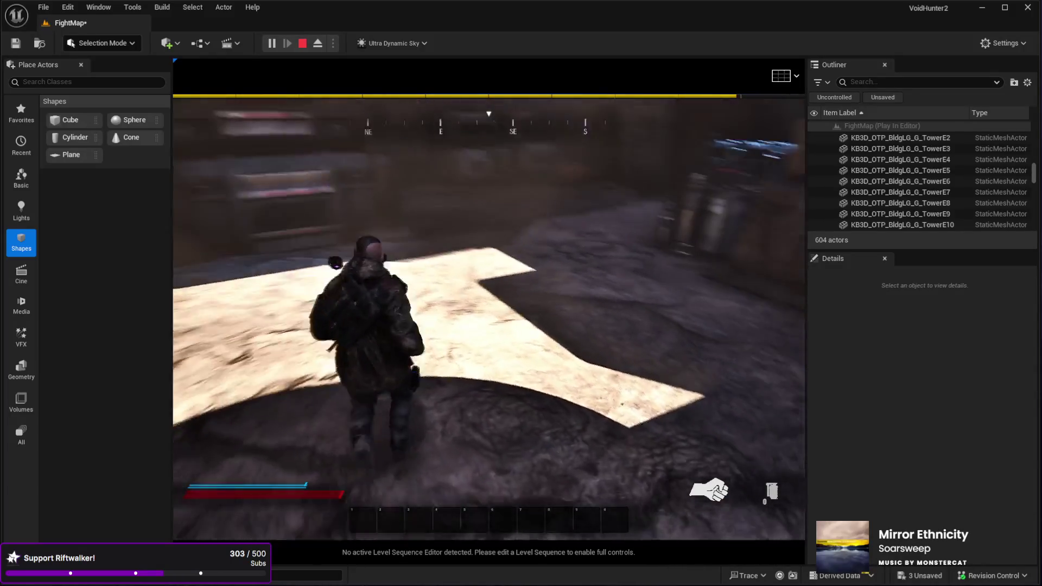
{"action": "key", "text": "w"}
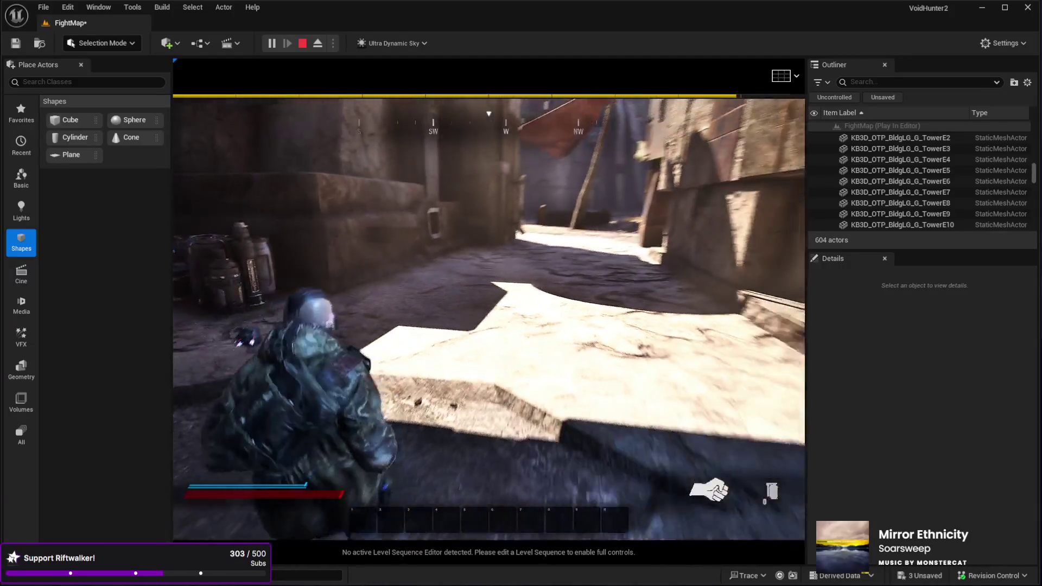
{"action": "key", "text": "w"}
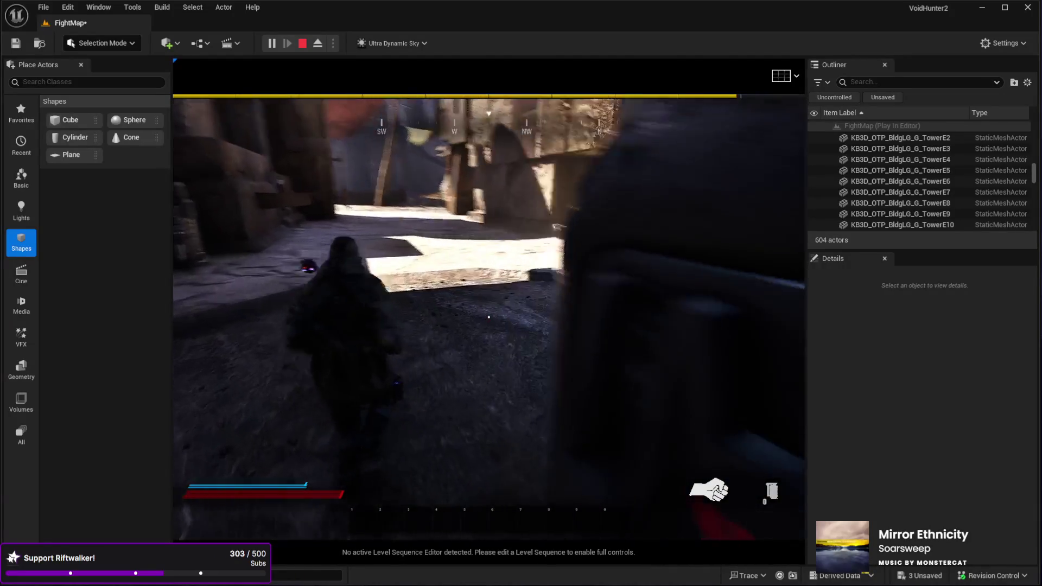
{"action": "key", "text": "w"}
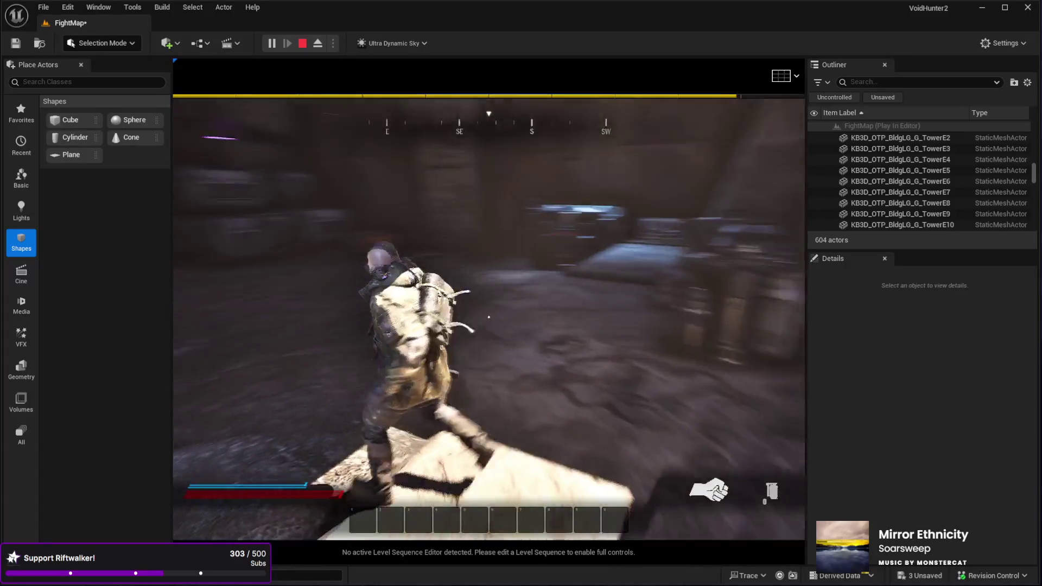
{"action": "key", "text": "w"}
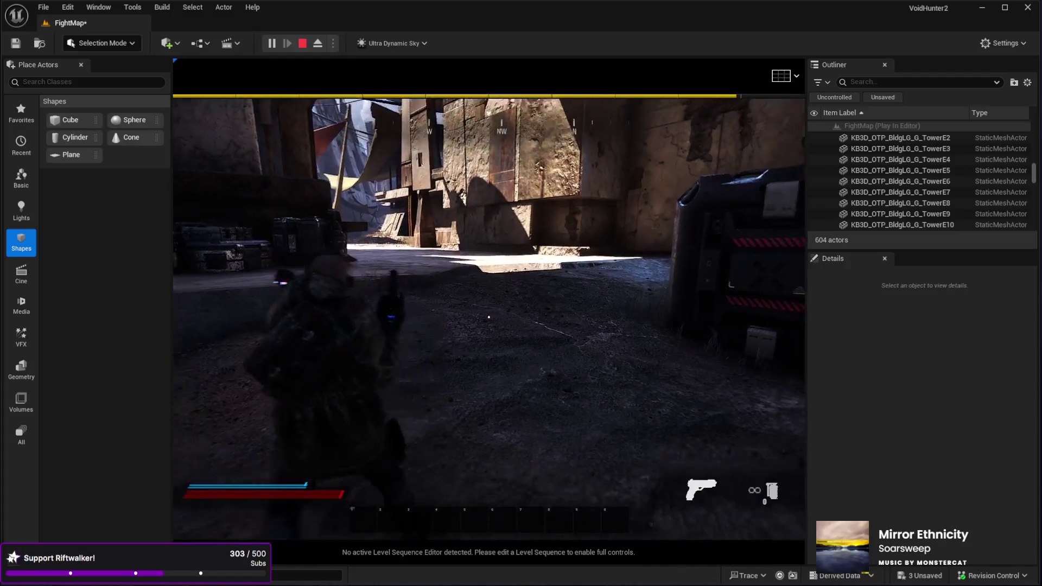
{"action": "key", "text": "w"}
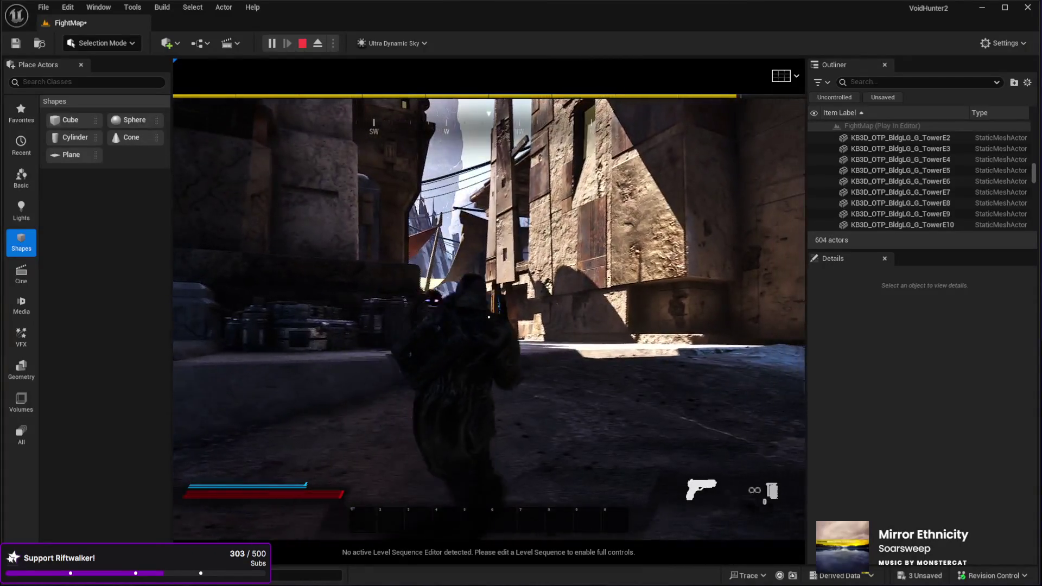
{"action": "key", "text": "w"}
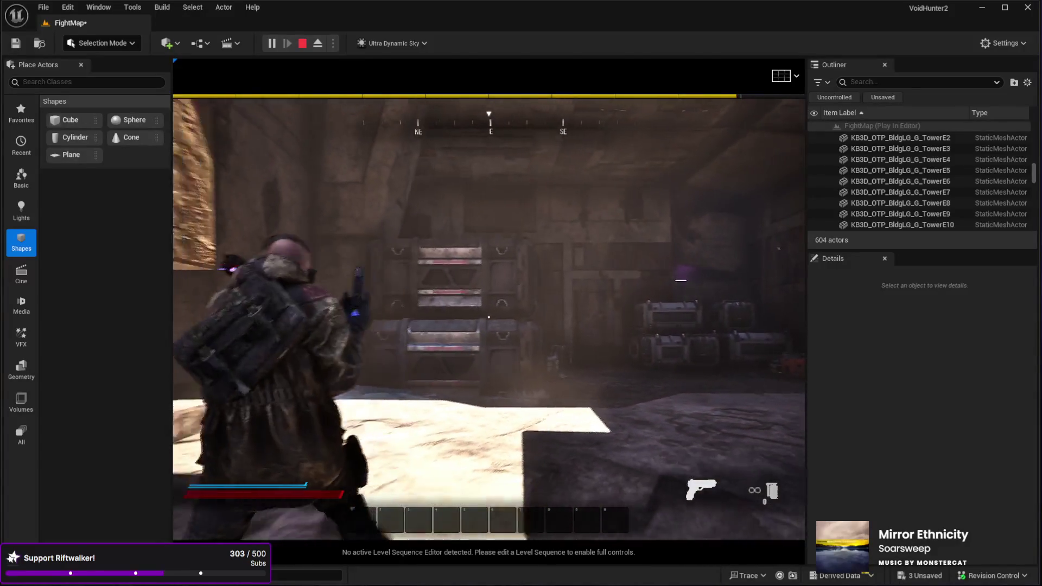
{"action": "key", "text": "w"}
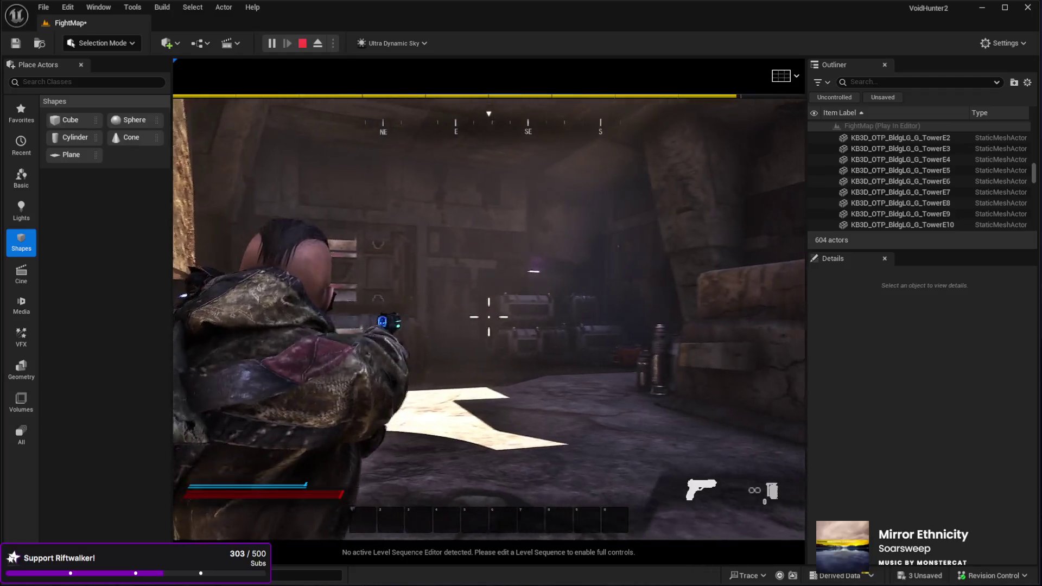
{"action": "key", "text": "w"}
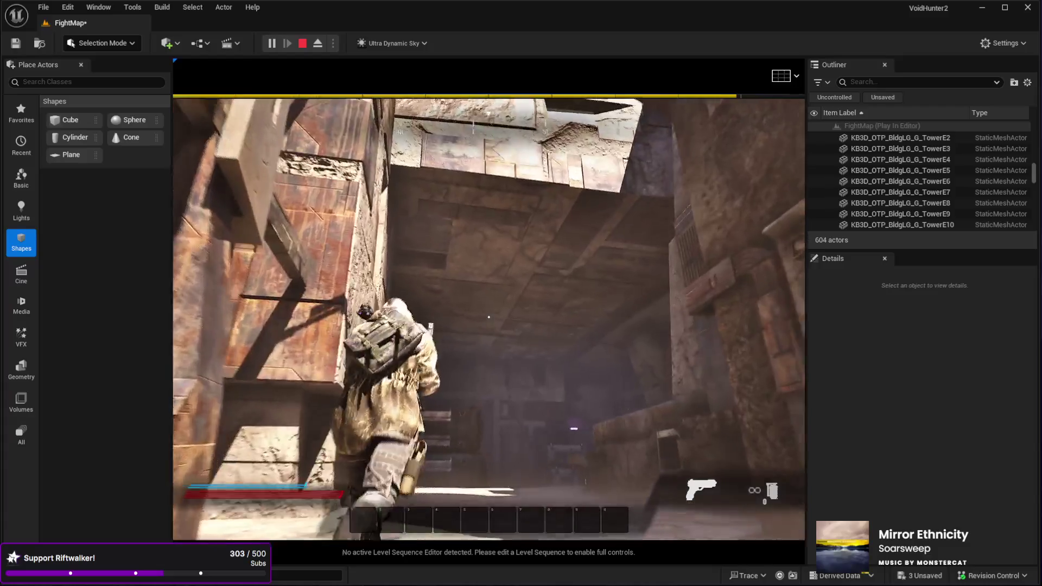
{"action": "key", "text": "Escape"}
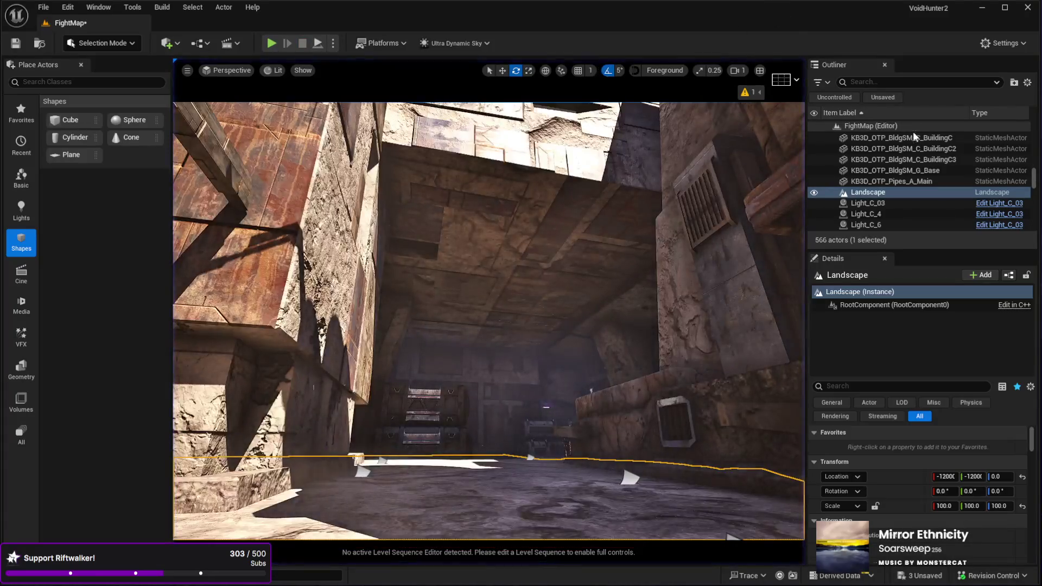
Set the Sky's Time Of Day to 700 to darken the alleys and start a play-test.
{"action": "left_click_drag", "start_coordinate": [1033, 182], "coordinate": [919, 144]}
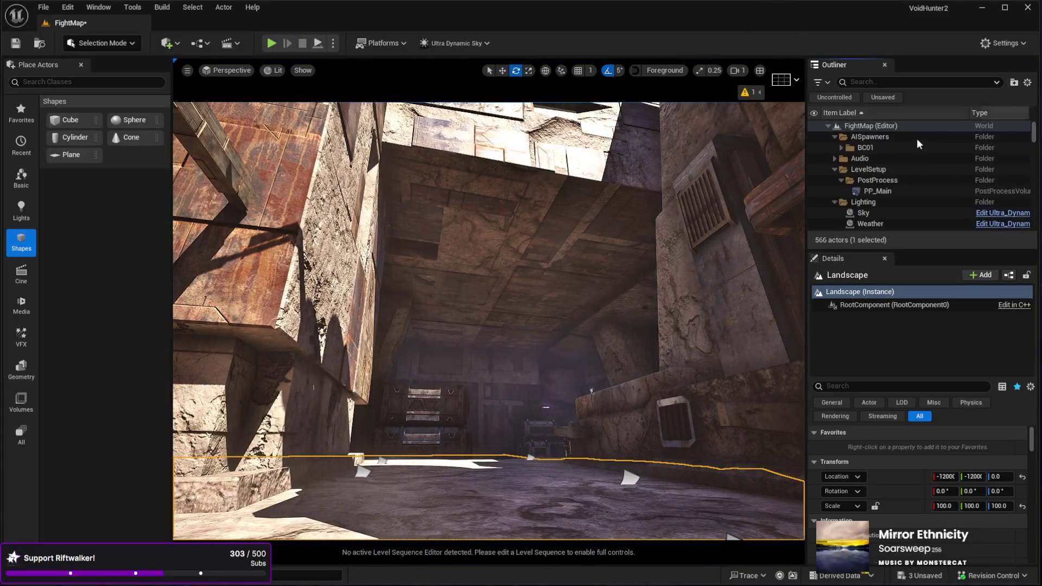
{"action": "left_click", "coordinate": [887, 214]}
{"action": "type", "text": "700"}
{"action": "key", "text": "Return"}
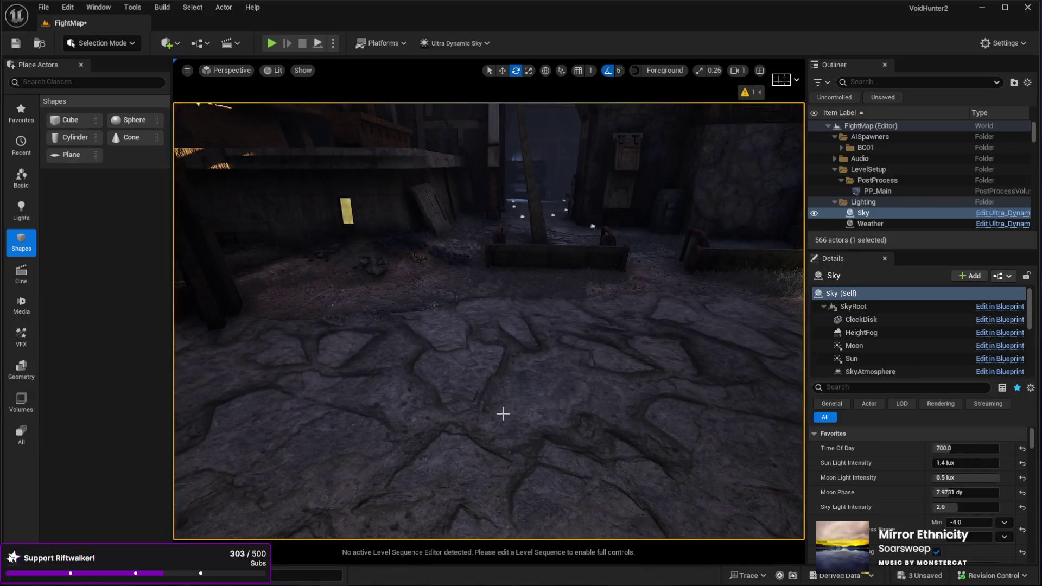
{"action": "left_click", "coordinate": [553, 402]}
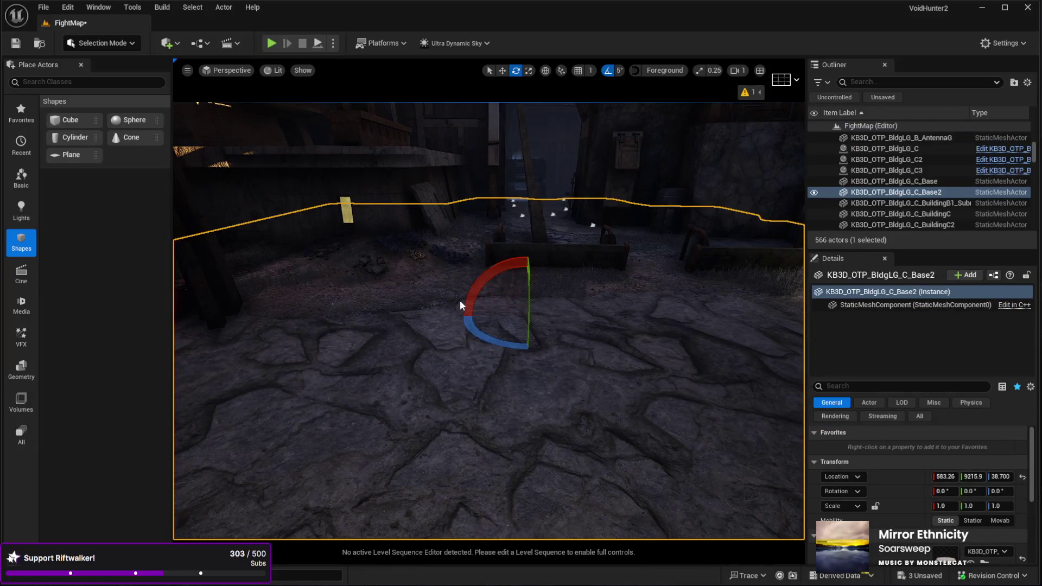
{"action": "key", "text": "alt+p"}
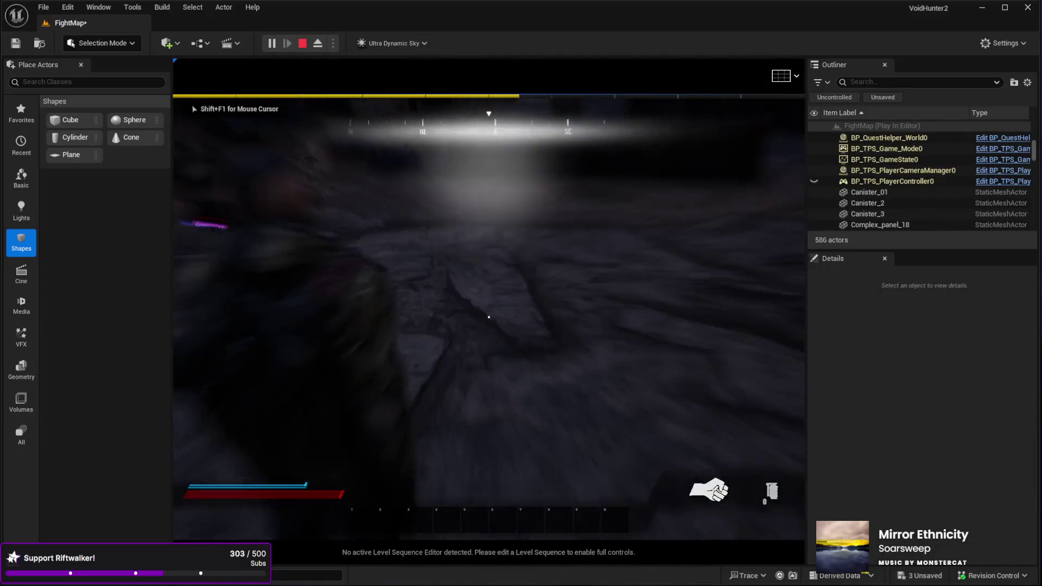
Run the character down the corridor, through the crate room and along the alley, then stop.
{"action": "key", "text": "w"}
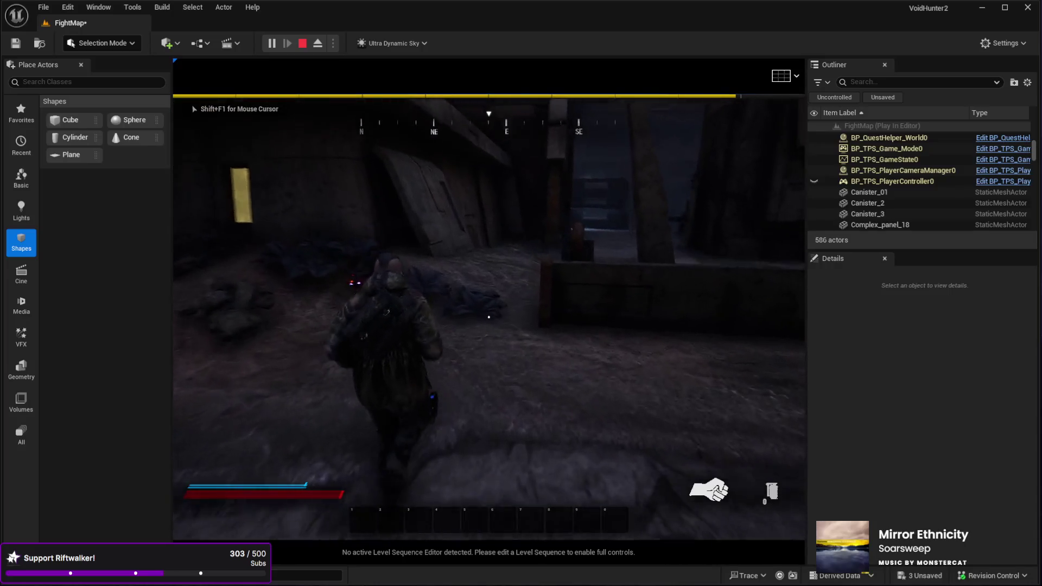
{"action": "key", "text": "w"}
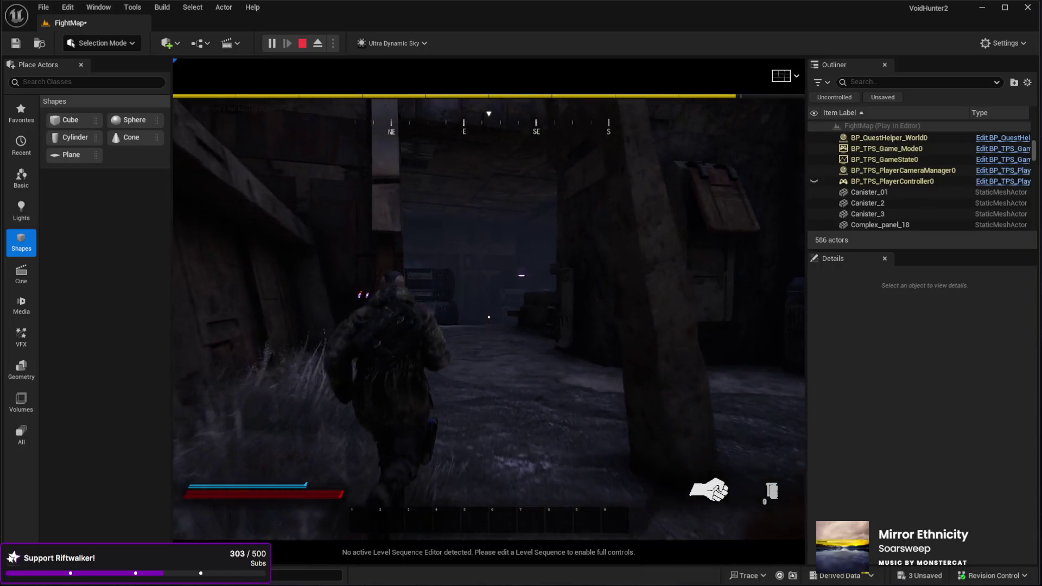
{"action": "key", "text": "w"}
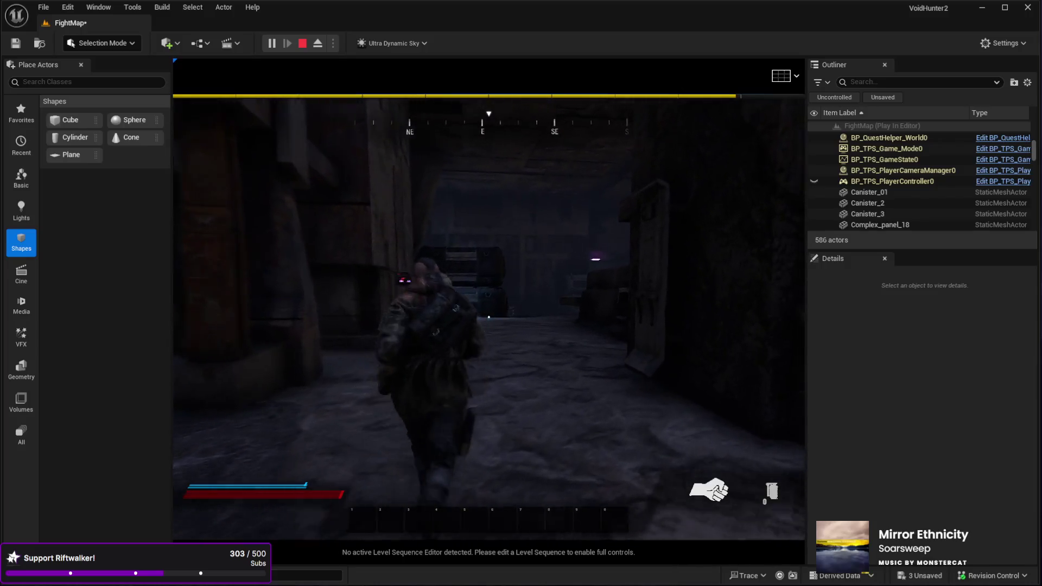
{"action": "key", "text": "w"}
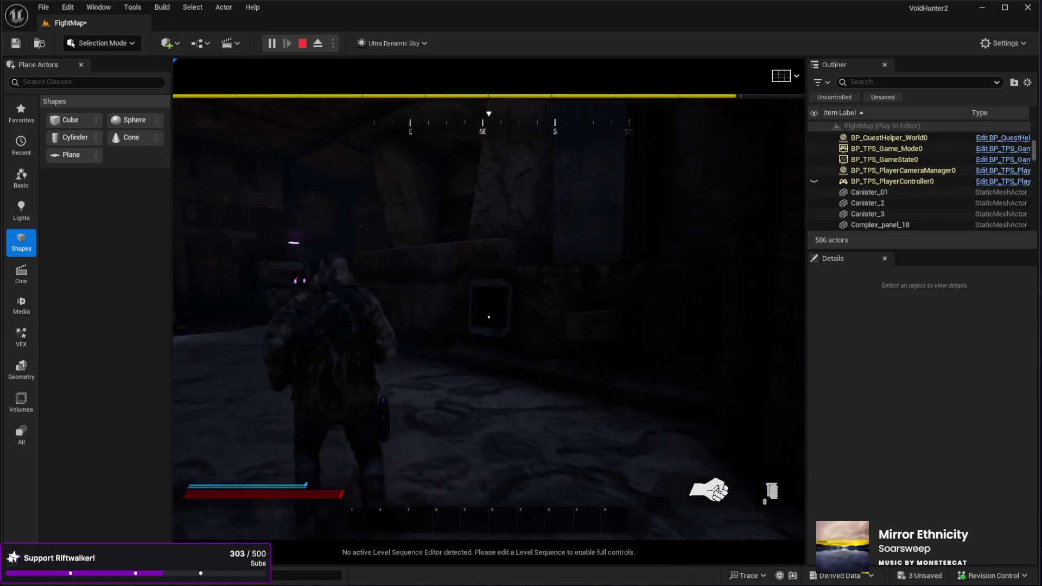
{"action": "key", "text": "w"}
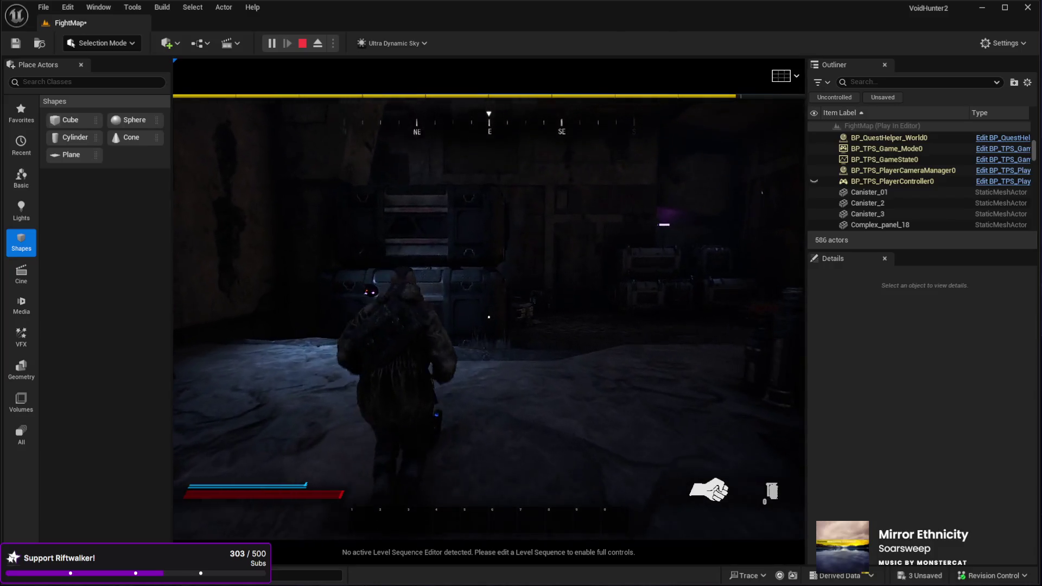
{"action": "key", "text": "w"}
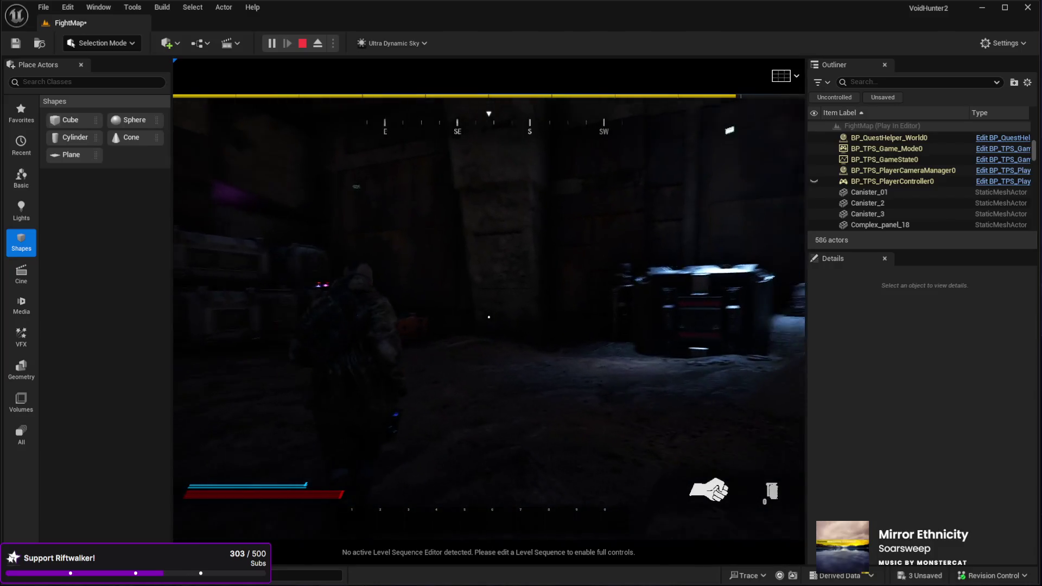
{"action": "key", "text": "w"}
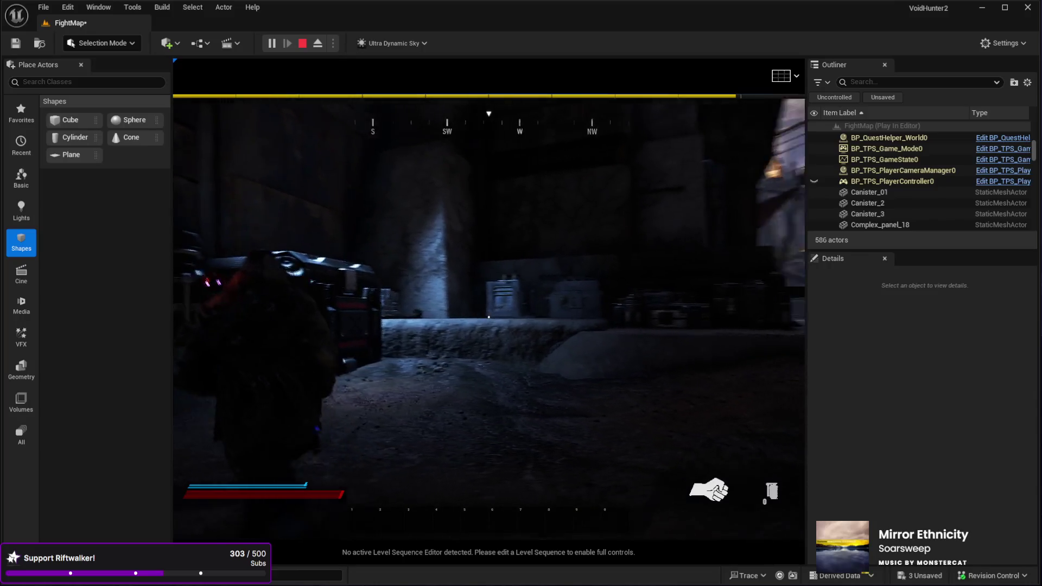
{"action": "key", "text": "w"}
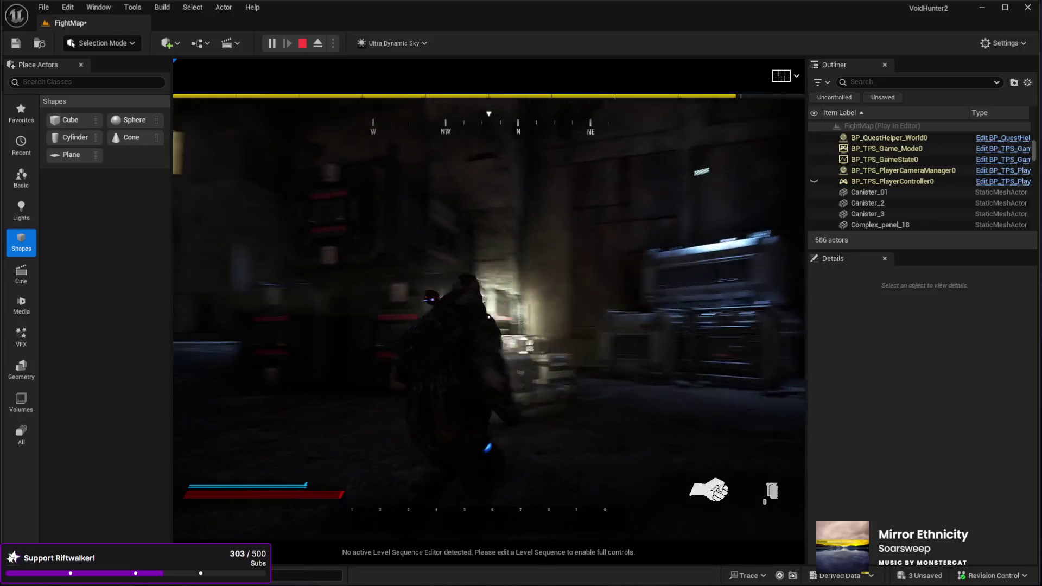
{"action": "key", "text": "w"}
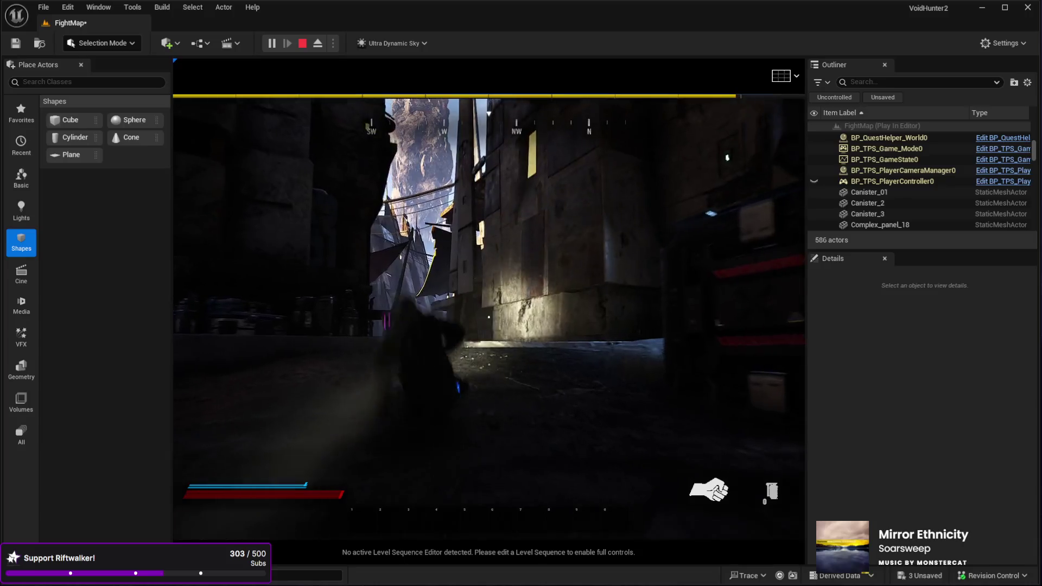
{"action": "key", "text": "w"}
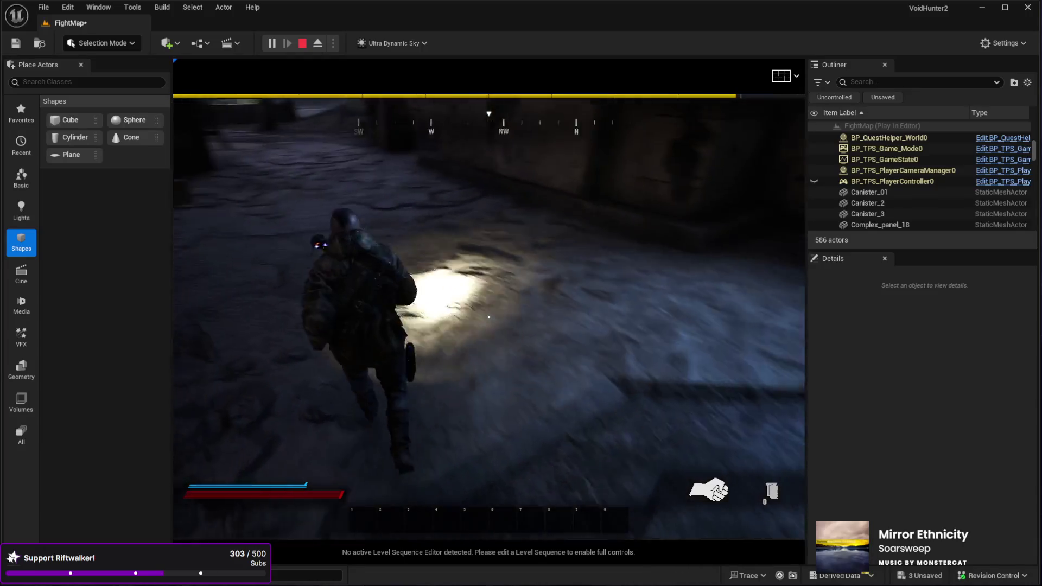
{"action": "key", "text": "w"}
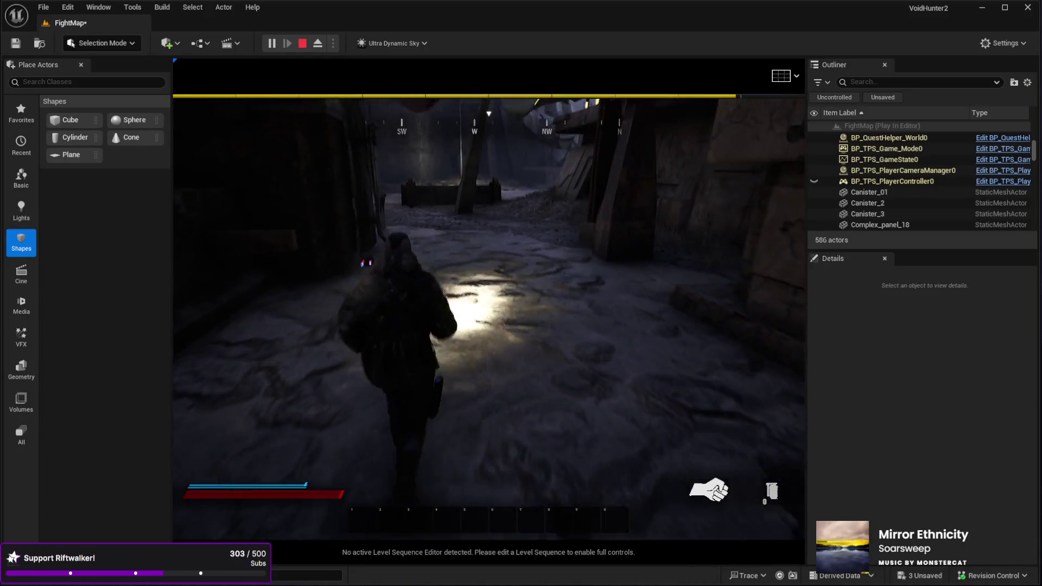
{"action": "key", "text": "Escape"}
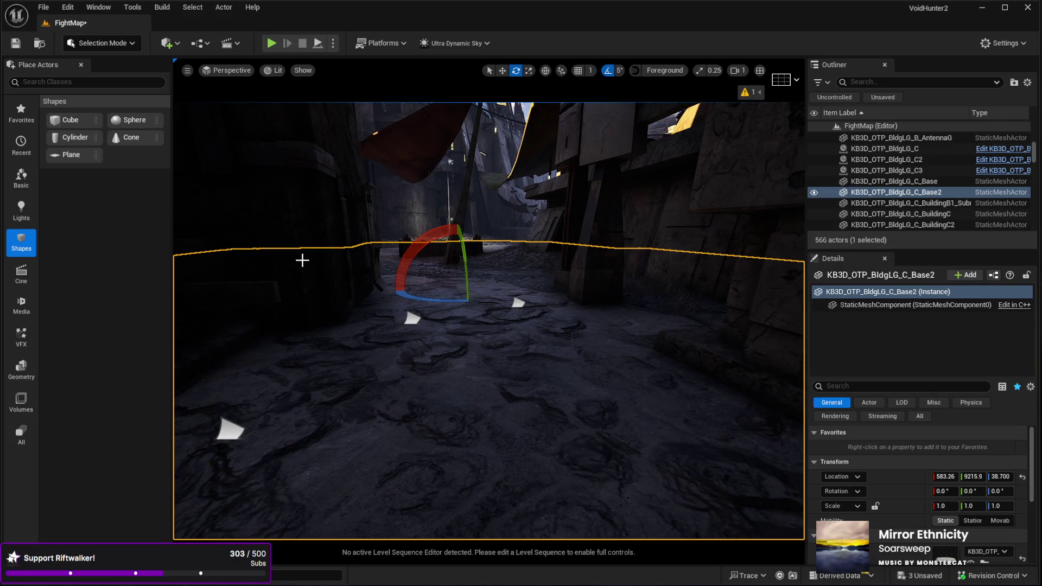
Slide the roof piece BuildingC12 along its X axis with the move gizmo.
{"action": "mouse_move", "coordinate": [324, 266]}
{"action": "left_mouse_down"}
{"action": "mouse_move", "coordinate": [356, 146]}
{"action": "mouse_move", "coordinate": [543, 383]}
{"action": "mouse_move", "coordinate": [510, 382]}
{"action": "mouse_move", "coordinate": [500, 375]}
{"action": "mouse_move", "coordinate": [502, 311]}
{"action": "mouse_move", "coordinate": [722, 367]}
{"action": "left_mouse_up"}
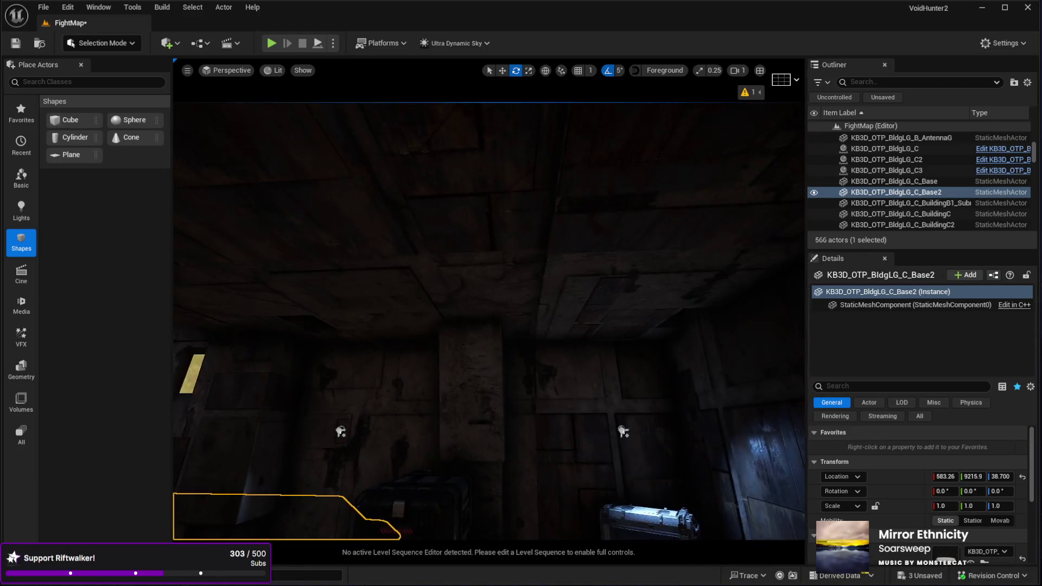
{"action": "left_click", "coordinate": [500, 349]}
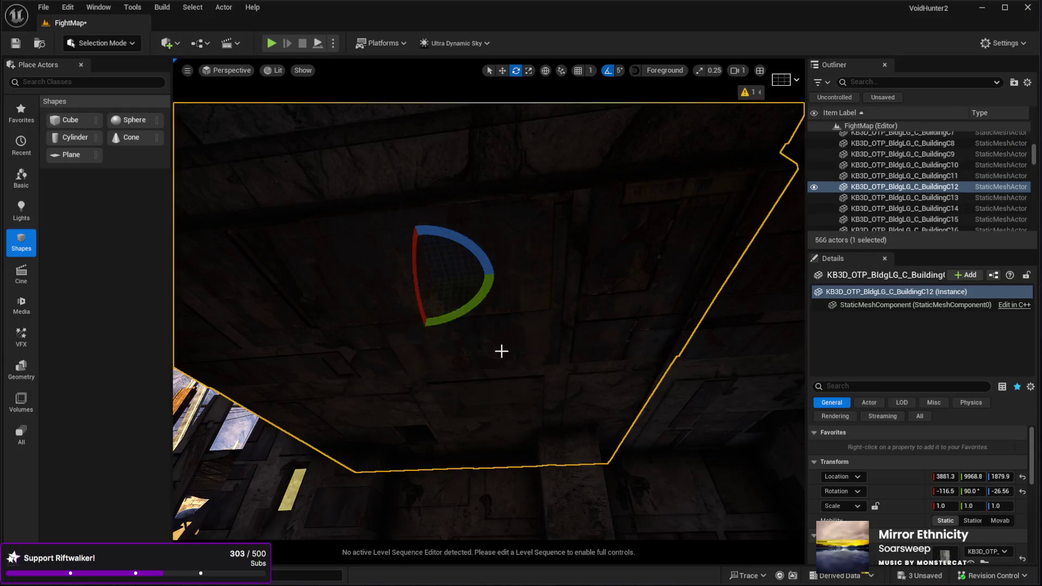
{"action": "left_click", "coordinate": [614, 374]}
{"action": "key", "text": "w"}
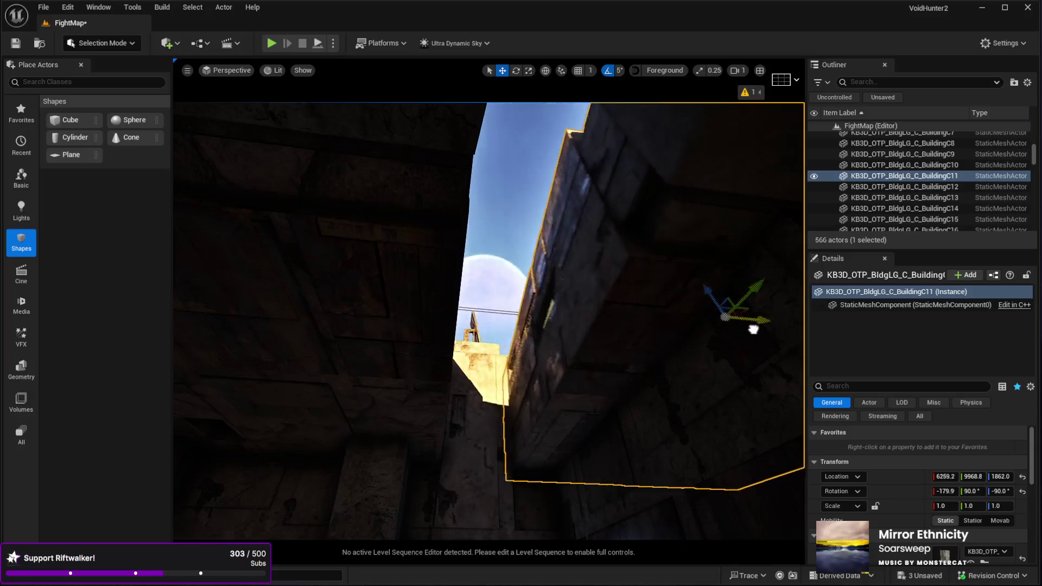
{"action": "left_click", "coordinate": [545, 380]}
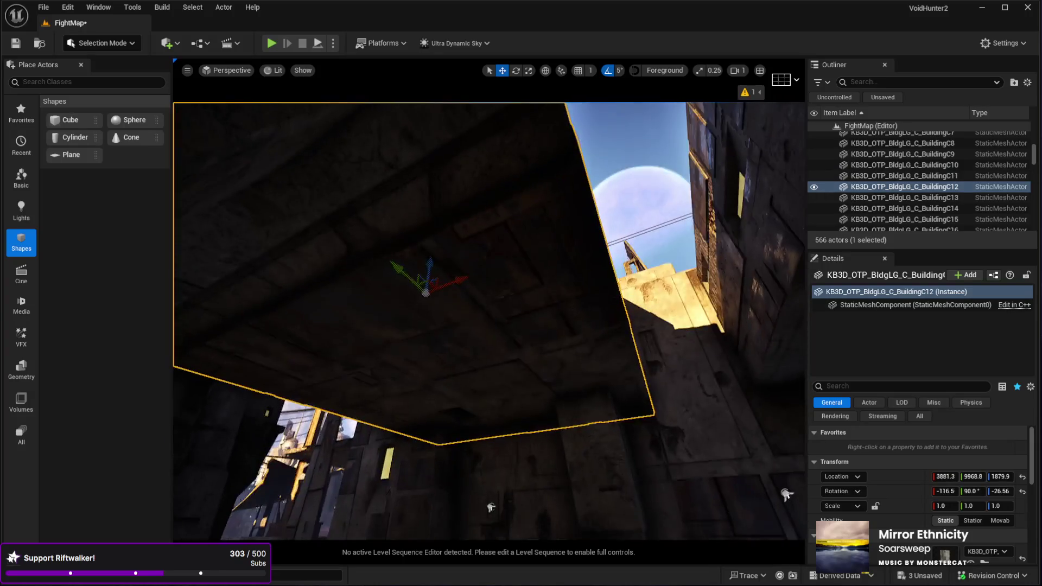
{"action": "left_click_drag", "start_coordinate": [444, 277], "coordinate": [304, 315]}
Preview in game view and fly through the crate room into the lit stone alley.
{"action": "left_click_drag", "start_coordinate": [512, 246], "coordinate": [340, 324]}
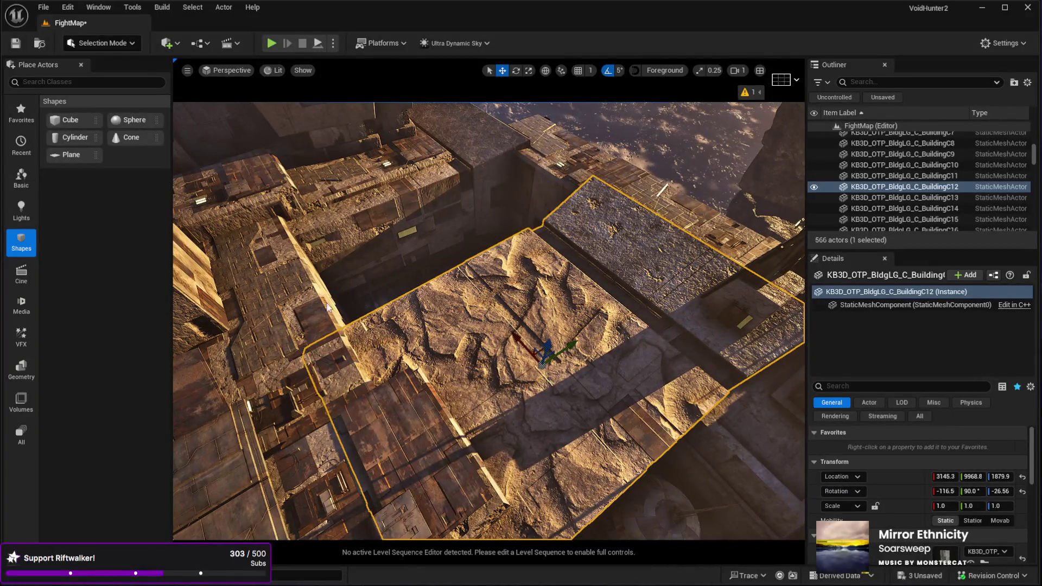
{"action": "left_click_drag", "start_coordinate": [335, 253], "coordinate": [343, 244]}
{"action": "left_click", "coordinate": [343, 244]}
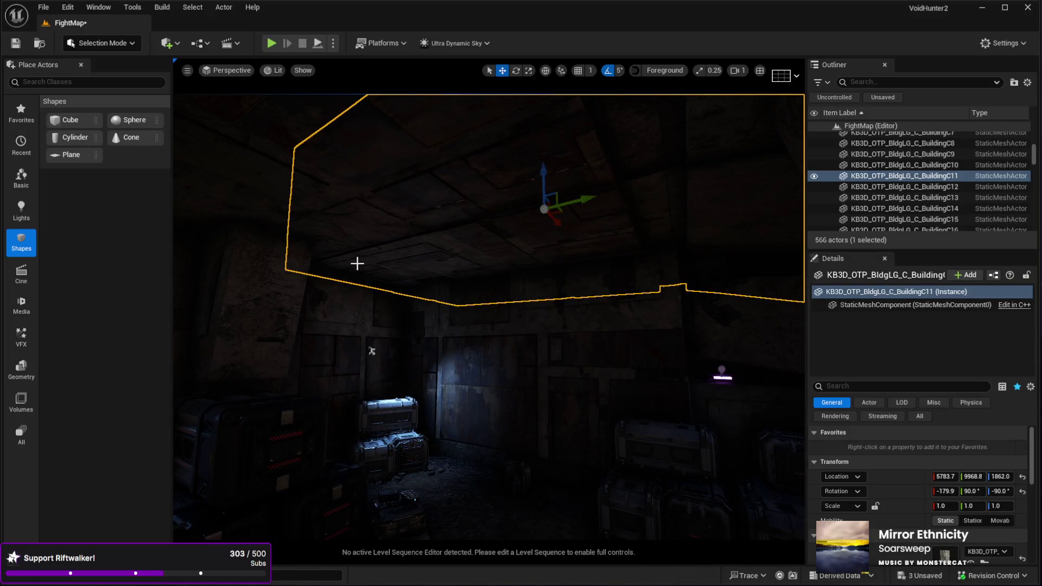
{"action": "key", "text": "g"}
{"action": "left_click_drag", "start_coordinate": [343, 244], "coordinate": [344, 244]}
{"action": "left_click_drag", "start_coordinate": [384, 291], "coordinate": [384, 291]}
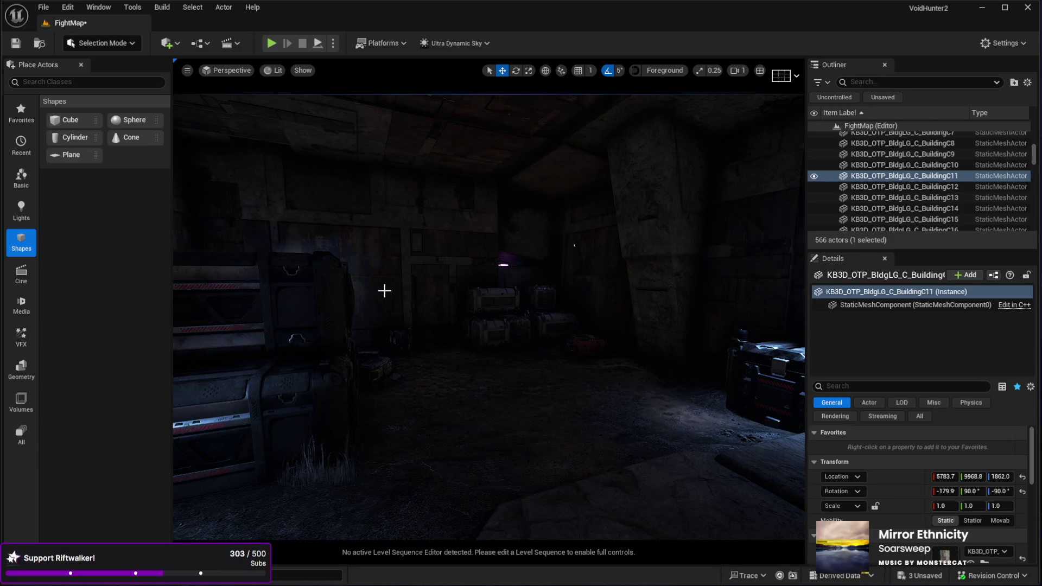
{"action": "left_click_drag", "start_coordinate": [400, 309], "coordinate": [400, 309]}
{"action": "left_click_drag", "start_coordinate": [549, 333], "coordinate": [561, 344]}
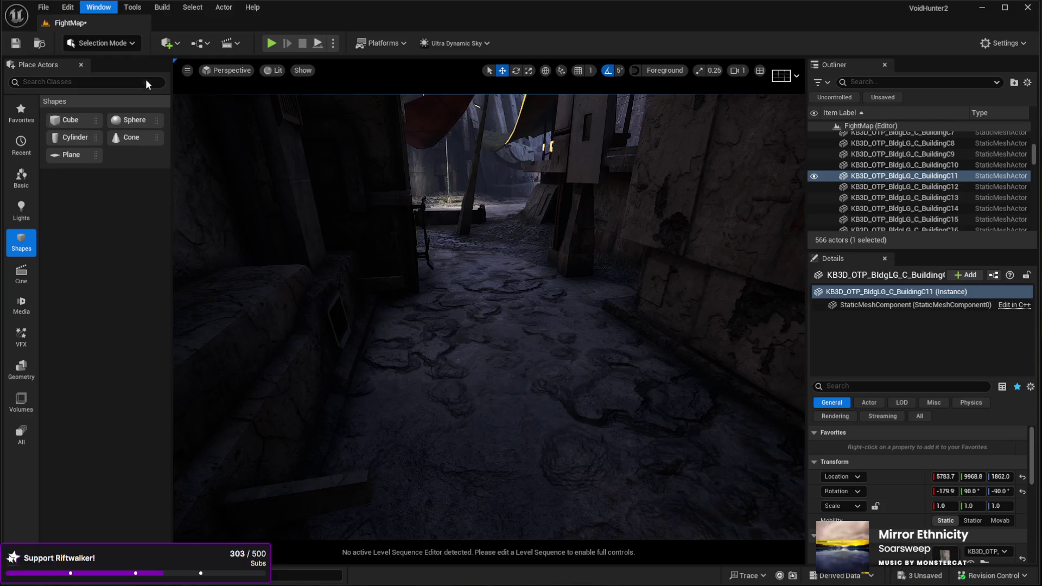
{"action": "left_click_drag", "start_coordinate": [474, 258], "coordinate": [333, 190]}
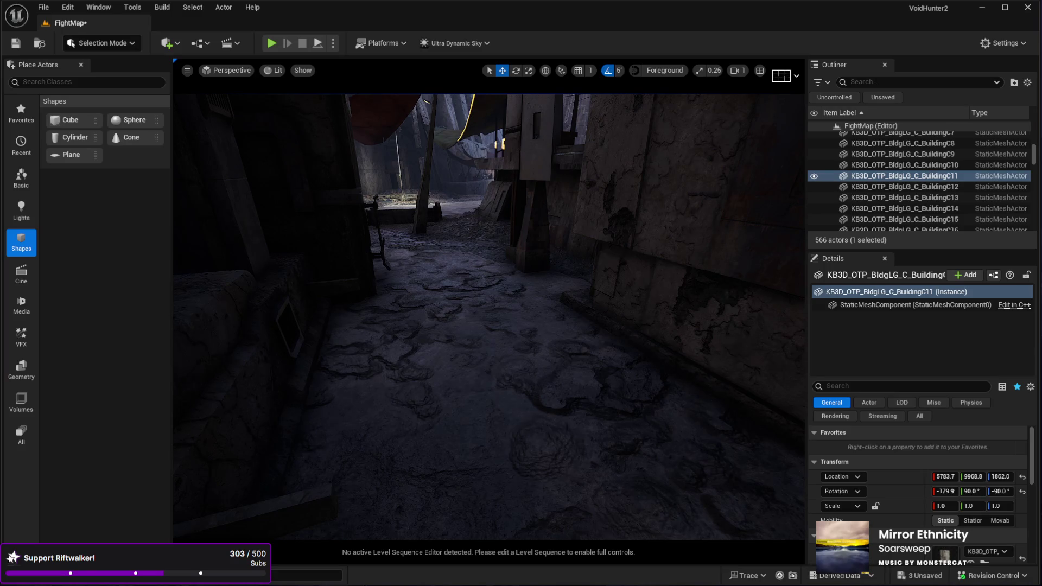
{"action": "left_click_drag", "start_coordinate": [535, 393], "coordinate": [594, 330]}
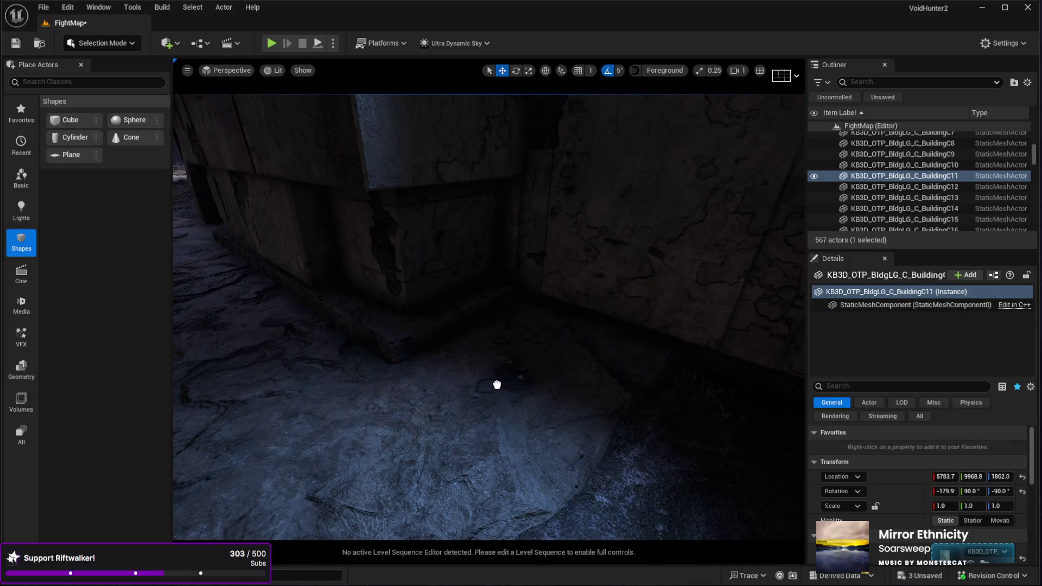
Place SM_Debris_Hoses1, scale it to about 2.8 and rotate it to Z 60.
{"action": "left_click", "coordinate": [499, 383]}
{"action": "left_click_drag", "start_coordinate": [498, 383], "coordinate": [498, 429]}
{"action": "key", "text": "e"}
{"action": "key", "text": "r"}
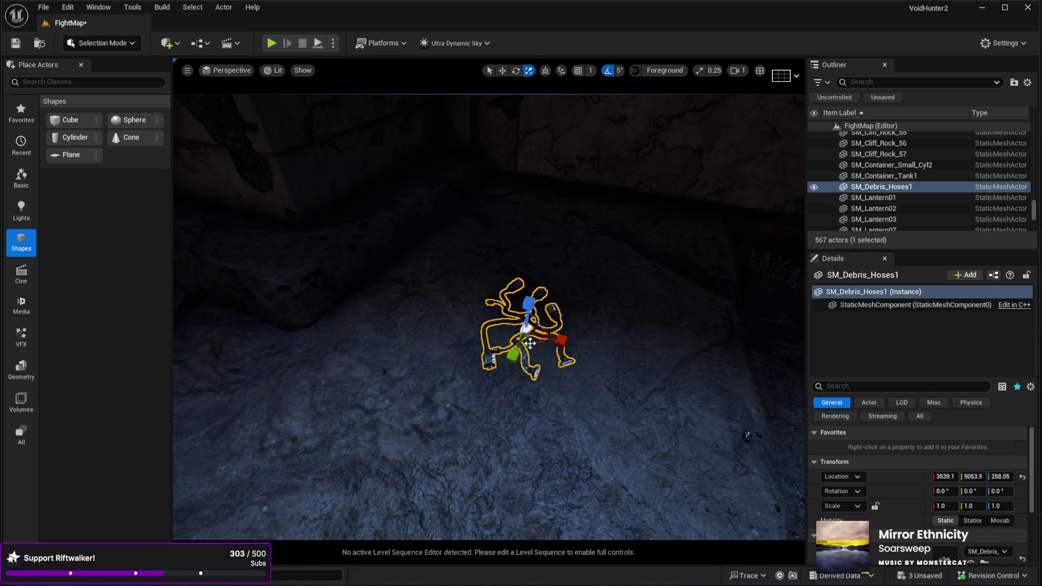
{"action": "mouse_move", "coordinate": [531, 336]}
{"action": "left_mouse_down"}
{"action": "mouse_move", "coordinate": [564, 308]}
{"action": "mouse_move", "coordinate": [554, 318]}
{"action": "left_mouse_up"}
{"action": "scroll", "coordinate": [512, 373], "scroll_direction": "down", "scroll_amount": 5}
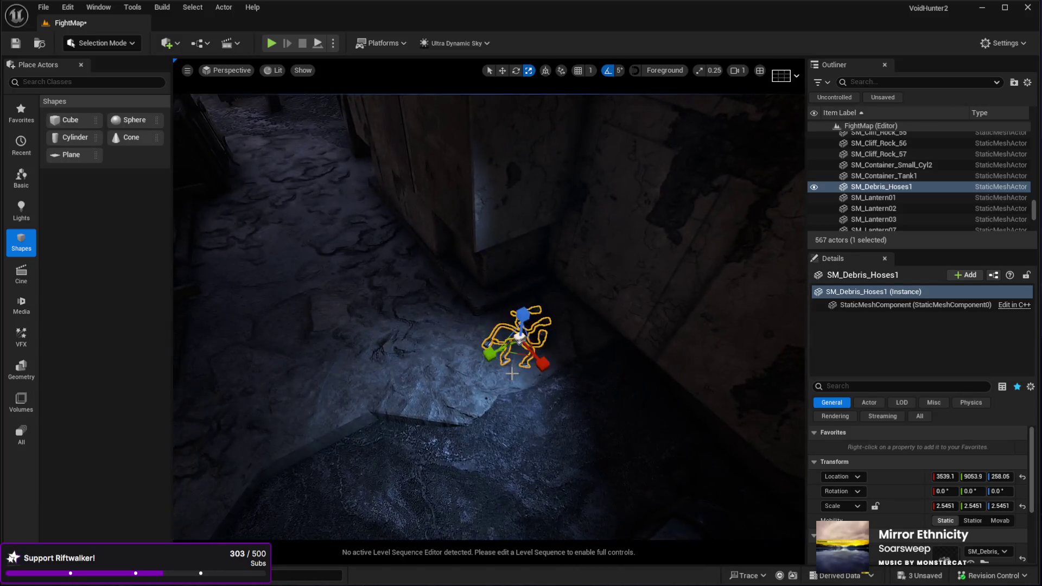
{"action": "key", "text": "w"}
{"action": "key", "text": "e"}
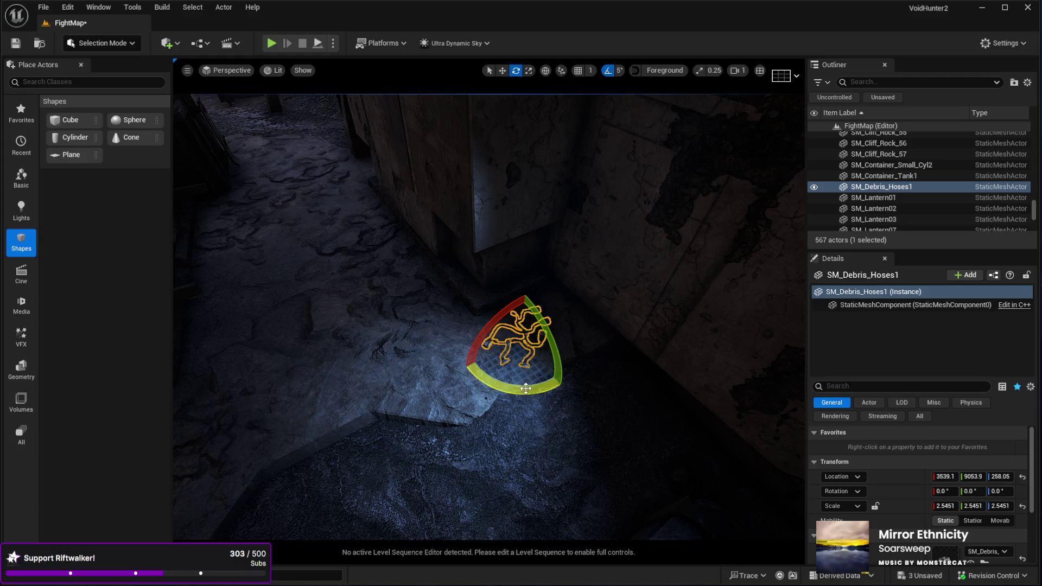
{"action": "left_click_drag", "start_coordinate": [508, 396], "coordinate": [514, 396]}
{"action": "key", "text": "w"}
{"action": "left_click_drag", "start_coordinate": [488, 315], "coordinate": [532, 288]}
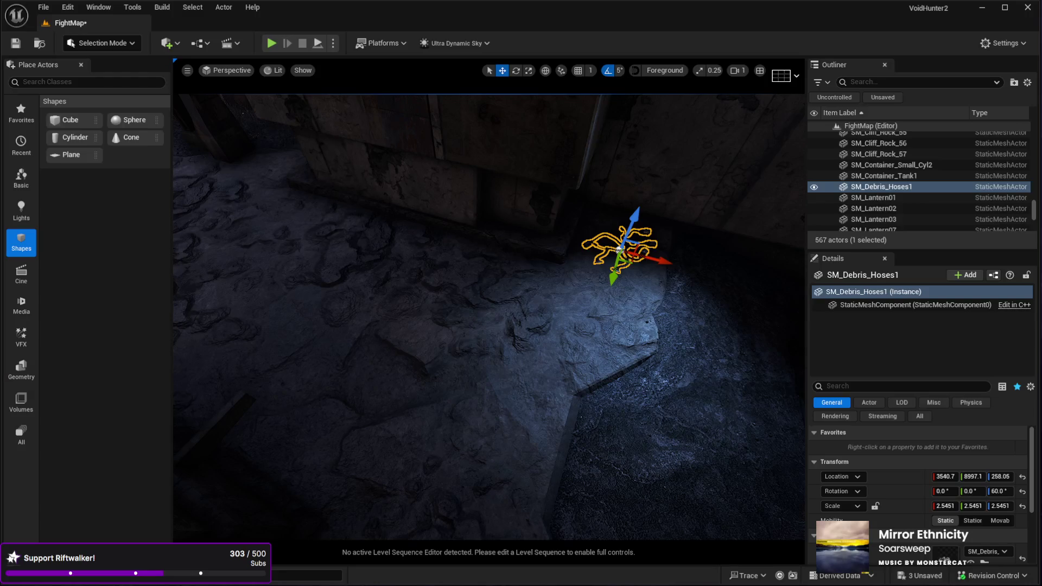
Duplicate the debris hoses and enlarge the copy to about 3.7.
{"action": "key", "text": "ctrl+d"}
{"action": "left_click", "coordinate": [546, 288]}
{"action": "key", "text": "r"}
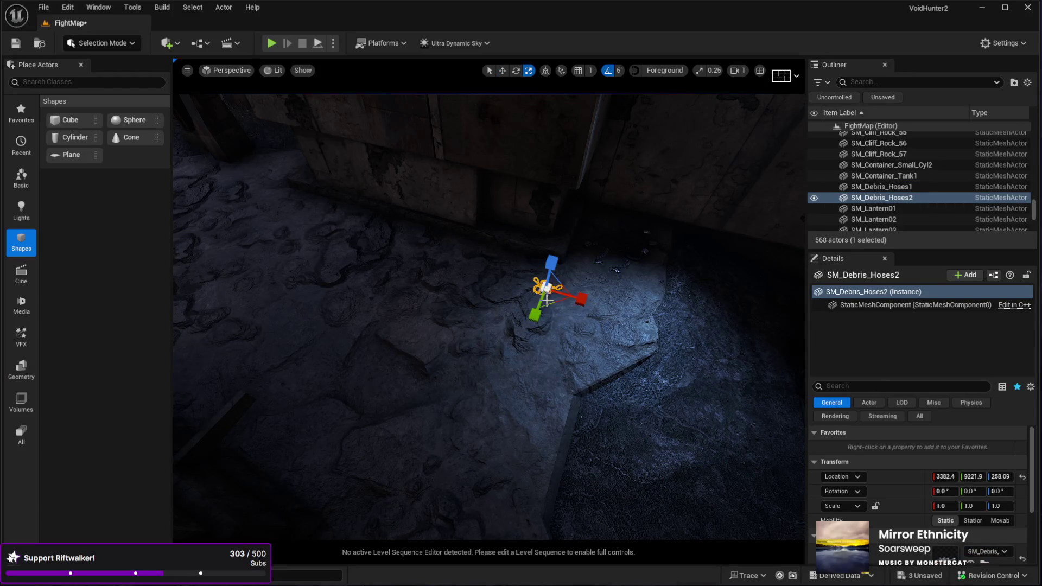
{"action": "left_click_drag", "start_coordinate": [545, 290], "coordinate": [556, 282]}
{"action": "key", "text": "f"}
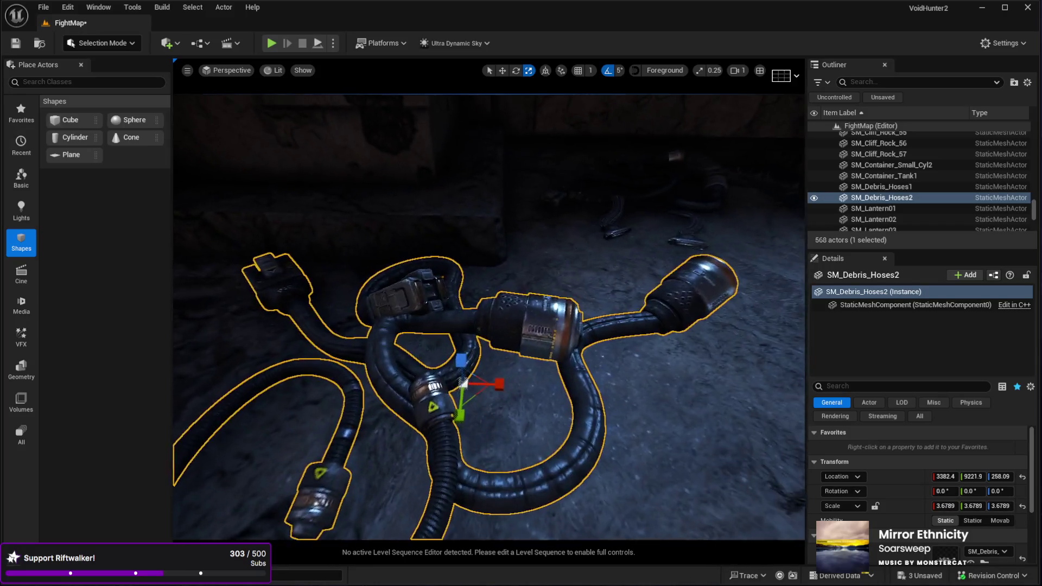
{"action": "scroll", "coordinate": [509, 319], "scroll_direction": "down", "scroll_amount": 5}
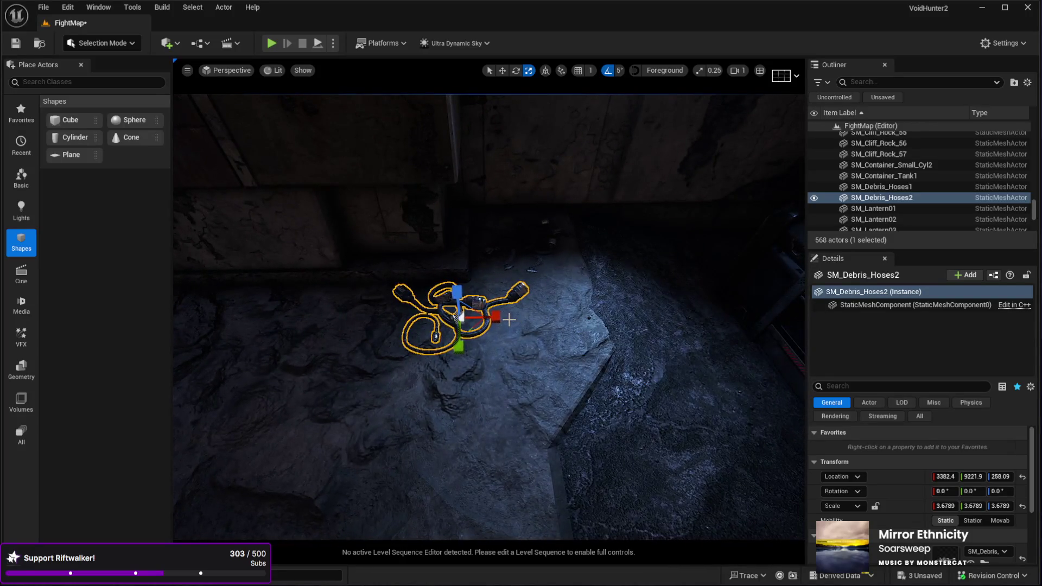
{"action": "key", "text": "g"}
Drop SM_Hose_Set1 onto the alley floor and rotate it.
{"action": "mouse_move", "coordinate": [509, 320]}
{"action": "left_mouse_down"}
{"action": "mouse_move", "coordinate": [543, 325]}
{"action": "mouse_move", "coordinate": [532, 336]}
{"action": "mouse_move", "coordinate": [516, 332]}
{"action": "mouse_move", "coordinate": [504, 320]}
{"action": "mouse_move", "coordinate": [510, 304]}
{"action": "mouse_move", "coordinate": [538, 347]}
{"action": "mouse_move", "coordinate": [565, 365]}
{"action": "left_mouse_up"}
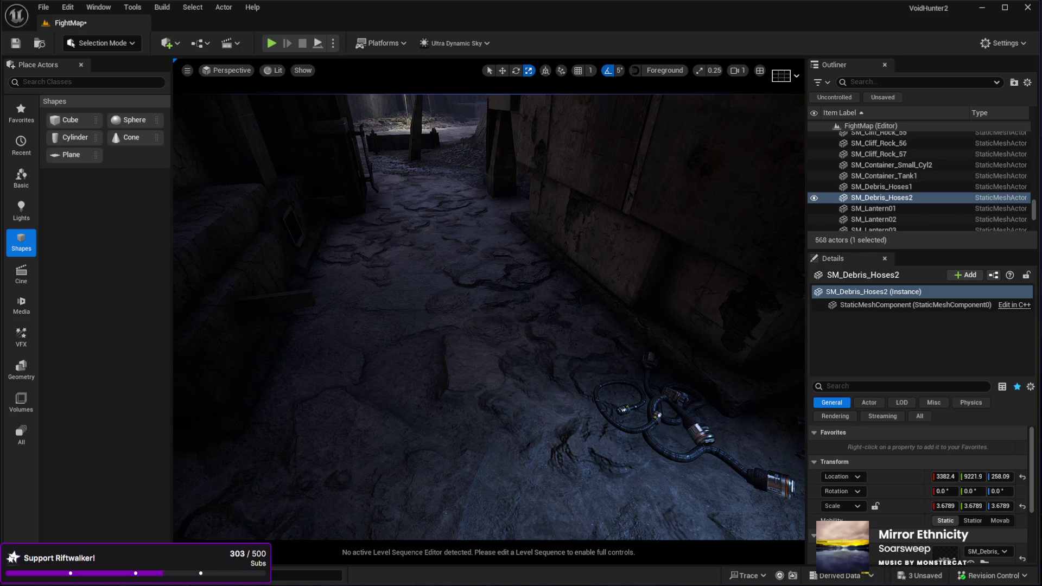
{"action": "mouse_move", "coordinate": [736, 294]}
{"action": "left_mouse_down"}
{"action": "mouse_move", "coordinate": [733, 337]}
{"action": "mouse_move", "coordinate": [711, 325]}
{"action": "mouse_move", "coordinate": [607, 369]}
{"action": "mouse_move", "coordinate": [559, 342]}
{"action": "left_mouse_up"}
{"action": "key", "text": "e"}
{"action": "left_click_drag", "start_coordinate": [546, 379], "coordinate": [597, 374]}
{"action": "key", "text": "f"}
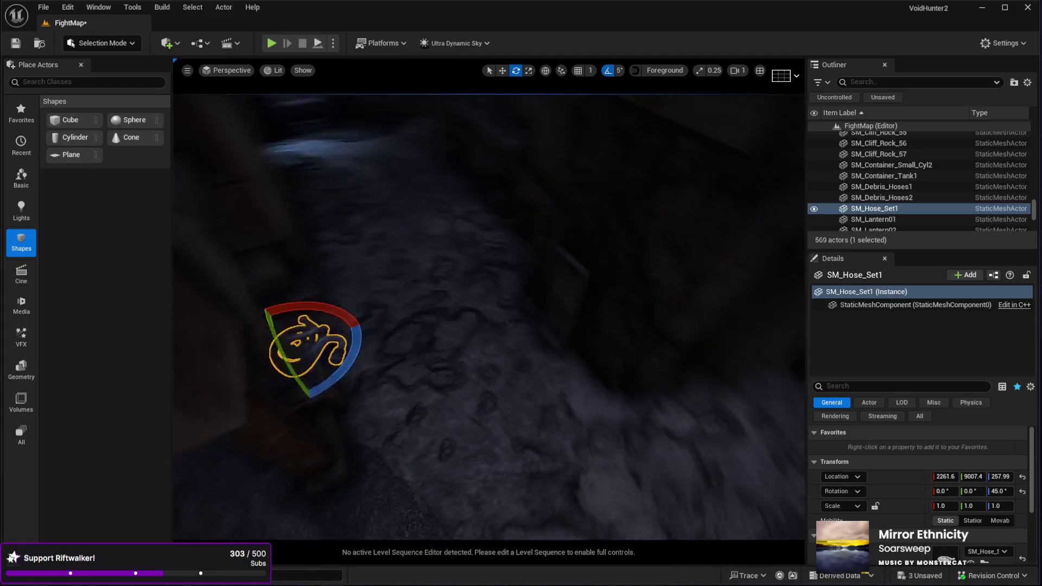
Place a second hose set, SM_Hose_Set2, turn it around and nudge it into position.
{"action": "mouse_move", "coordinate": [947, 554]}
{"action": "left_mouse_down"}
{"action": "mouse_move", "coordinate": [463, 380]}
{"action": "mouse_move", "coordinate": [510, 381]}
{"action": "left_mouse_up"}
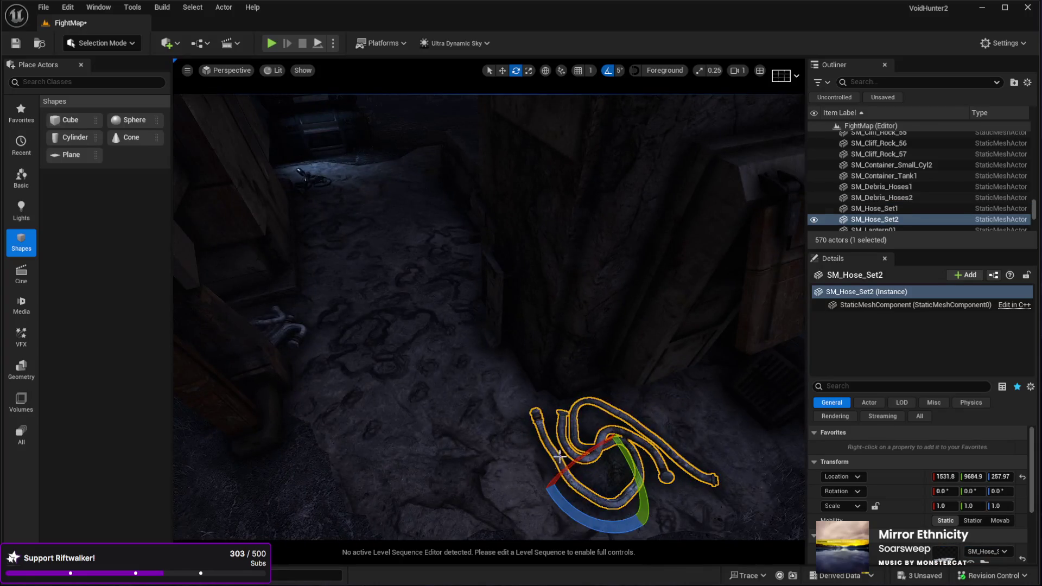
{"action": "mouse_move", "coordinate": [612, 535]}
{"action": "left_mouse_down"}
{"action": "mouse_move", "coordinate": [662, 534]}
{"action": "mouse_move", "coordinate": [561, 546]}
{"action": "left_mouse_up"}
{"action": "key", "text": "w"}
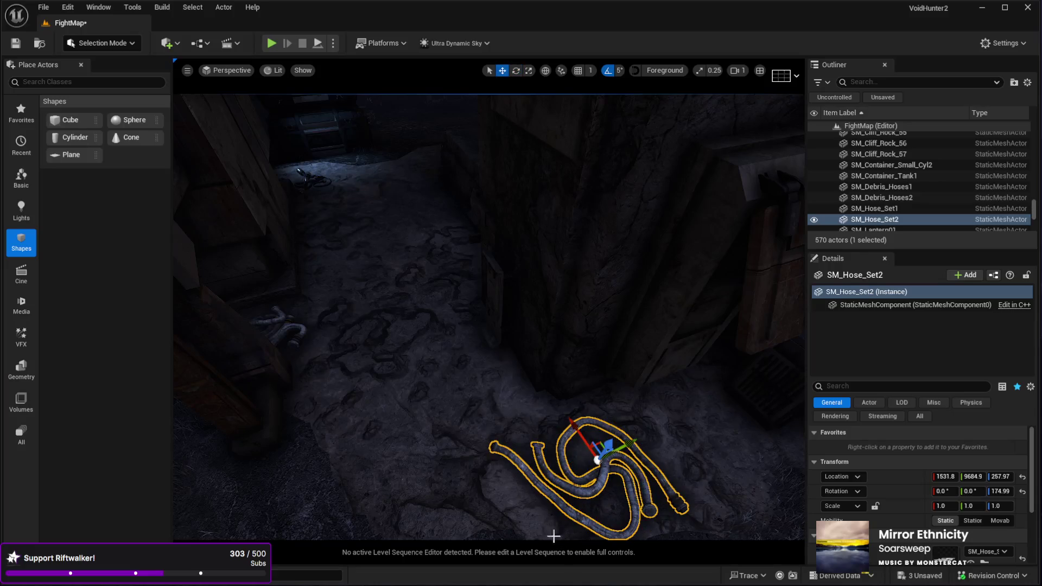
{"action": "left_click_drag", "start_coordinate": [604, 423], "coordinate": [607, 337]}
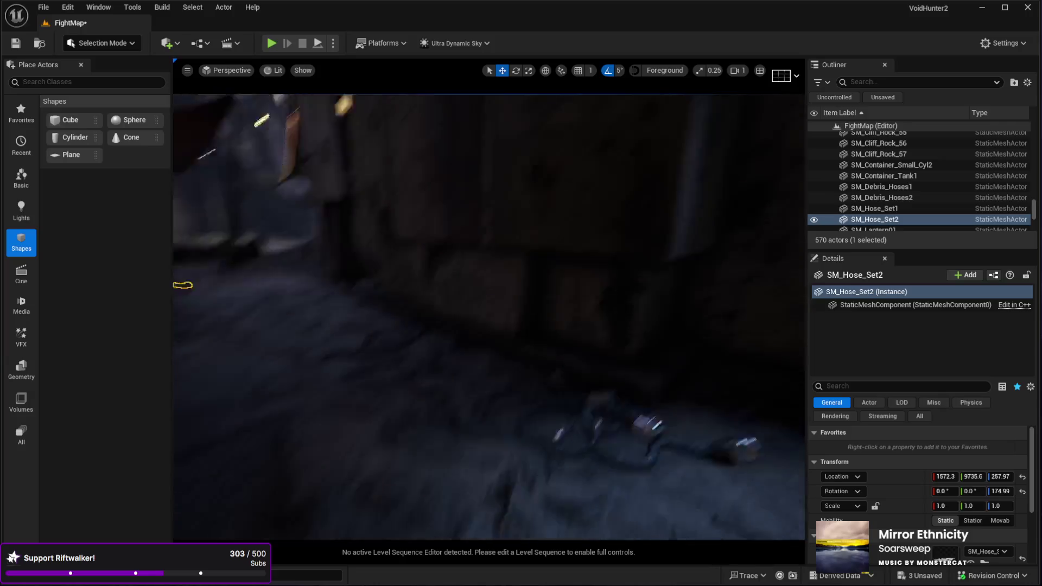
{"action": "key", "text": "s"}
{"action": "key", "text": "w"}
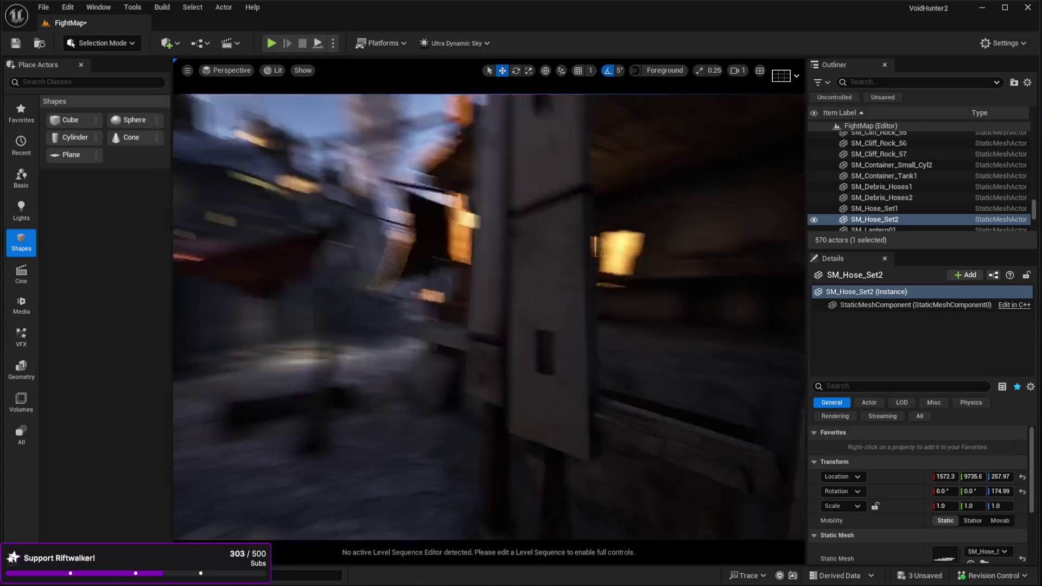
{"action": "key", "text": "s"}
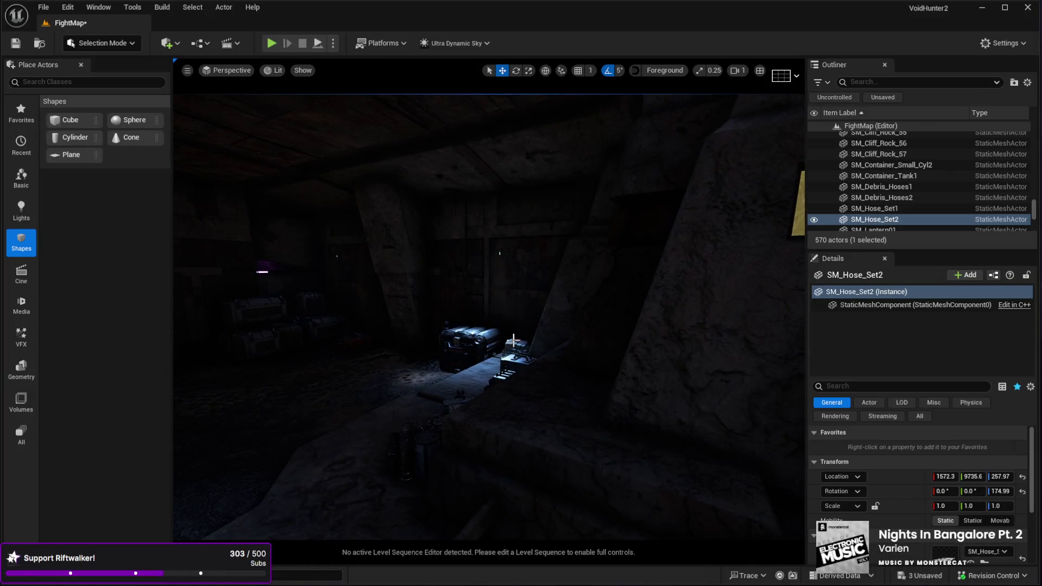
Duplicate the crate stack by the hoses to create ContCases16 and ContCases17.
{"action": "left_click", "coordinate": [627, 390]}
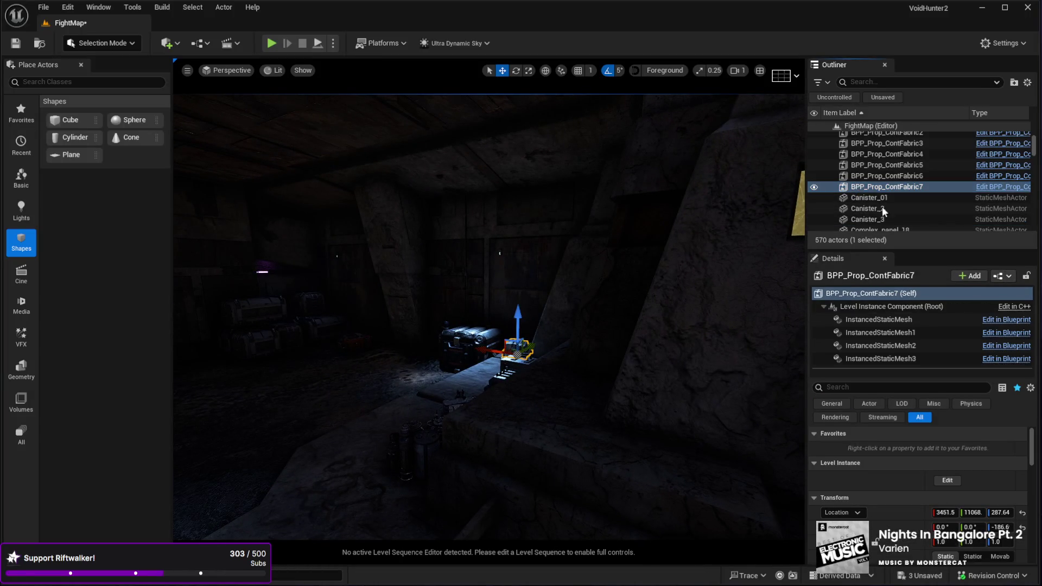
{"action": "left_click_drag", "start_coordinate": [488, 317], "coordinate": [489, 317]}
{"action": "left_click_drag", "start_coordinate": [616, 310], "coordinate": [616, 309]}
{"action": "left_click_drag", "start_coordinate": [294, 219], "coordinate": [295, 219]}
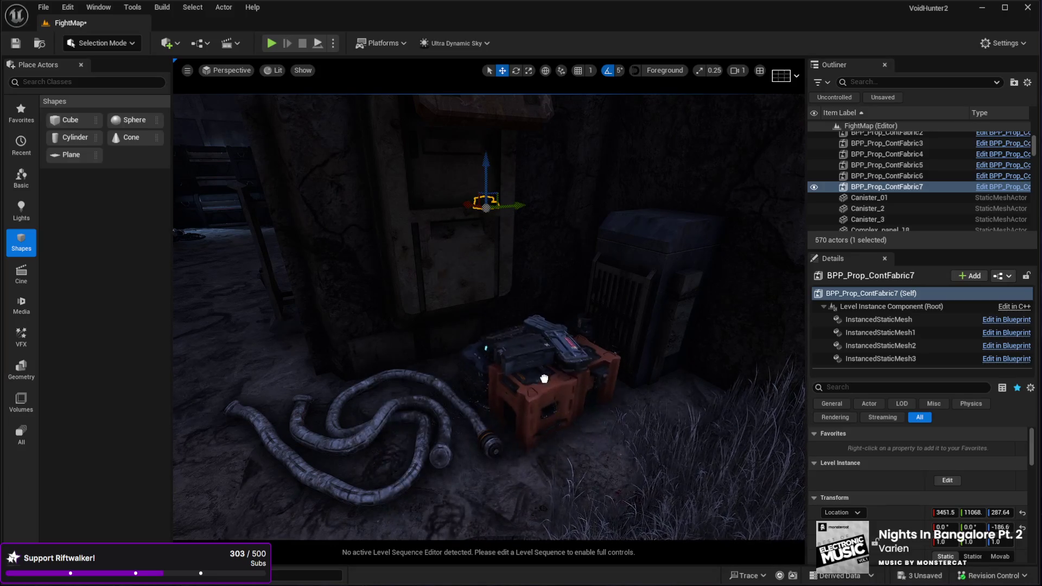
{"action": "left_click", "coordinate": [535, 374]}
{"action": "left_click_drag", "start_coordinate": [535, 375], "coordinate": [535, 375]}
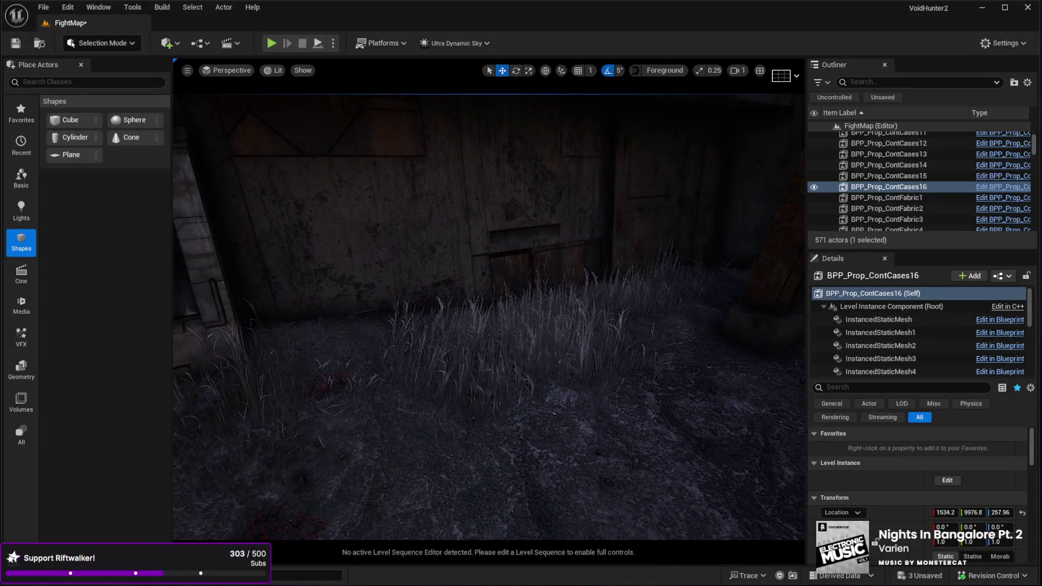
{"action": "left_click_drag", "start_coordinate": [622, 327], "coordinate": [586, 372]}
{"action": "key", "text": "ctrl+d"}
{"action": "left_click_drag", "start_coordinate": [426, 391], "coordinate": [425, 391]}
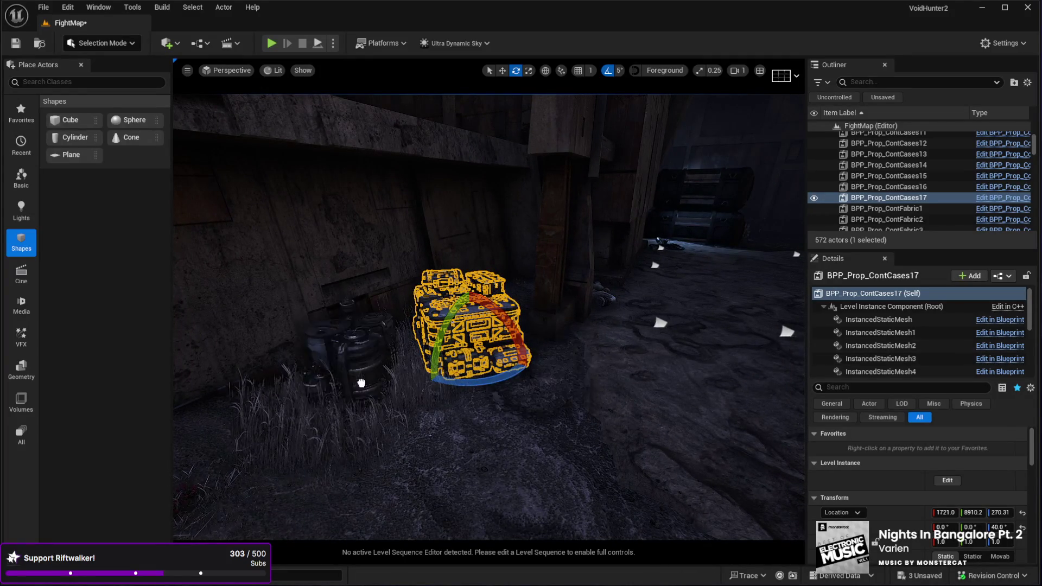
Select the ContCanister12 barrel cluster and fly on through the dark interior.
{"action": "left_click", "coordinate": [384, 377]}
{"action": "left_click_drag", "start_coordinate": [385, 376], "coordinate": [384, 377]}
{"action": "left_click_drag", "start_coordinate": [466, 450], "coordinate": [466, 450]}
{"action": "left_click_drag", "start_coordinate": [507, 498], "coordinate": [507, 497]}
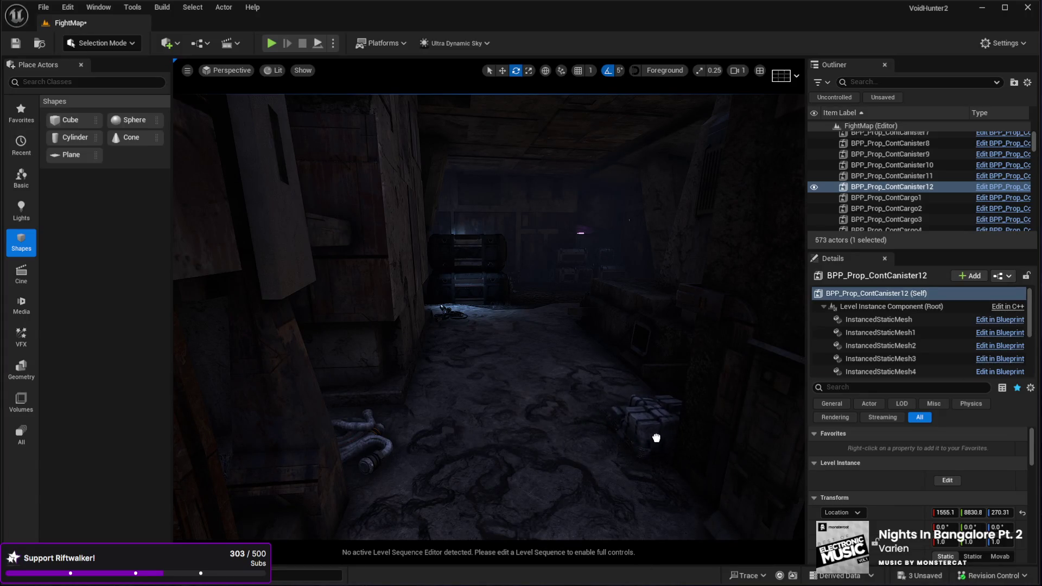
Nudge the ContFabric8 fabric prop slightly into a new position.
{"action": "left_click", "coordinate": [656, 437]}
{"action": "left_click_drag", "start_coordinate": [656, 437], "coordinate": [622, 426]}
{"action": "key", "text": "w"}
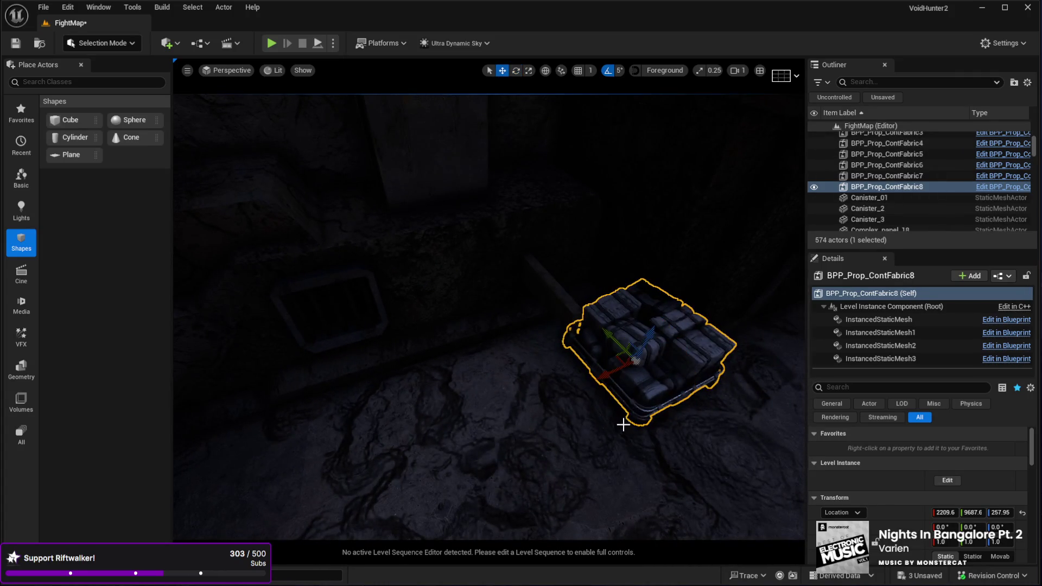
{"action": "left_click_drag", "start_coordinate": [618, 365], "coordinate": [610, 360]}
{"action": "scroll", "coordinate": [835, 174], "scroll_direction": "down", "scroll_amount": 1}
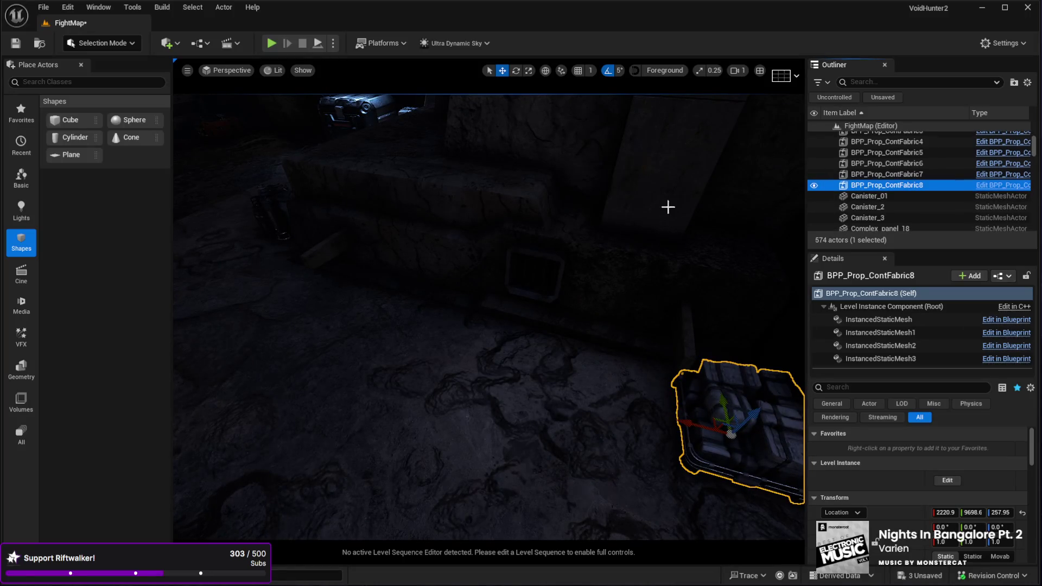
{"action": "left_click_drag", "start_coordinate": [683, 206], "coordinate": [682, 207]}
Add ContBoxes1 and ContCases18, turning the cases to about -75° and moving them into place.
{"action": "mouse_move", "coordinate": [515, 302]}
{"action": "left_mouse_down"}
{"action": "mouse_move", "coordinate": [442, 365]}
{"action": "mouse_move", "coordinate": [316, 366]}
{"action": "mouse_move", "coordinate": [302, 354]}
{"action": "mouse_move", "coordinate": [269, 385]}
{"action": "mouse_move", "coordinate": [326, 404]}
{"action": "left_mouse_up"}
{"action": "key", "text": "e"}
{"action": "mouse_move", "coordinate": [543, 504]}
{"action": "left_mouse_down"}
{"action": "mouse_move", "coordinate": [540, 414]}
{"action": "mouse_move", "coordinate": [519, 367]}
{"action": "left_mouse_up"}
{"action": "left_click_drag", "start_coordinate": [541, 406], "coordinate": [495, 426]}
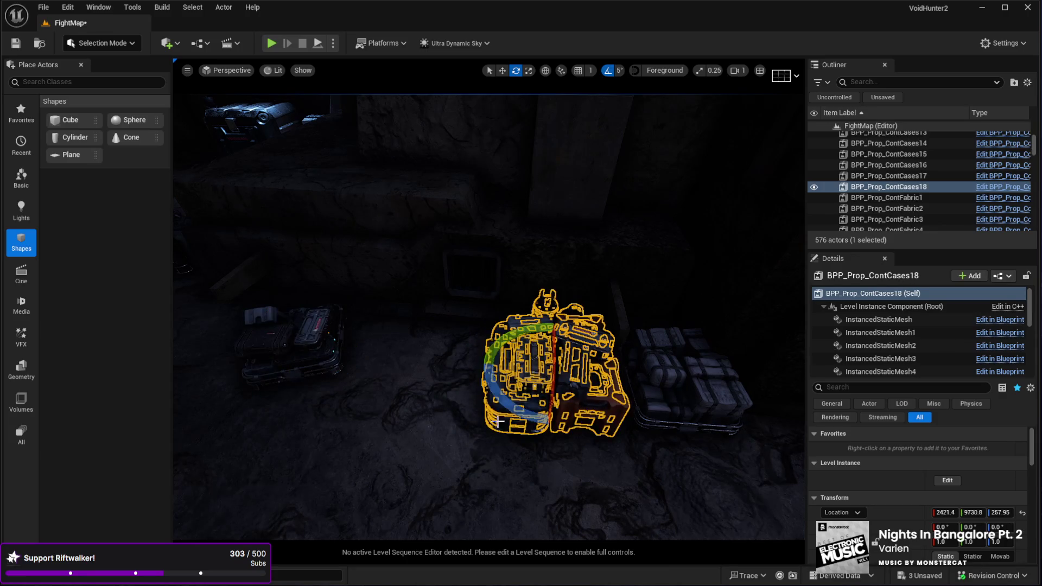
{"action": "left_click_drag", "start_coordinate": [484, 369], "coordinate": [569, 427]}
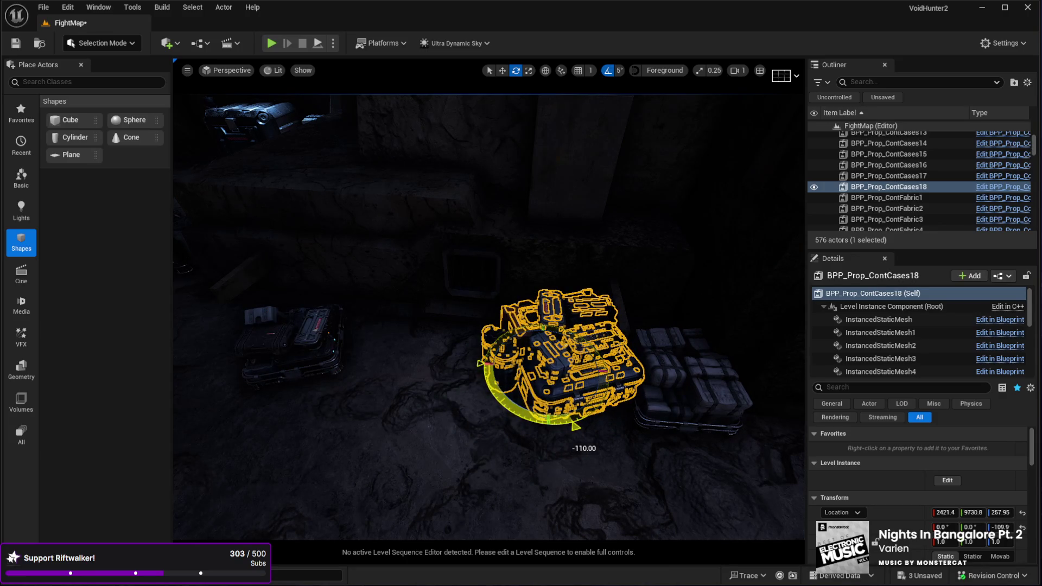
{"action": "key", "text": "w"}
{"action": "left_click_drag", "start_coordinate": [470, 413], "coordinate": [446, 412]}
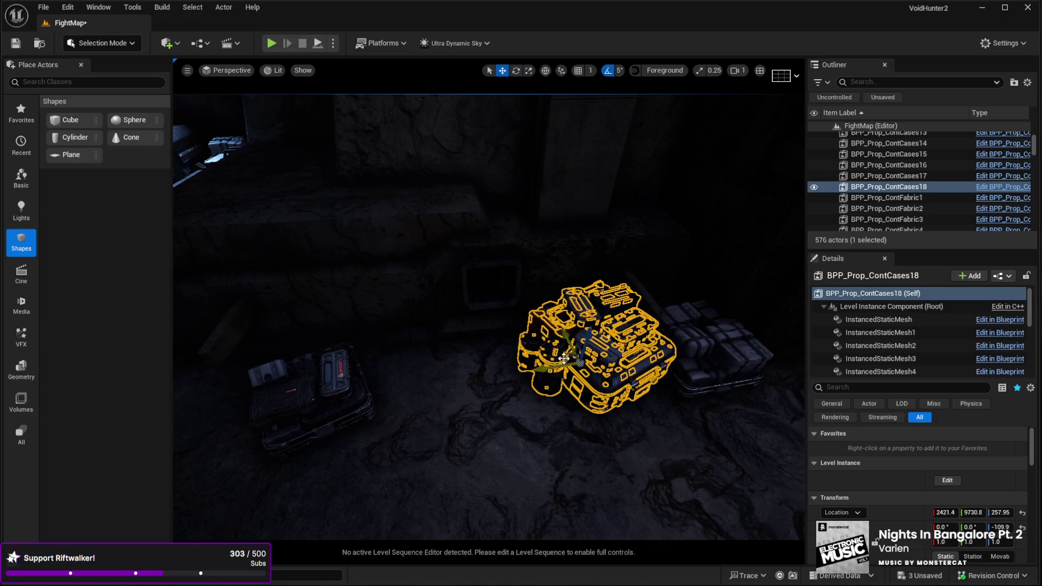
{"action": "mouse_move", "coordinate": [564, 359]}
{"action": "left_mouse_down"}
{"action": "mouse_move", "coordinate": [395, 393]}
{"action": "mouse_move", "coordinate": [537, 400]}
{"action": "left_mouse_up"}
{"action": "key", "text": "e"}
{"action": "mouse_move", "coordinate": [484, 327]}
{"action": "left_mouse_down"}
{"action": "mouse_move", "coordinate": [470, 292]}
{"action": "mouse_move", "coordinate": [524, 345]}
{"action": "mouse_move", "coordinate": [526, 366]}
{"action": "mouse_move", "coordinate": [458, 349]}
{"action": "mouse_move", "coordinate": [481, 320]}
{"action": "mouse_move", "coordinate": [442, 360]}
{"action": "mouse_move", "coordinate": [413, 316]}
{"action": "mouse_move", "coordinate": [410, 333]}
{"action": "left_mouse_up"}
{"action": "key", "text": "w"}
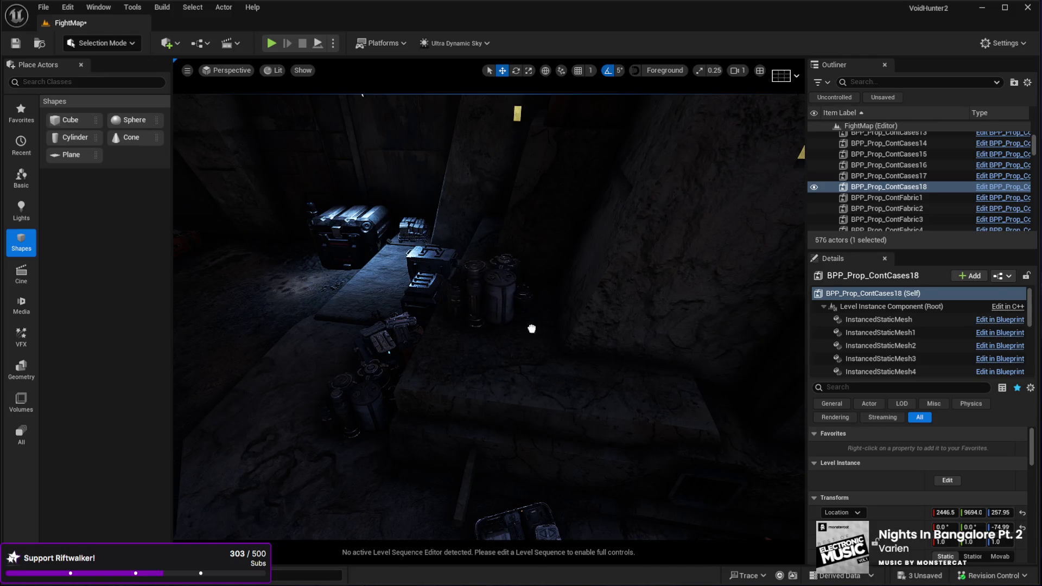
Select the canister cluster on the ledge and the floor crate stack for rotating.
{"action": "left_click", "coordinate": [507, 321]}
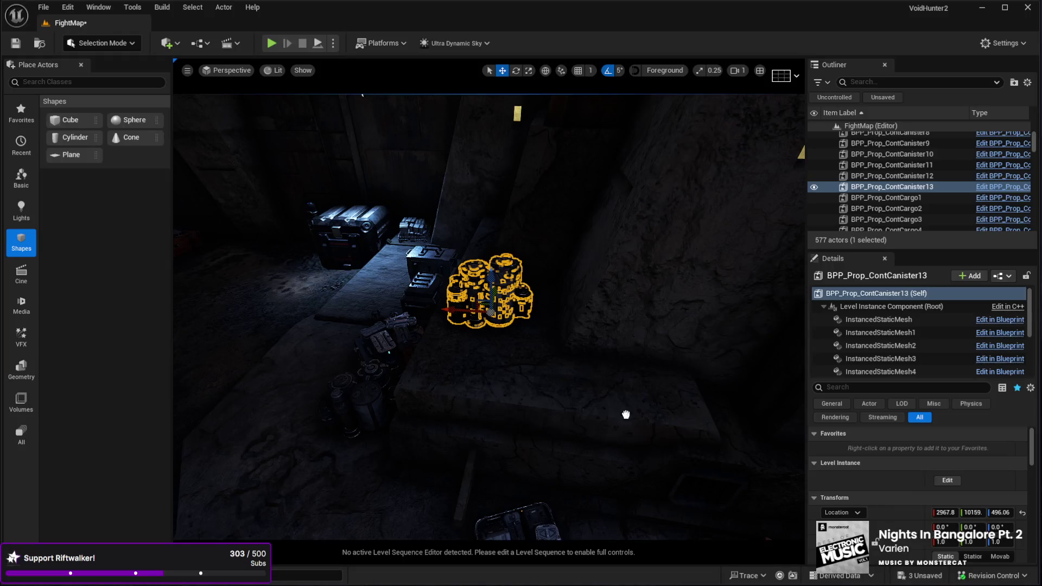
{"action": "left_click", "coordinate": [516, 366]}
{"action": "key", "text": "e"}
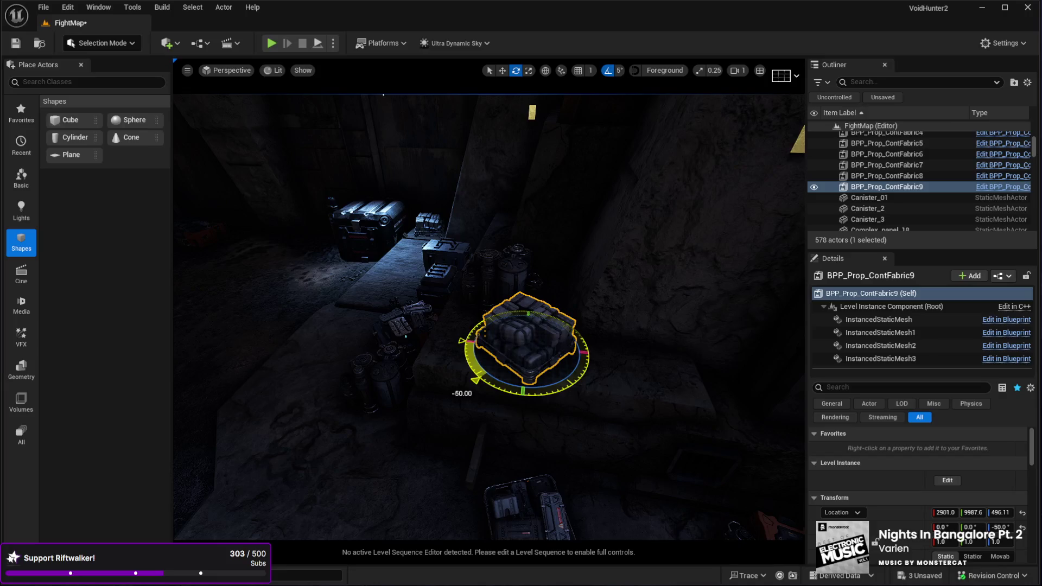
{"action": "mouse_move", "coordinate": [353, 378]}
{"action": "left_mouse_down"}
{"action": "mouse_move", "coordinate": [380, 372]}
{"action": "mouse_move", "coordinate": [369, 380]}
{"action": "mouse_move", "coordinate": [377, 385]}
{"action": "left_mouse_up"}
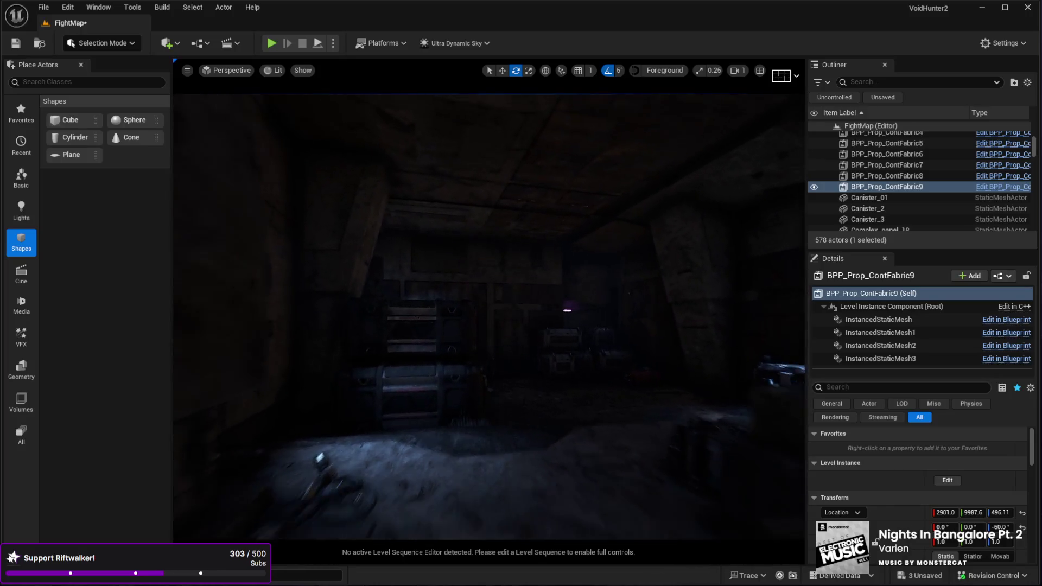
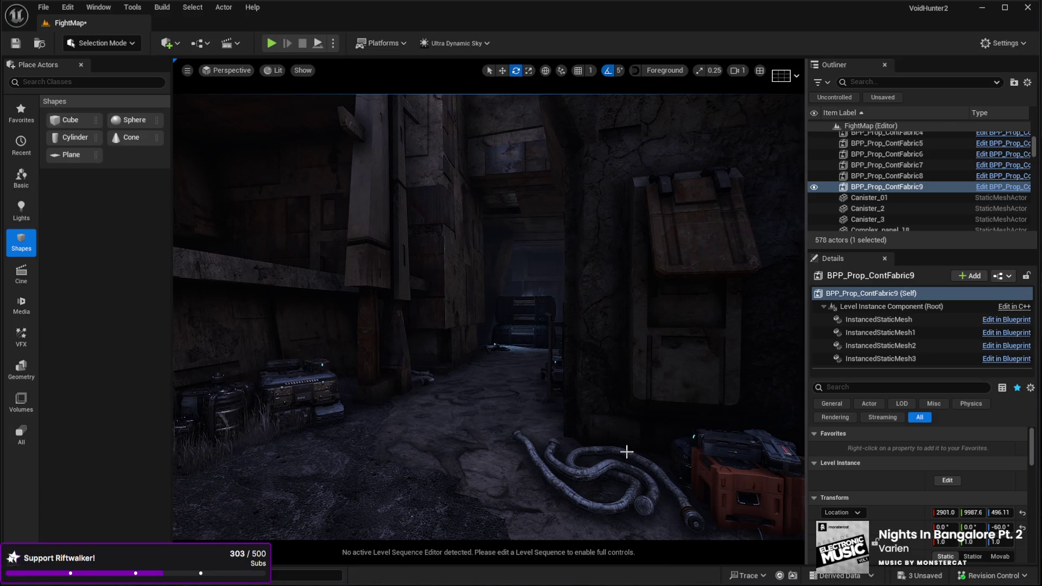
Turn the RoofD tarp about 95 degrees, slide it across the alley and raise it higher.
{"action": "left_click", "coordinate": [380, 245]}
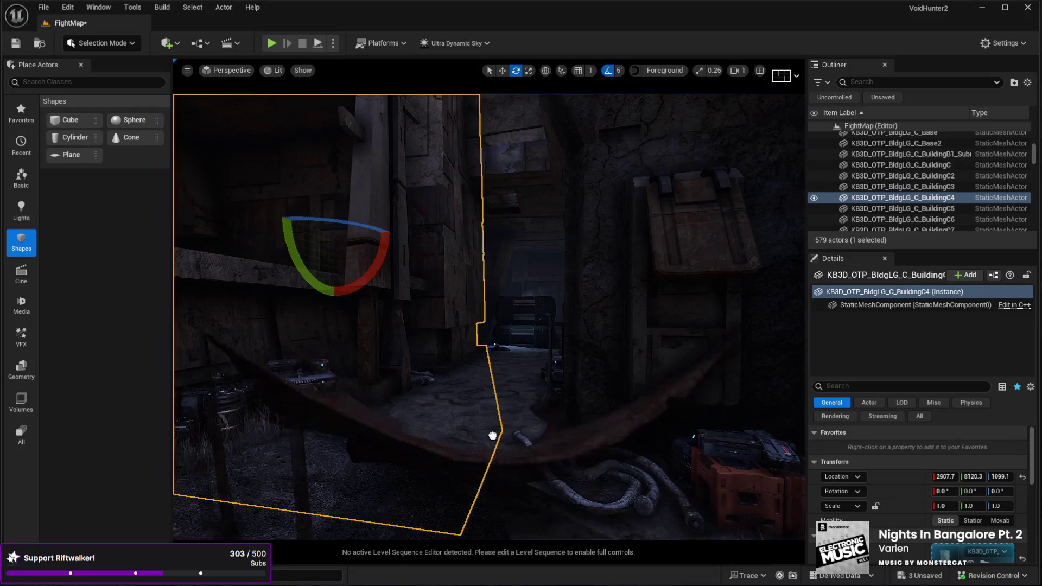
{"action": "left_click", "coordinate": [483, 377]}
{"action": "mouse_move", "coordinate": [425, 458]}
{"action": "left_mouse_down"}
{"action": "mouse_move", "coordinate": [426, 380]}
{"action": "mouse_move", "coordinate": [425, 511]}
{"action": "mouse_move", "coordinate": [477, 528]}
{"action": "left_mouse_up"}
{"action": "left_click_drag", "start_coordinate": [645, 372], "coordinate": [593, 308]}
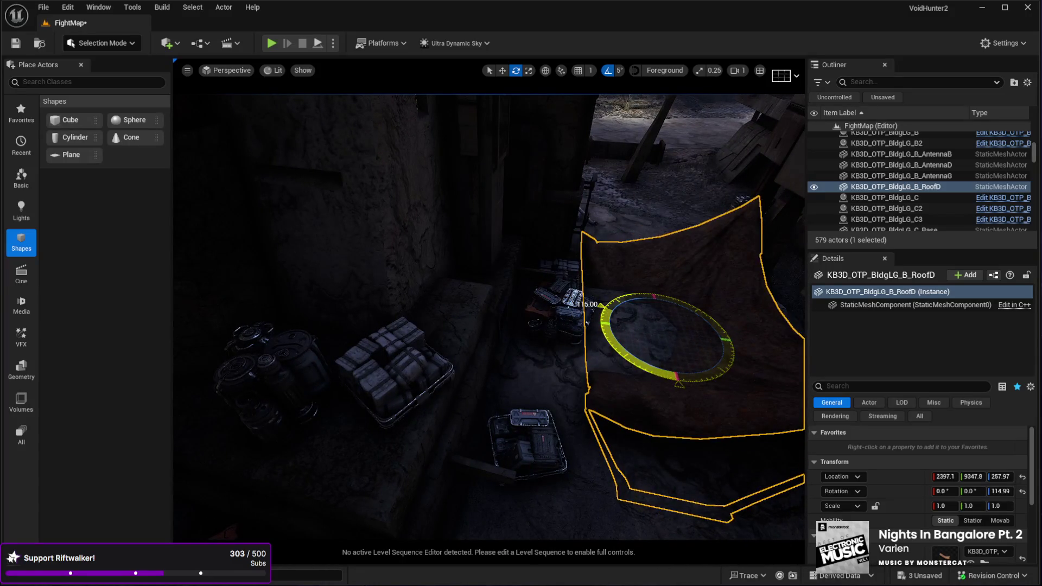
{"action": "key", "text": "f"}
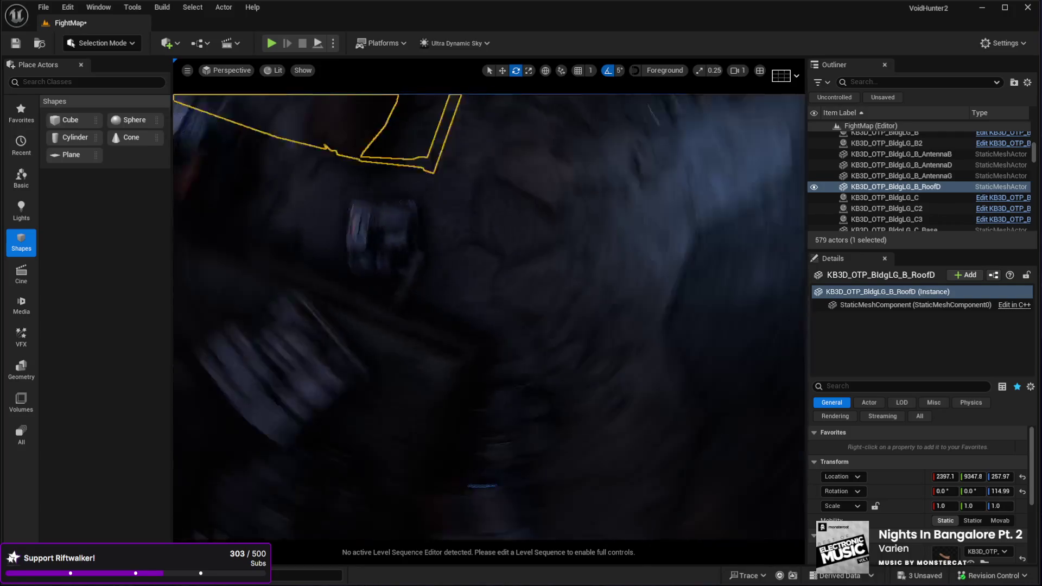
{"action": "left_click_drag", "start_coordinate": [535, 327], "coordinate": [550, 293]}
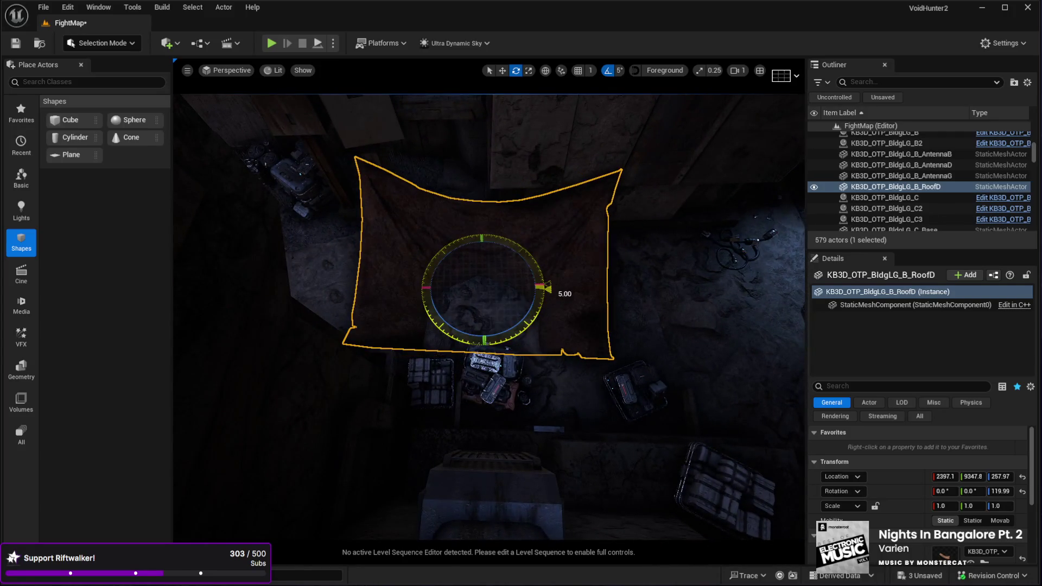
{"action": "key", "text": "w"}
{"action": "mouse_move", "coordinate": [488, 298]}
{"action": "left_mouse_down"}
{"action": "mouse_move", "coordinate": [542, 302]}
{"action": "mouse_move", "coordinate": [542, 344]}
{"action": "mouse_move", "coordinate": [531, 349]}
{"action": "left_mouse_up"}
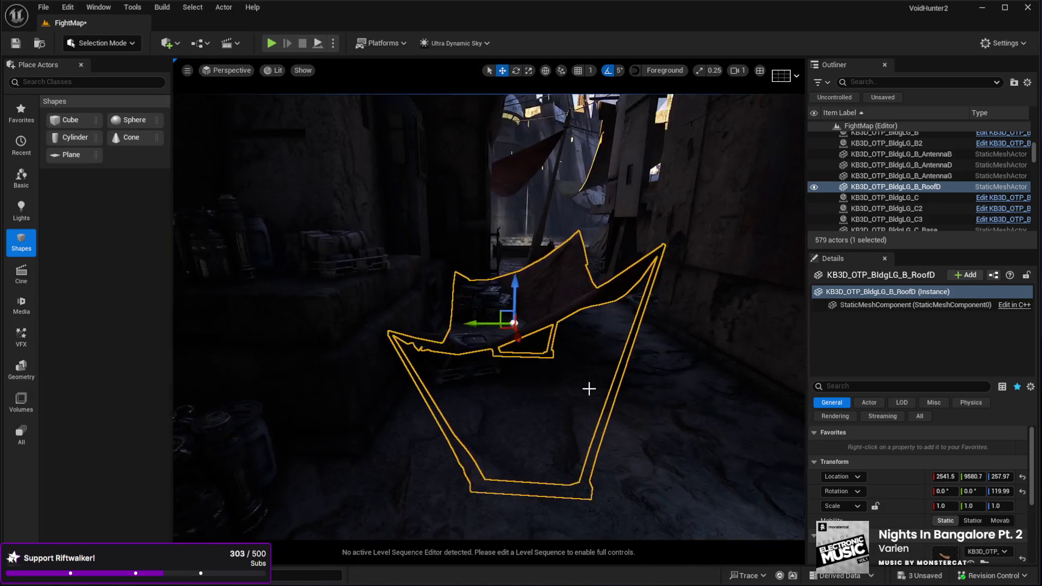
{"action": "mouse_move", "coordinate": [512, 287]}
{"action": "left_mouse_down"}
{"action": "mouse_move", "coordinate": [483, 168]}
{"action": "mouse_move", "coordinate": [490, 206]}
{"action": "left_mouse_up"}
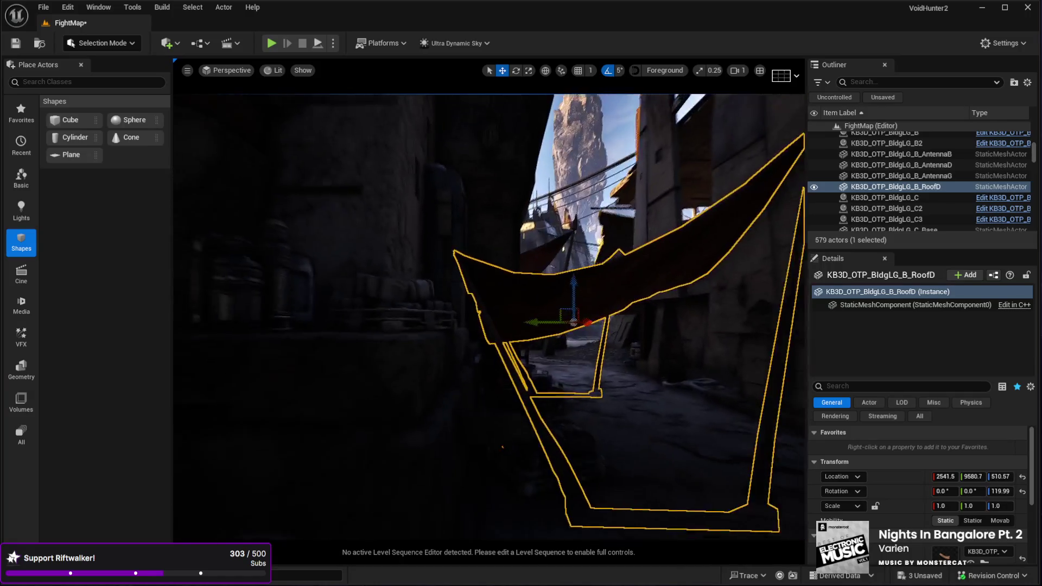
{"action": "left_click_drag", "start_coordinate": [477, 304], "coordinate": [449, 304]}
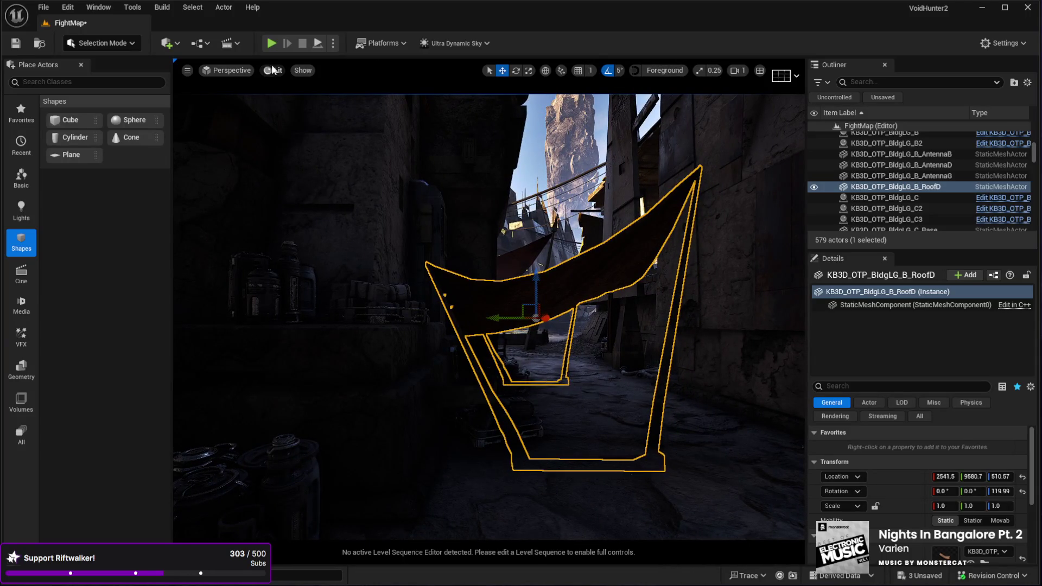
Switch the viewport to Unlit shading and delete the RoofD tarp.
{"action": "key", "text": "alt+3"}
{"action": "left_click_drag", "start_coordinate": [290, 125], "coordinate": [277, 92]}
{"action": "mouse_move", "coordinate": [491, 282]}
{"action": "left_mouse_down"}
{"action": "mouse_move", "coordinate": [492, 300]}
{"action": "mouse_move", "coordinate": [505, 304]}
{"action": "mouse_move", "coordinate": [478, 293]}
{"action": "mouse_move", "coordinate": [430, 233]}
{"action": "mouse_move", "coordinate": [453, 275]}
{"action": "mouse_move", "coordinate": [494, 278]}
{"action": "mouse_move", "coordinate": [508, 340]}
{"action": "left_mouse_up"}
{"action": "scroll", "coordinate": [526, 313], "scroll_direction": "up", "scroll_amount": 3}
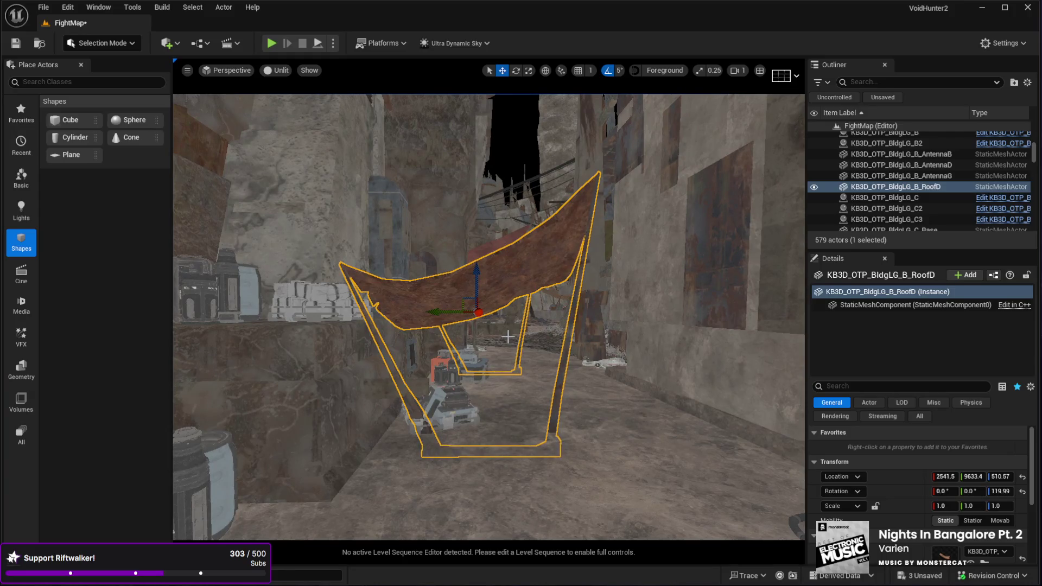
{"action": "key", "text": "Delete"}
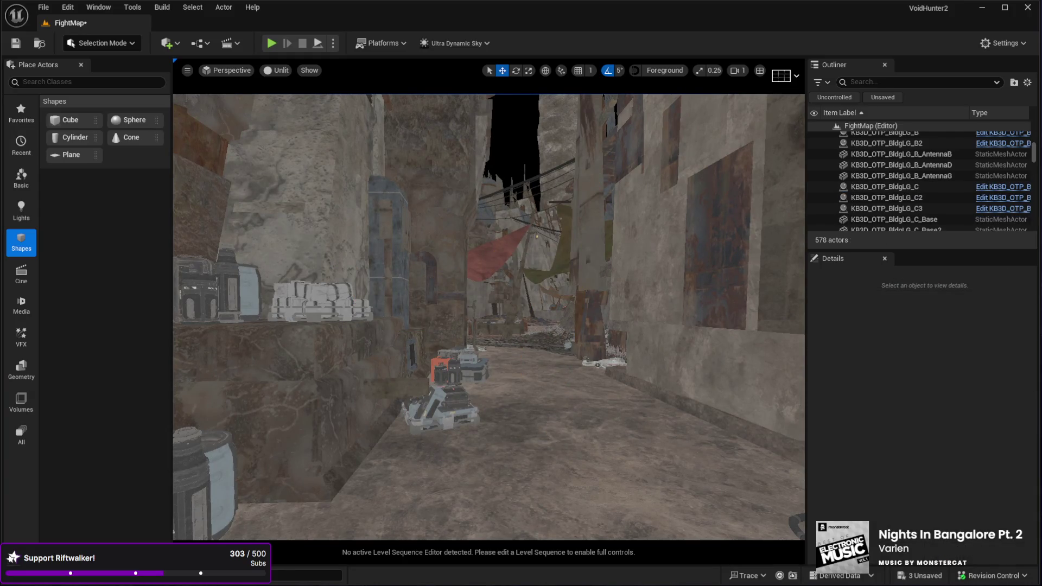
Rotate the RoofC tarp 10 more degrees and raise it upward.
{"action": "left_click", "coordinate": [523, 411]}
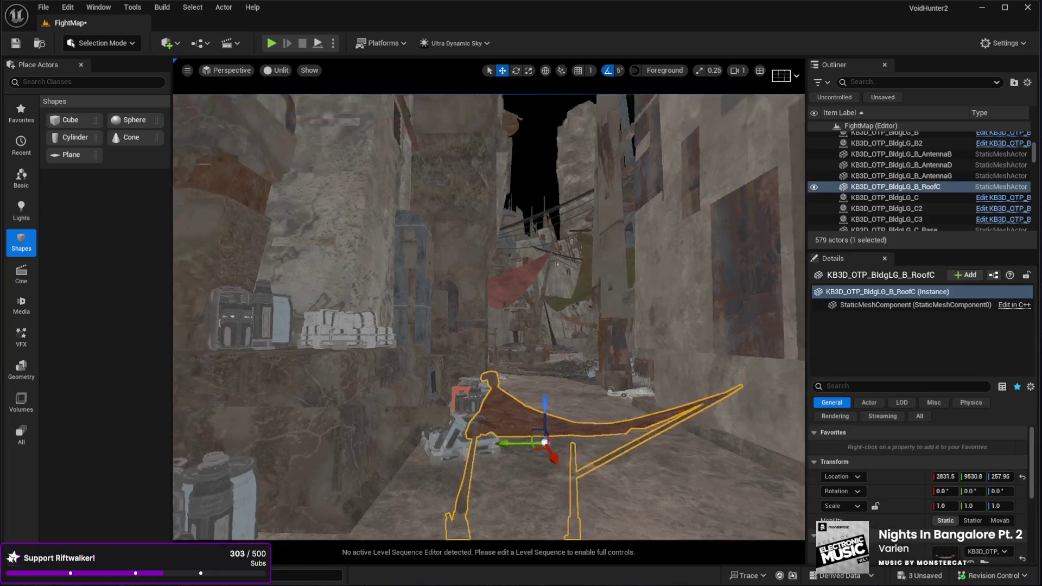
{"action": "key", "text": "e"}
{"action": "left_click_drag", "start_coordinate": [488, 380], "coordinate": [491, 374]}
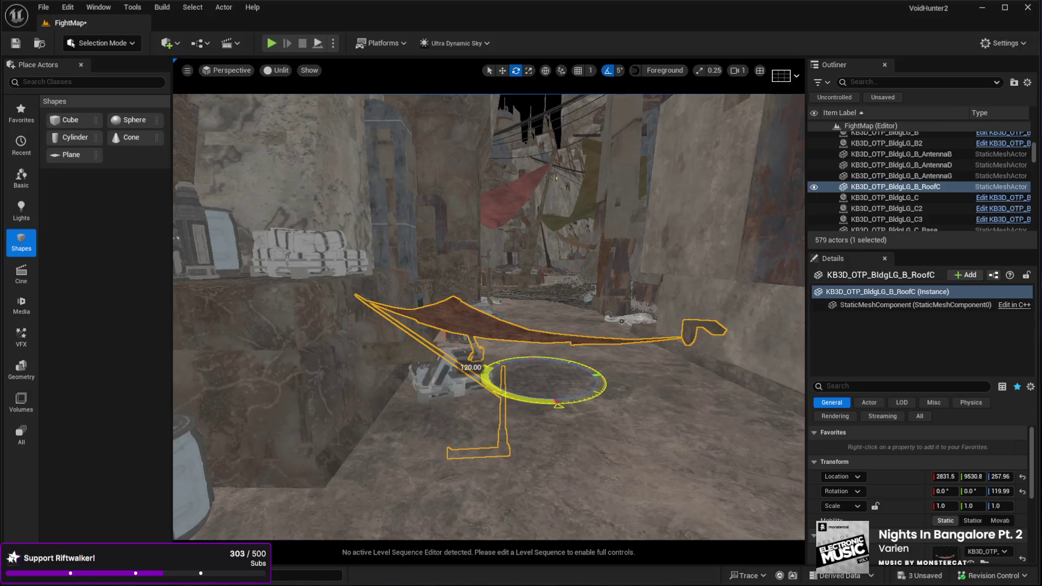
{"action": "key", "text": "w"}
{"action": "left_click_drag", "start_coordinate": [445, 414], "coordinate": [393, 412]}
{"action": "mouse_move", "coordinate": [450, 383]}
{"action": "left_mouse_down"}
{"action": "mouse_move", "coordinate": [414, 295]}
{"action": "mouse_move", "coordinate": [412, 249]}
{"action": "mouse_move", "coordinate": [425, 295]}
{"action": "mouse_move", "coordinate": [532, 415]}
{"action": "left_mouse_up"}
Rotate the RoofC tarp to 20 degrees and scale it to about 2.2018.
{"action": "key", "text": "e"}
{"action": "left_click_drag", "start_coordinate": [554, 356], "coordinate": [388, 447]}
{"action": "key", "text": "r"}
{"action": "left_click_drag", "start_coordinate": [498, 389], "coordinate": [548, 360]}
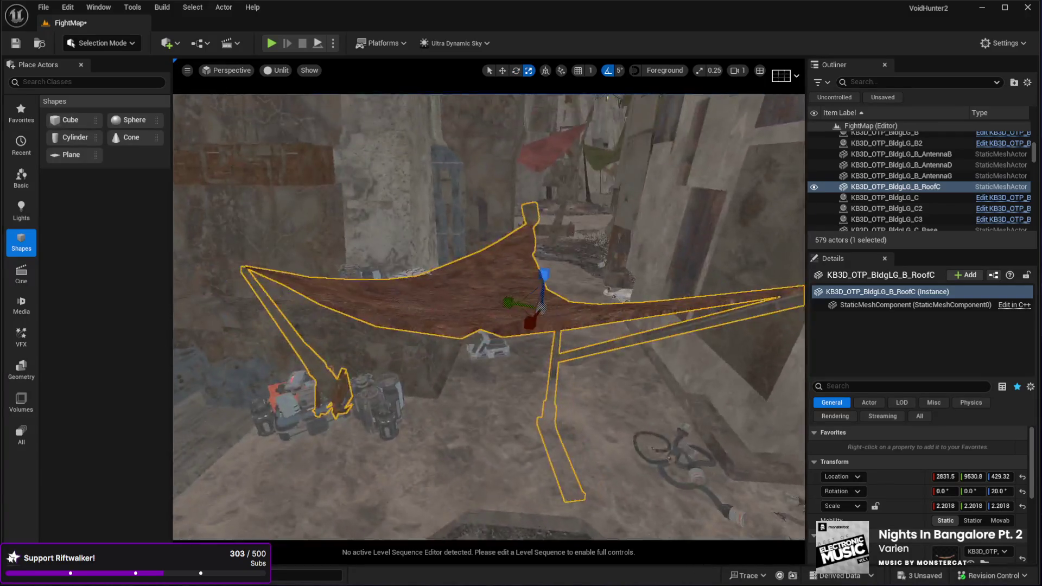
Lift the tarp above the props, slide it over the alley and rotate it to 35 degrees.
{"action": "key", "text": "w"}
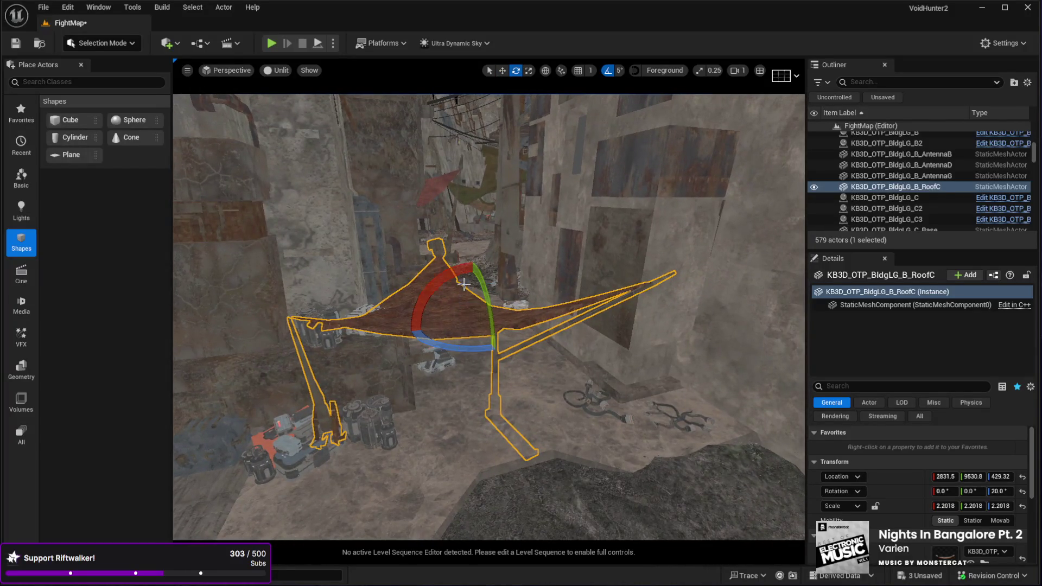
{"action": "left_click_drag", "start_coordinate": [473, 279], "coordinate": [466, 209]}
{"action": "scroll", "coordinate": [451, 270], "scroll_direction": "up", "scroll_amount": 5}
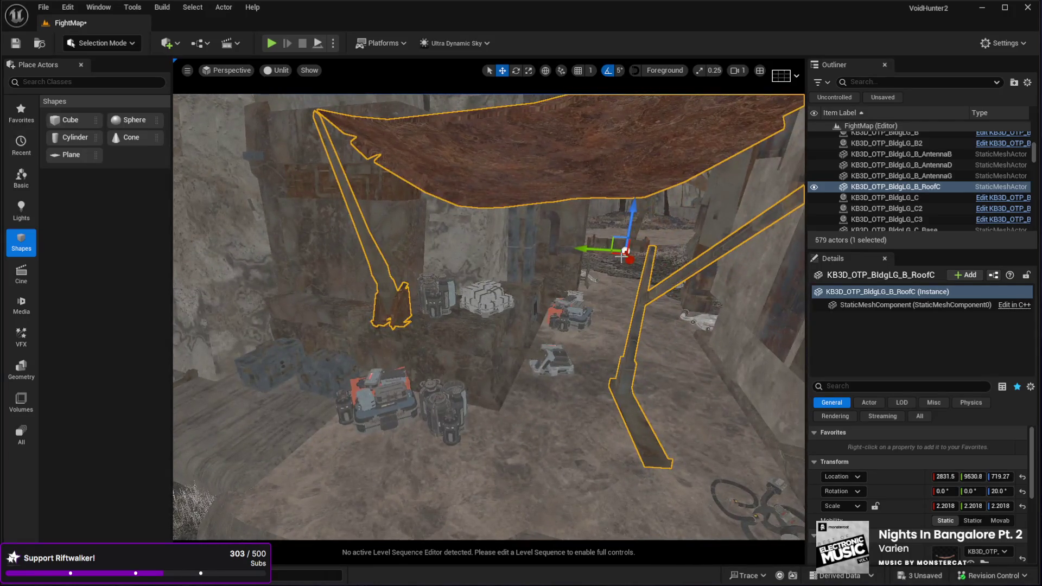
{"action": "mouse_move", "coordinate": [615, 253]}
{"action": "left_mouse_down"}
{"action": "mouse_move", "coordinate": [669, 242]}
{"action": "mouse_move", "coordinate": [667, 255]}
{"action": "mouse_move", "coordinate": [670, 239]}
{"action": "mouse_move", "coordinate": [685, 237]}
{"action": "left_mouse_up"}
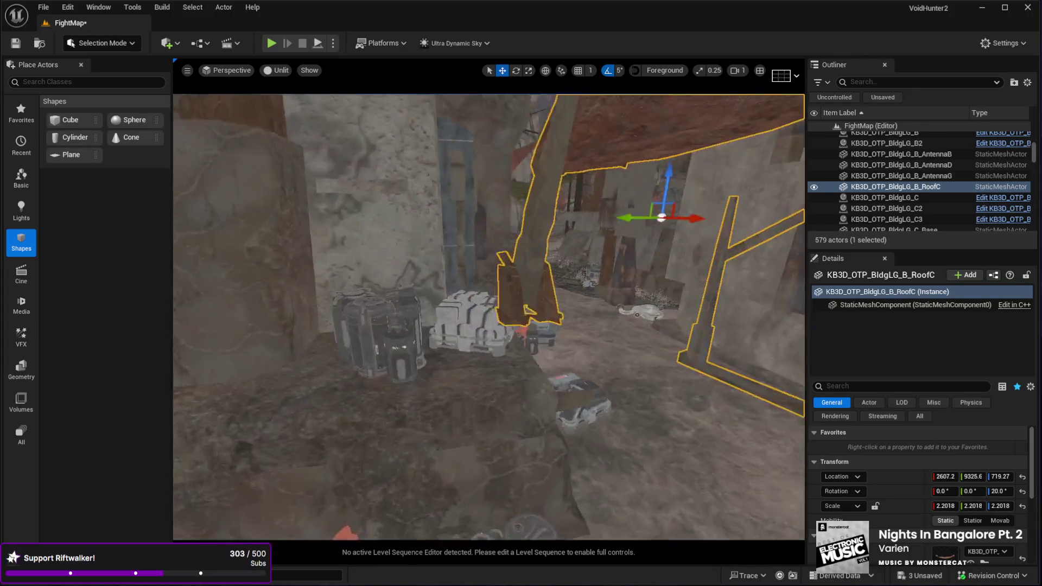
{"action": "key", "text": "e"}
{"action": "mouse_move", "coordinate": [579, 259]}
{"action": "left_mouse_down"}
{"action": "mouse_move", "coordinate": [554, 261]}
{"action": "mouse_move", "coordinate": [571, 266]}
{"action": "mouse_move", "coordinate": [559, 247]}
{"action": "mouse_move", "coordinate": [565, 231]}
{"action": "mouse_move", "coordinate": [598, 227]}
{"action": "left_mouse_up"}
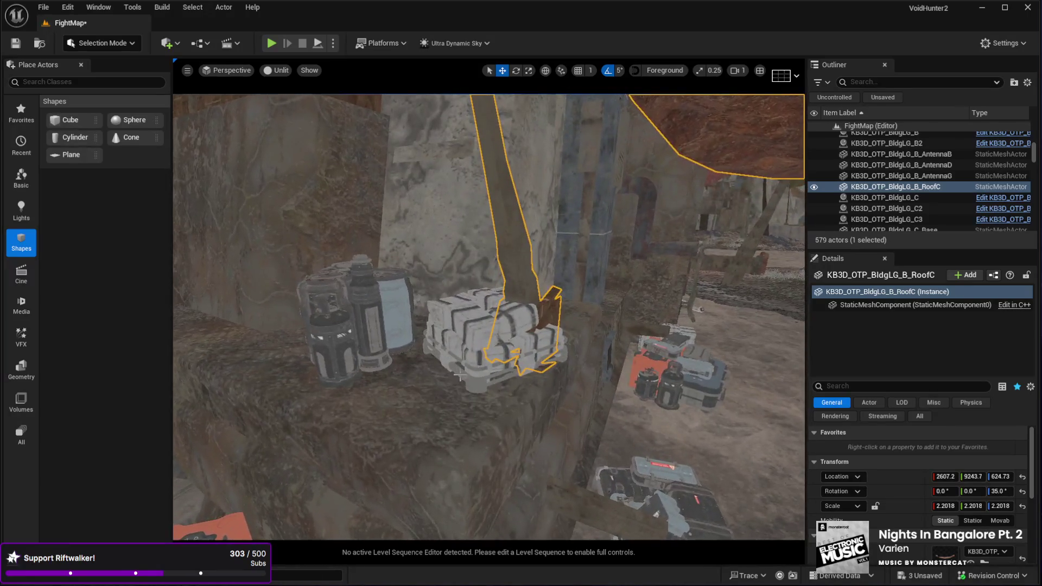
{"action": "left_click", "coordinate": [456, 375]}
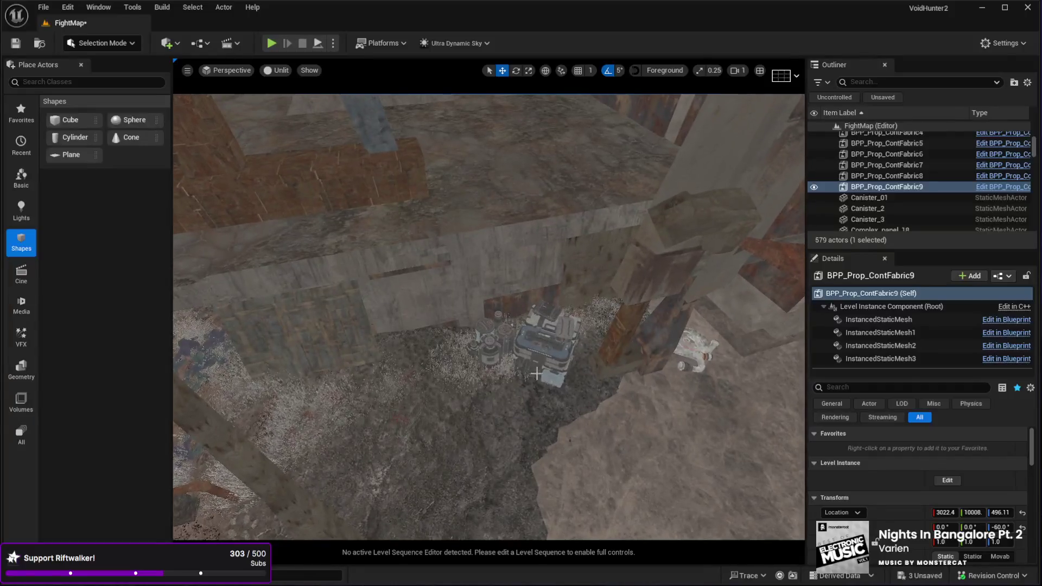
Inspect the container props, barrels, BuildingC4 wall and the building's AntennaA component.
{"action": "left_click", "coordinate": [537, 381]}
{"action": "left_click", "coordinate": [485, 372], "text": "ctrl"}
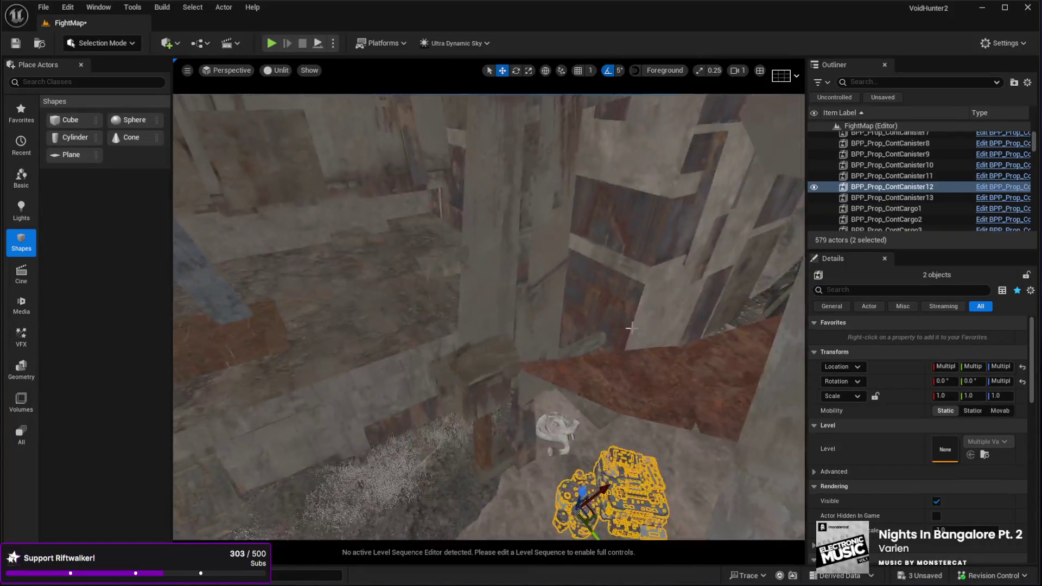
{"action": "left_click", "coordinate": [640, 286]}
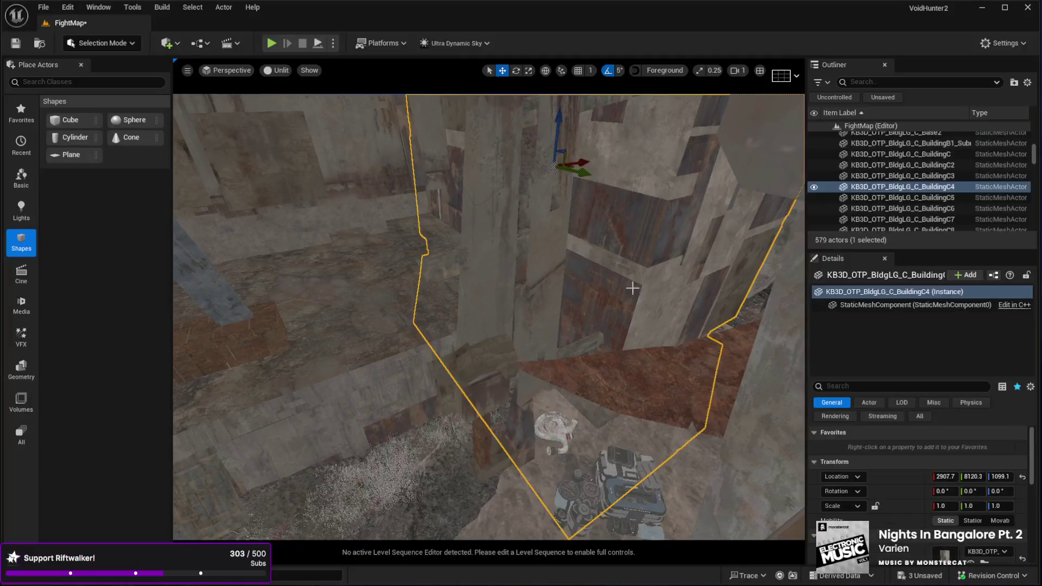
{"action": "left_click", "coordinate": [475, 334]}
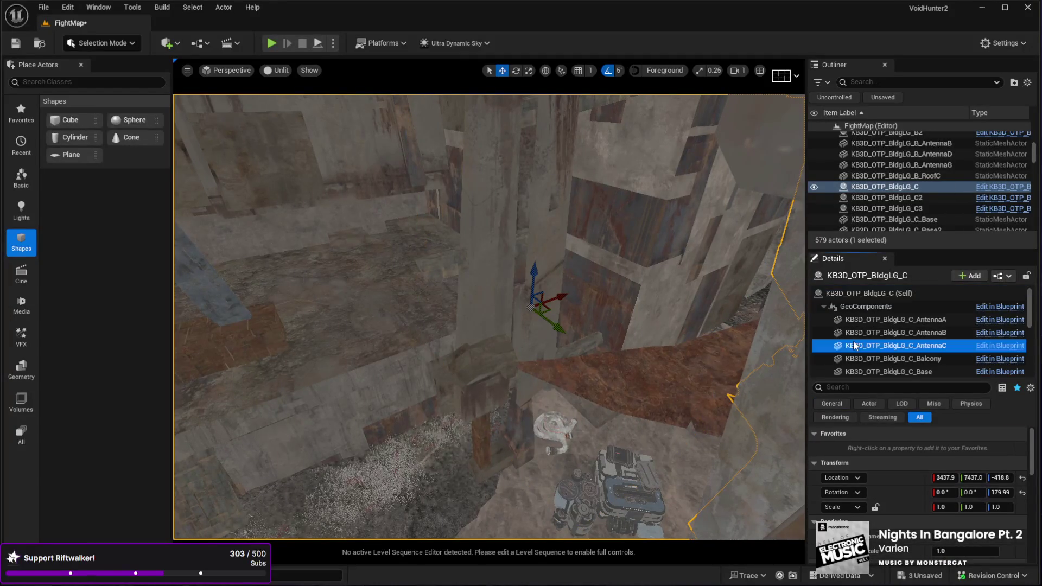
{"action": "left_click", "coordinate": [896, 319]}
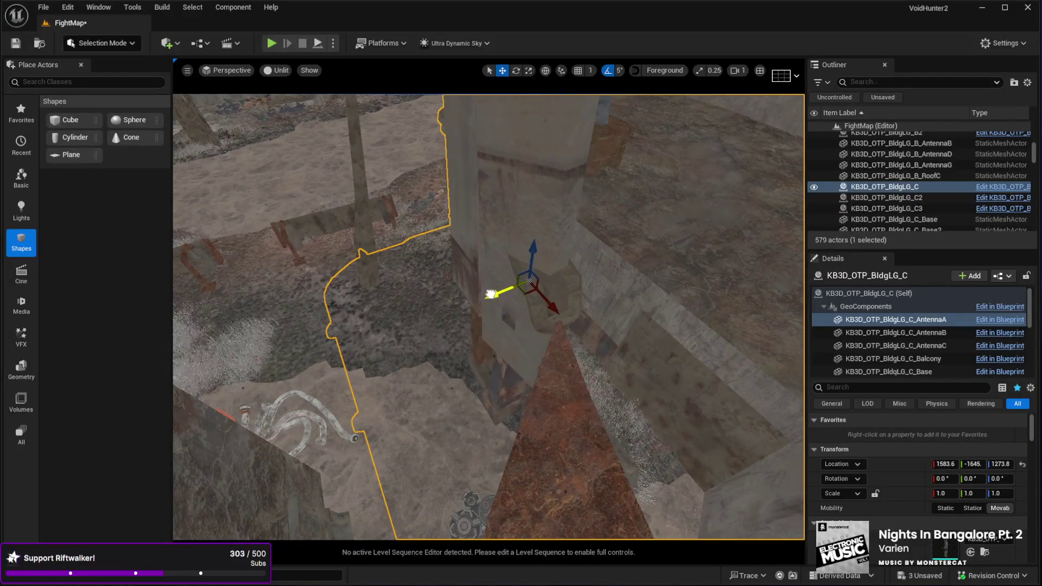
{"action": "left_click_drag", "start_coordinate": [434, 320], "coordinate": [434, 319]}
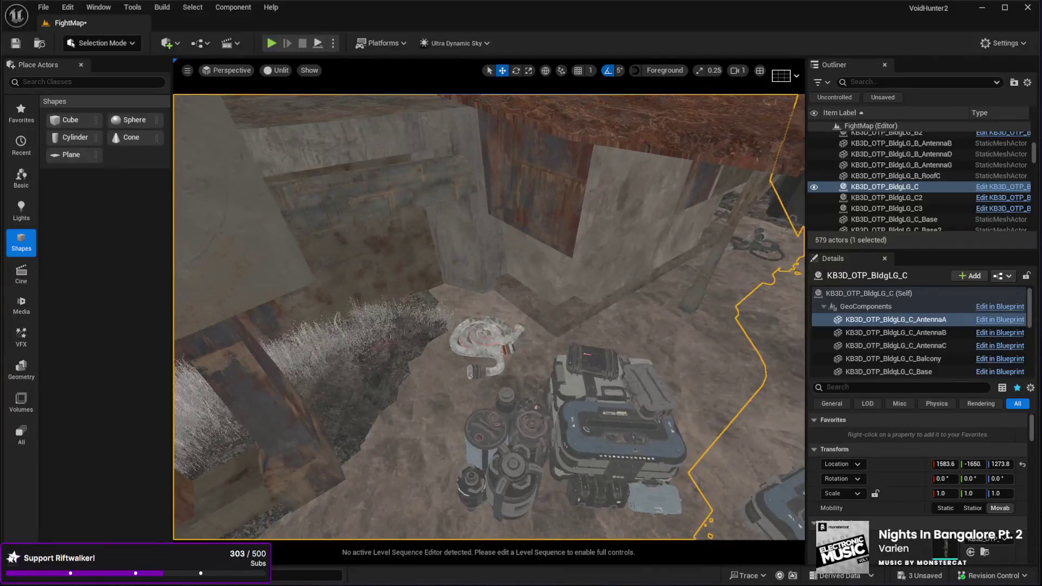
{"action": "left_click", "coordinate": [598, 448]}
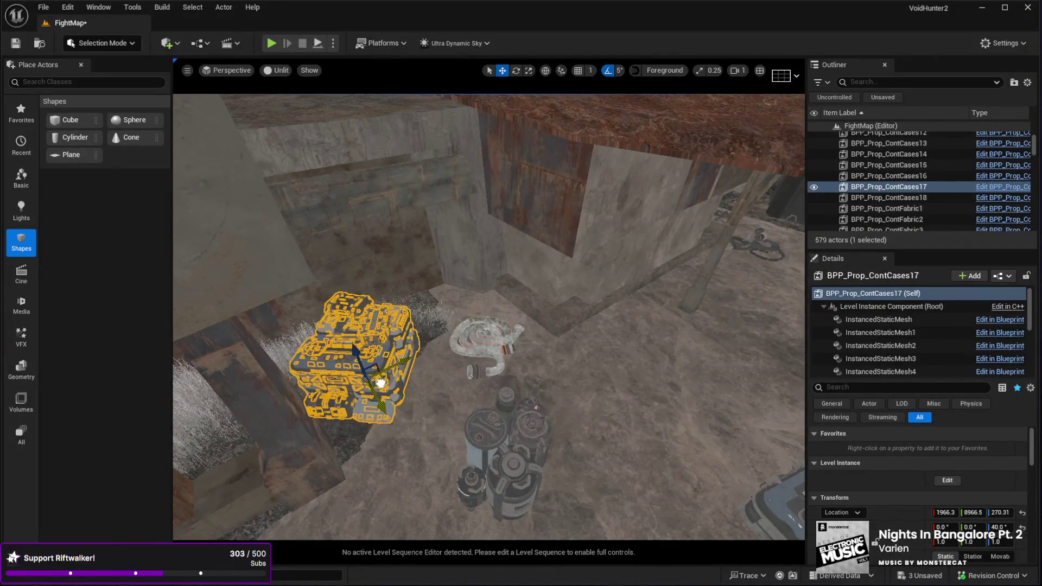
{"action": "left_click", "coordinate": [487, 434]}
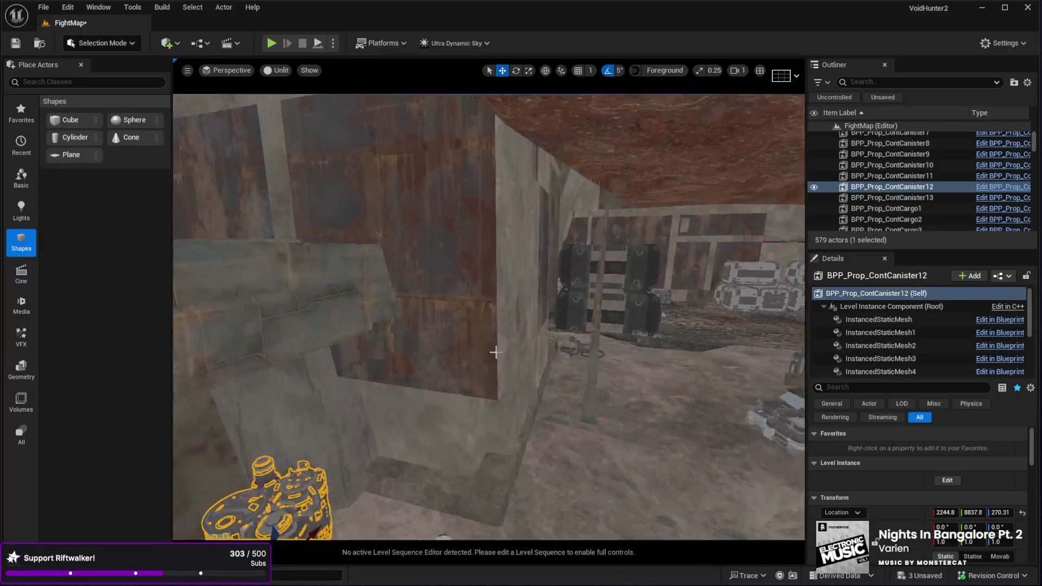
Shift the BuildingC4 wall slightly along Y to 8206.7.
{"action": "left_click", "coordinate": [472, 358]}
{"action": "key", "text": "w"}
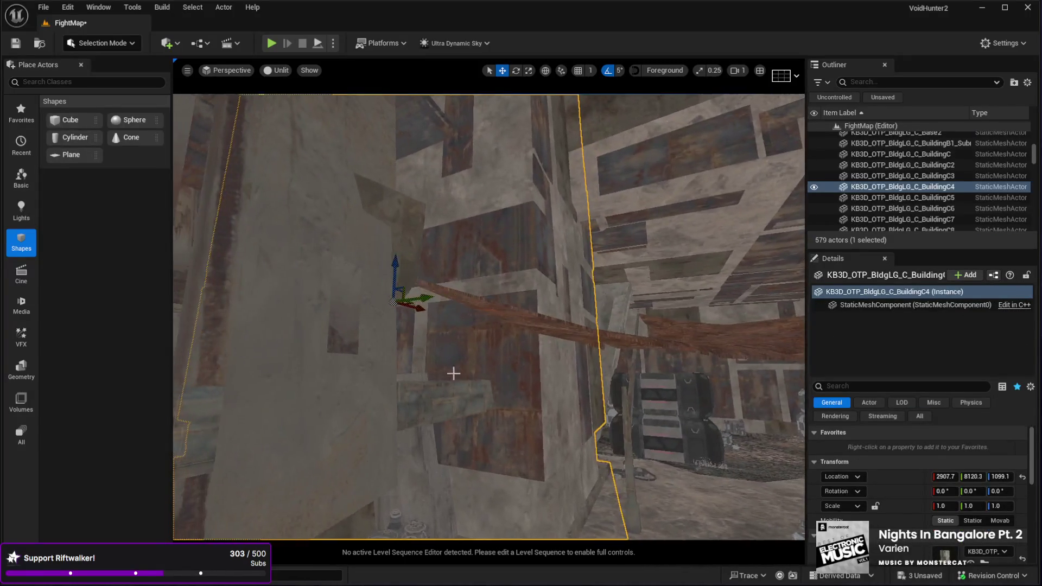
{"action": "key", "text": "w"}
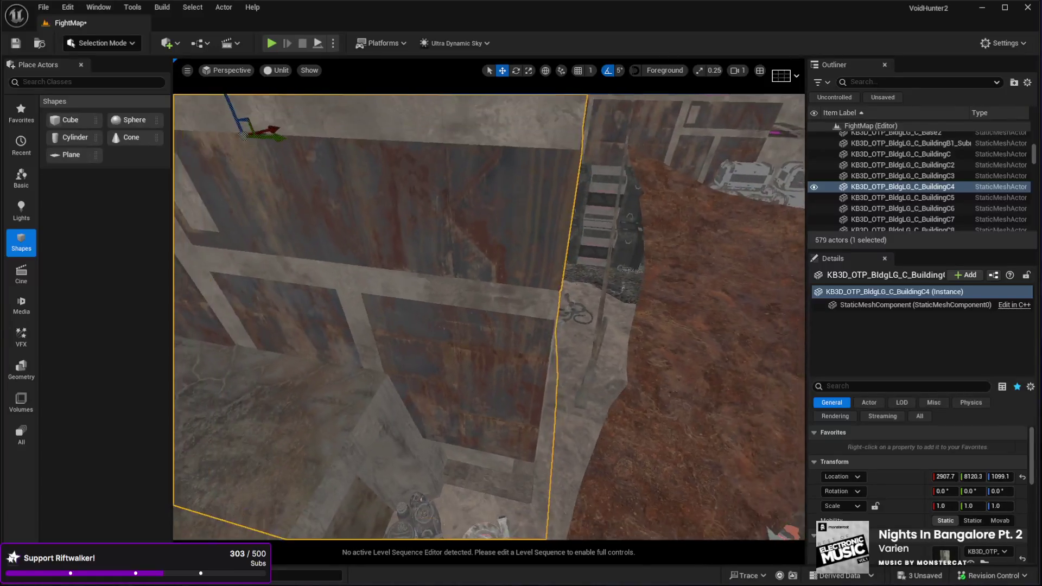
{"action": "left_click_drag", "start_coordinate": [330, 175], "coordinate": [350, 178]}
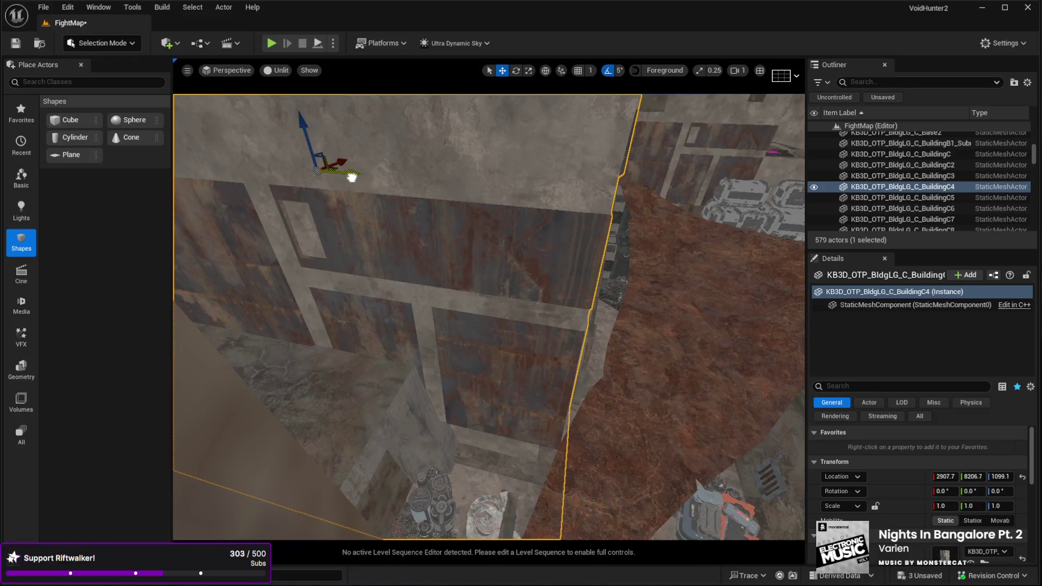
Fly down to ground level and start Play In Editor with Alt+P.
{"action": "key", "text": "w"}
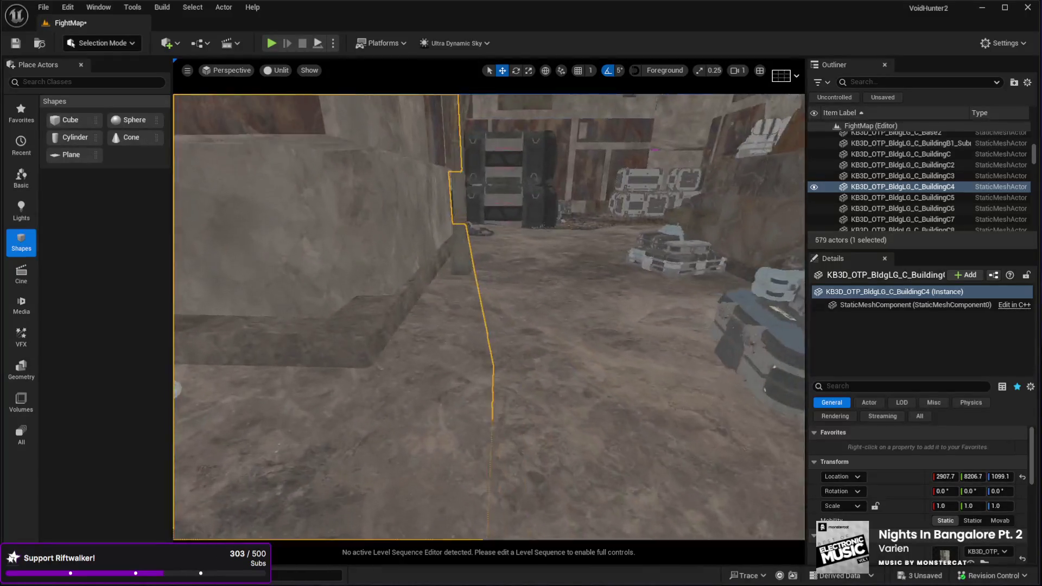
{"action": "key", "text": "s"}
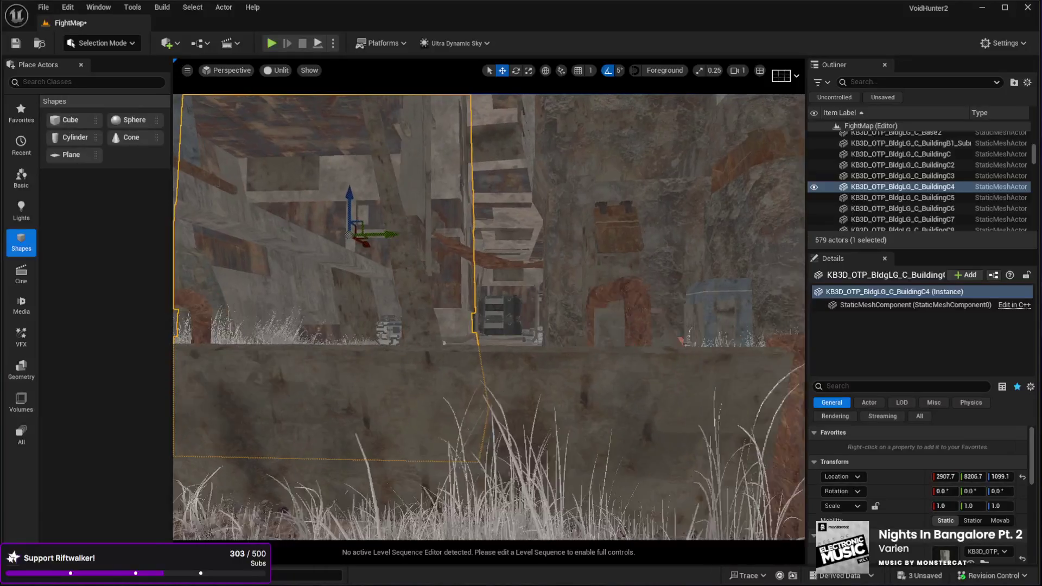
{"action": "key", "text": "w"}
{"action": "left_click", "coordinate": [461, 508]}
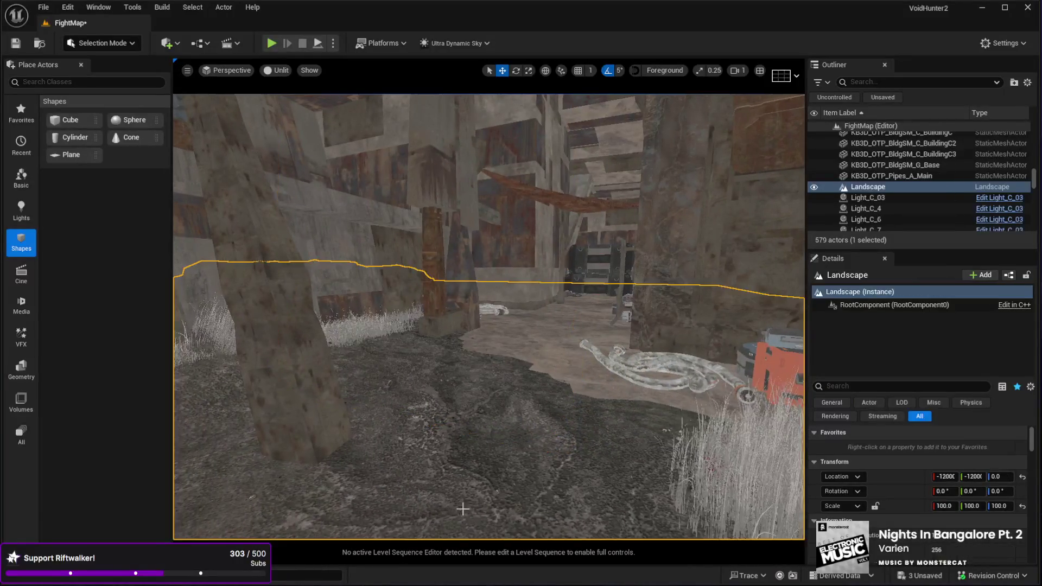
{"action": "key", "text": "alt+p"}
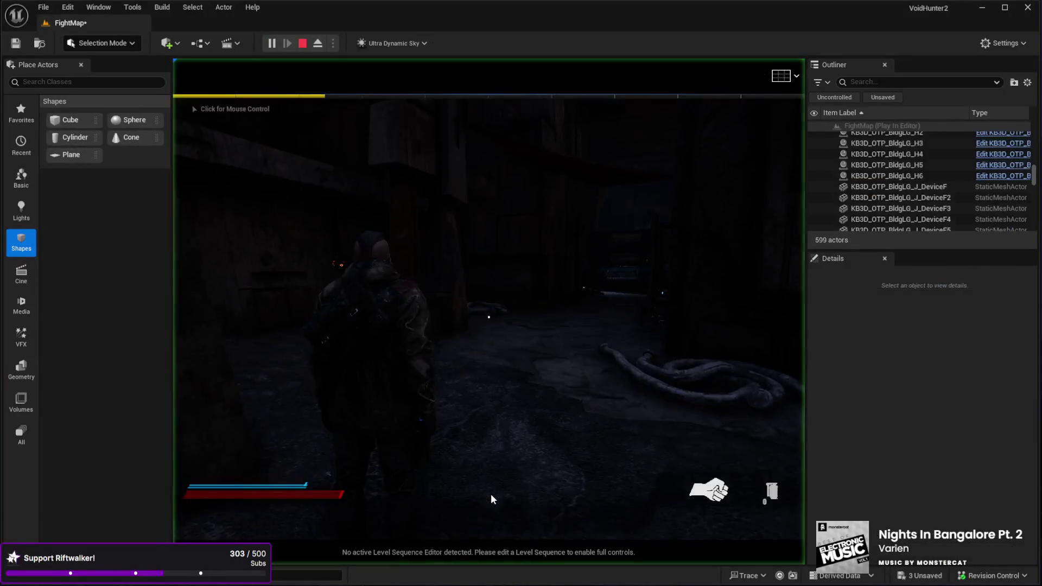
Run the character down the alley, through the side corridor and large room past the crates.
{"action": "left_click", "coordinate": [485, 495]}
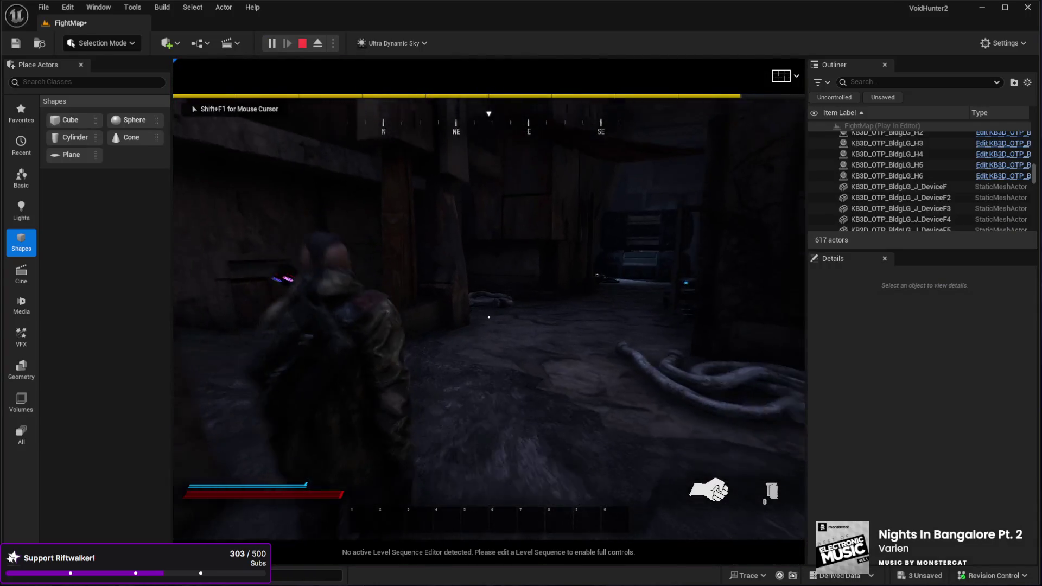
{"action": "key", "text": "F11"}
{"action": "key", "text": "w"}
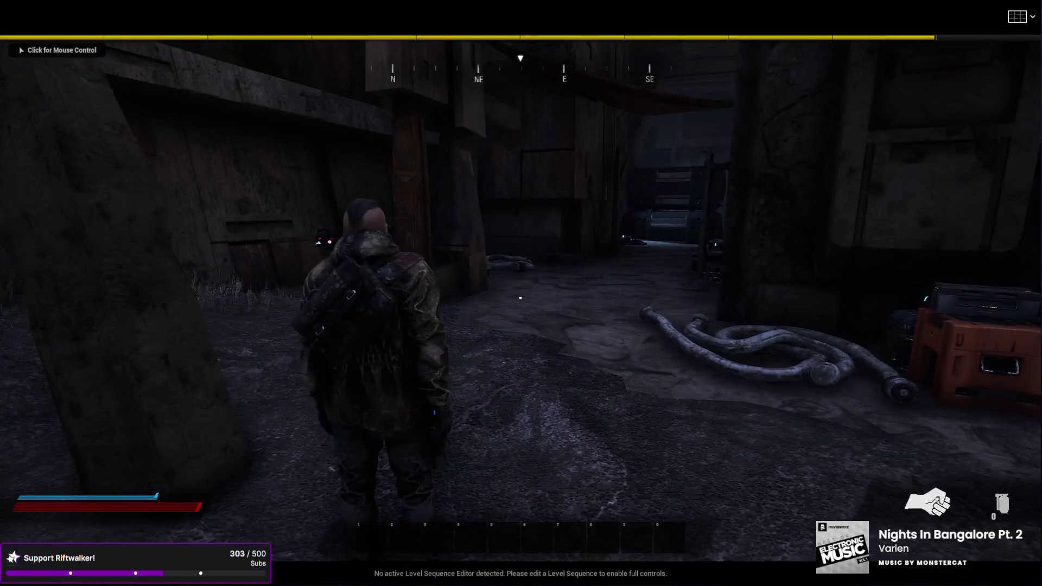
{"action": "key", "text": "w"}
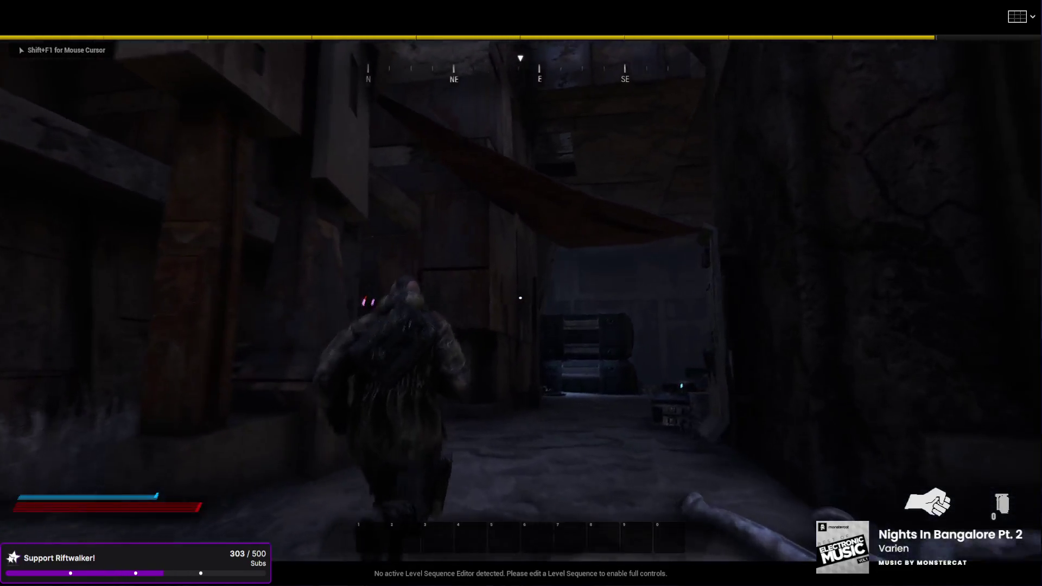
{"action": "key", "text": "w"}
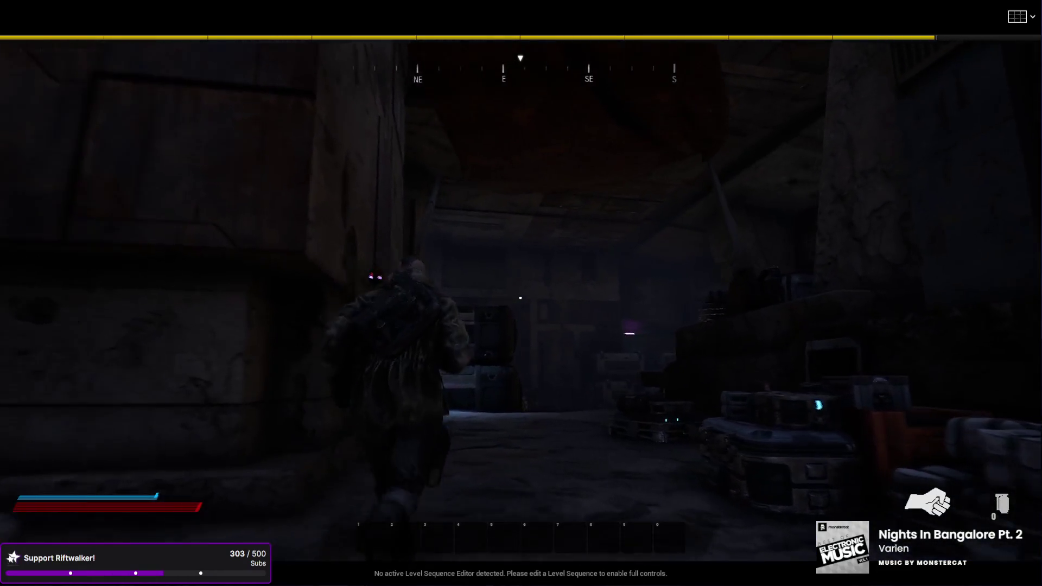
{"action": "key", "text": "w"}
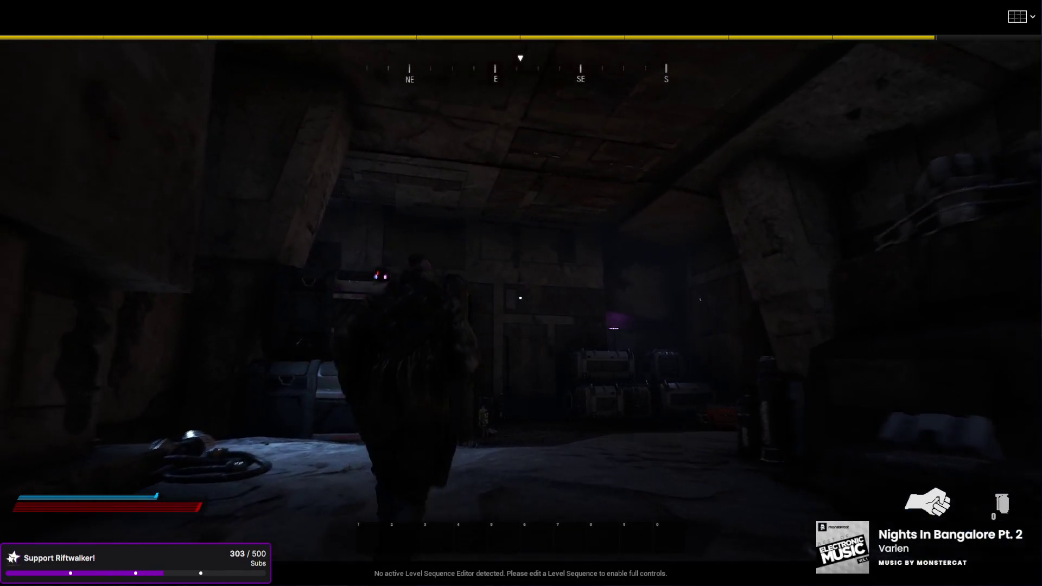
{"action": "key", "text": "w"}
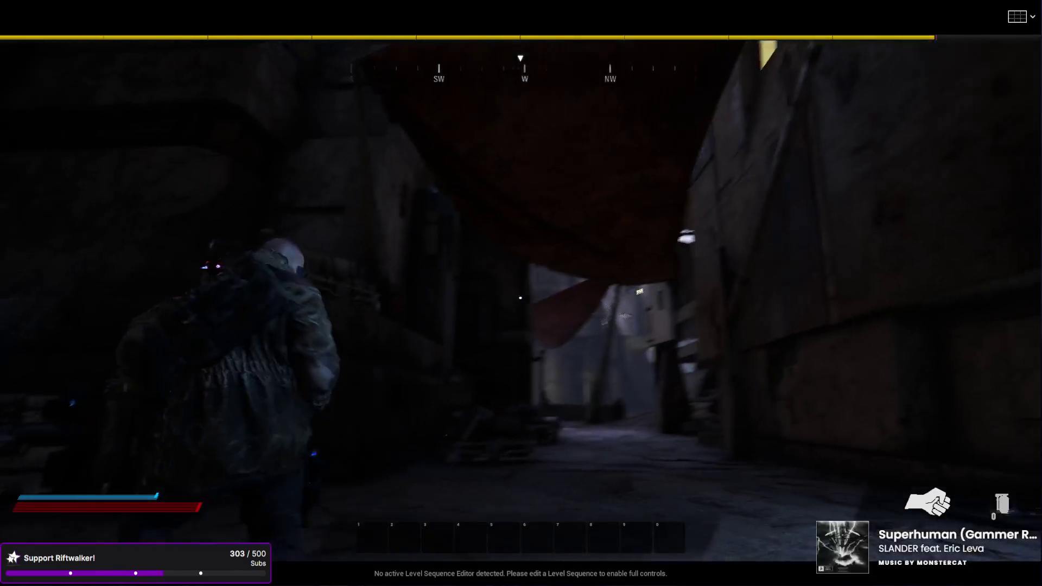
{"action": "key", "text": "w"}
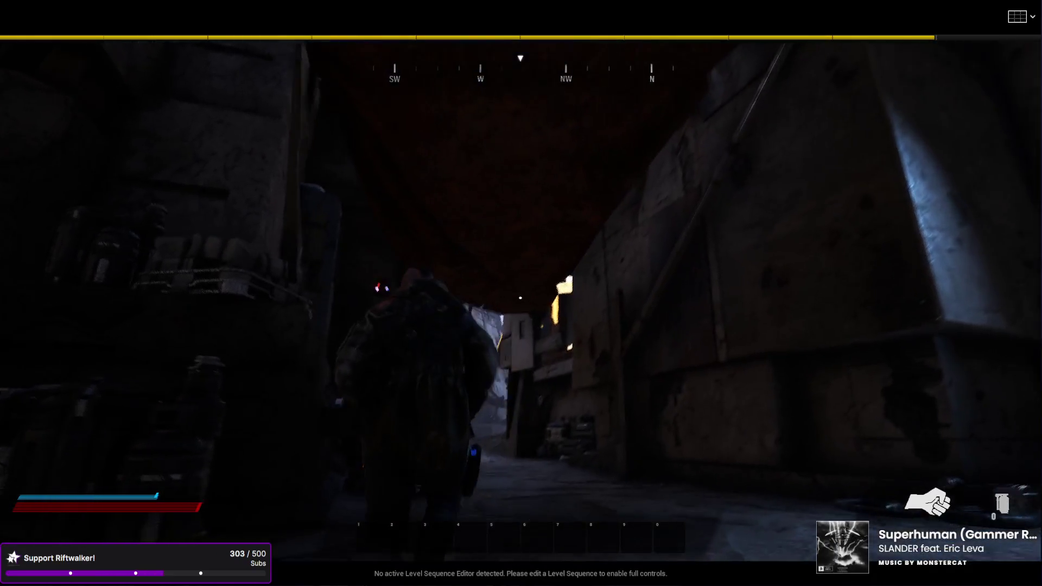
{"action": "key", "text": "w"}
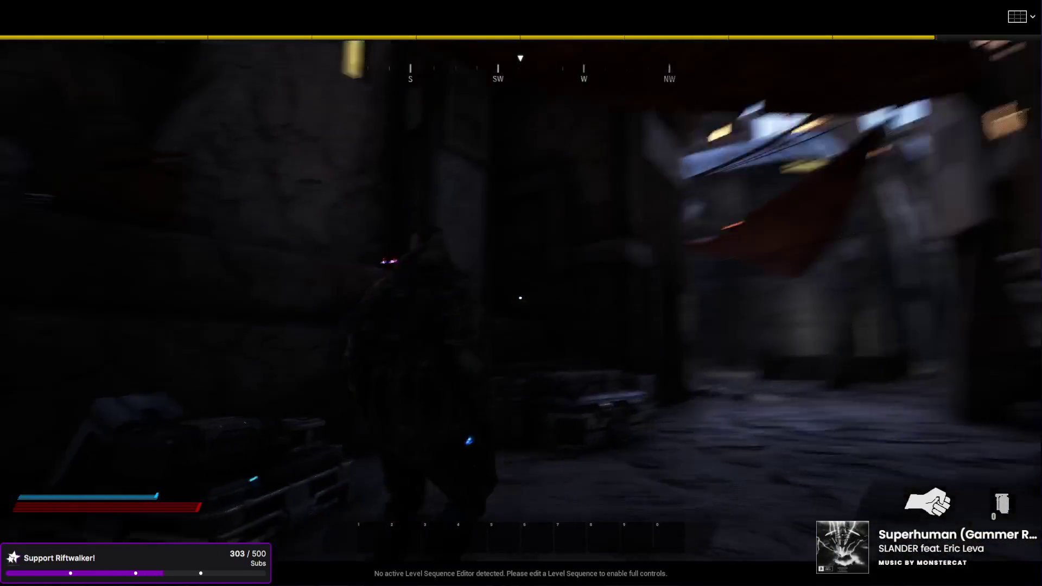
{"action": "key", "text": "w"}
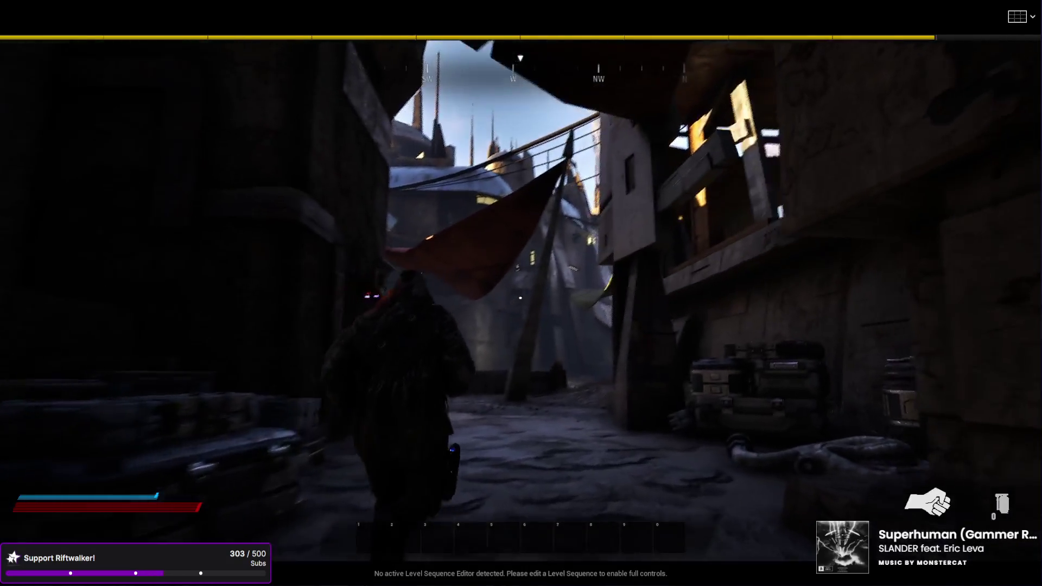
Continue through the stone courtyard and storage room, then stop the play session with Esc.
{"action": "key", "text": "w"}
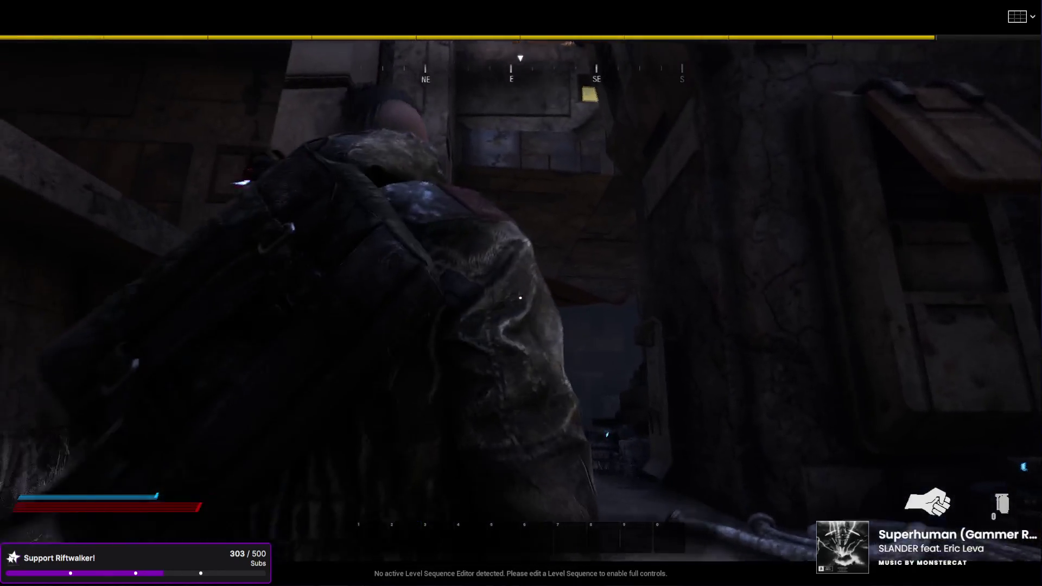
{"action": "key", "text": "w"}
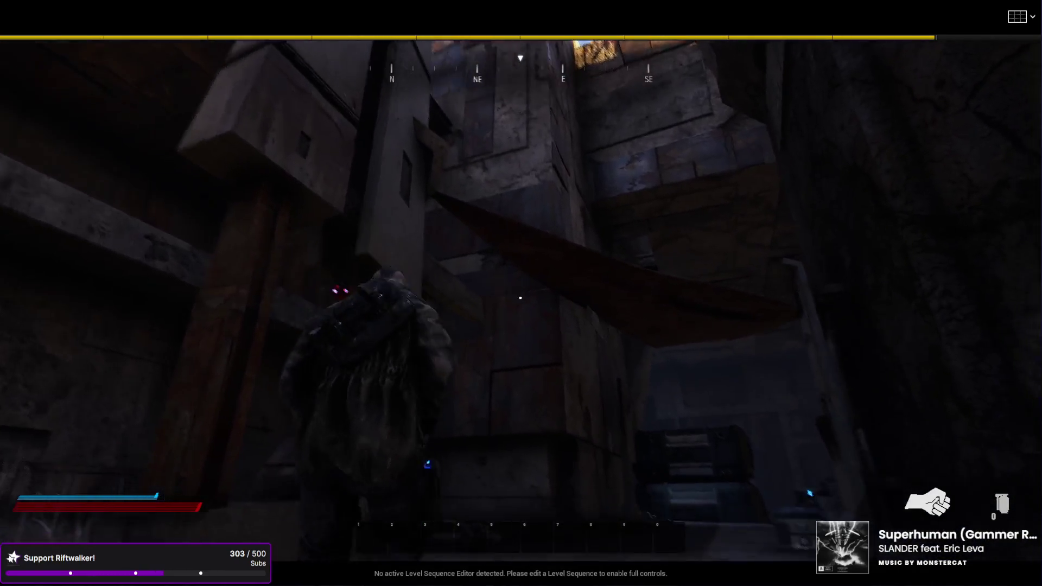
{"action": "key", "text": "w"}
{"action": "key", "text": "w"}
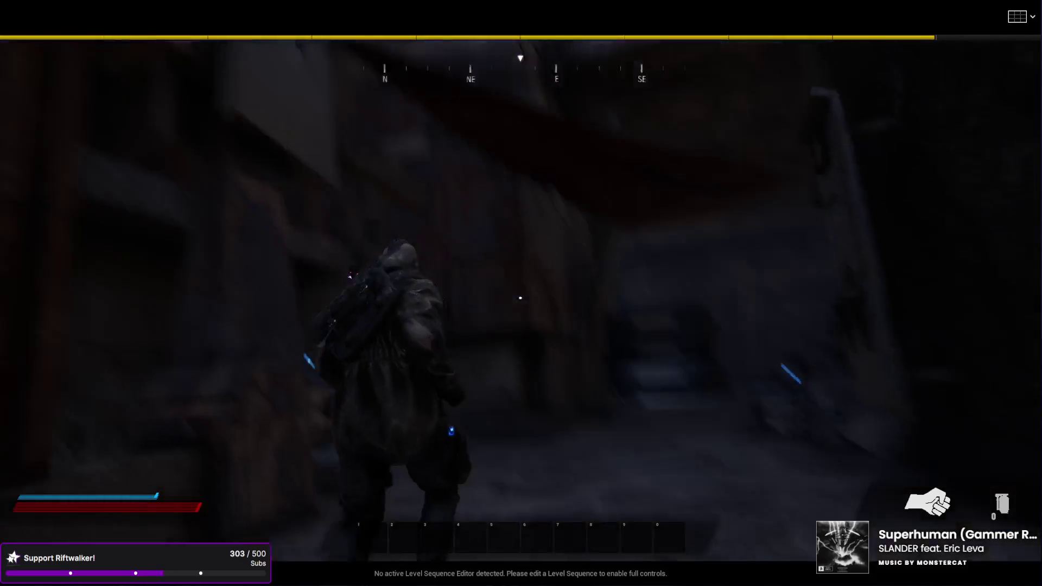
{"action": "key", "text": "w"}
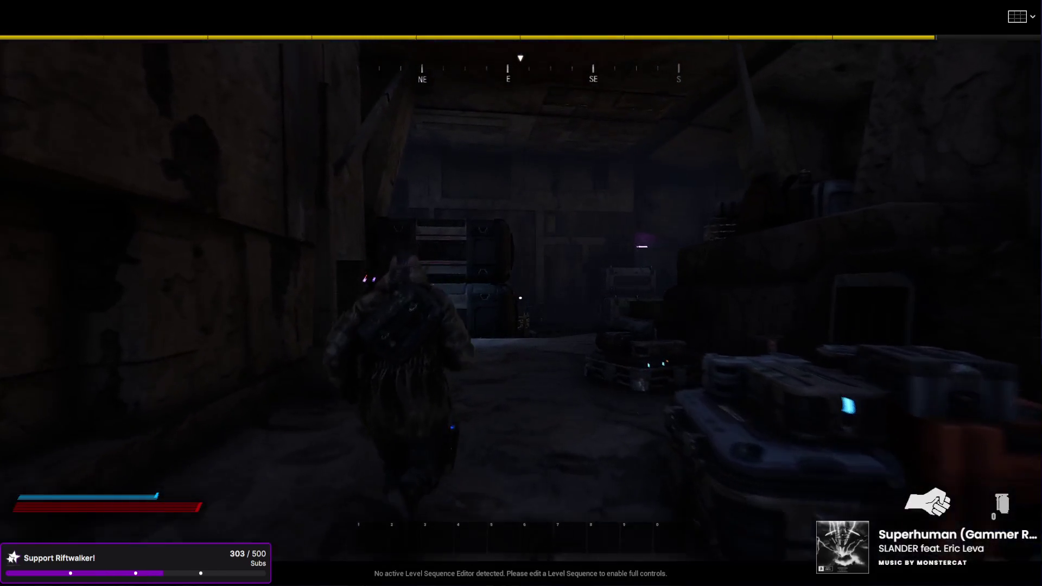
{"action": "key", "text": "w"}
{"action": "key", "text": "w"}
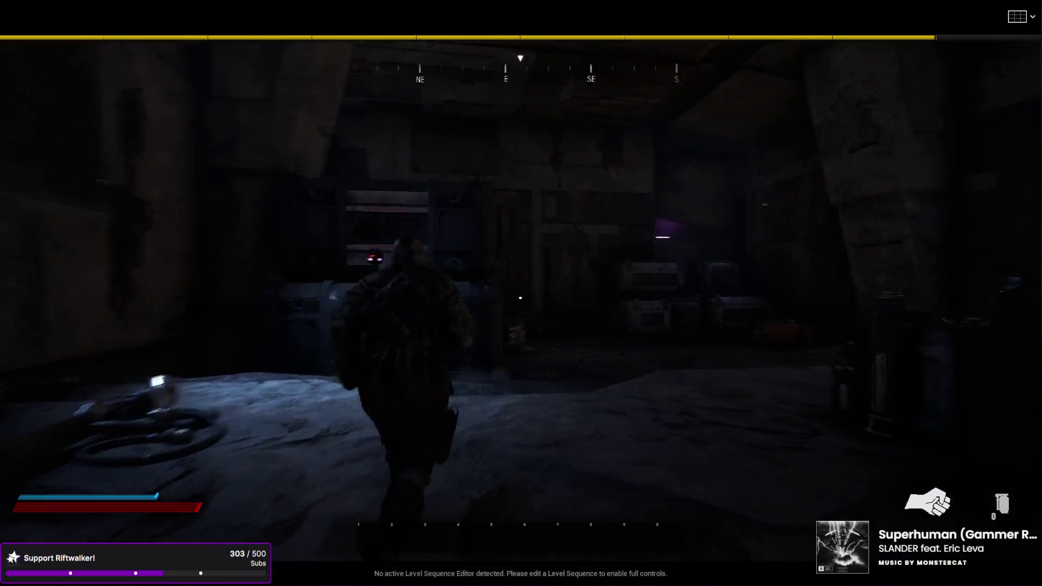
{"action": "key", "text": "w"}
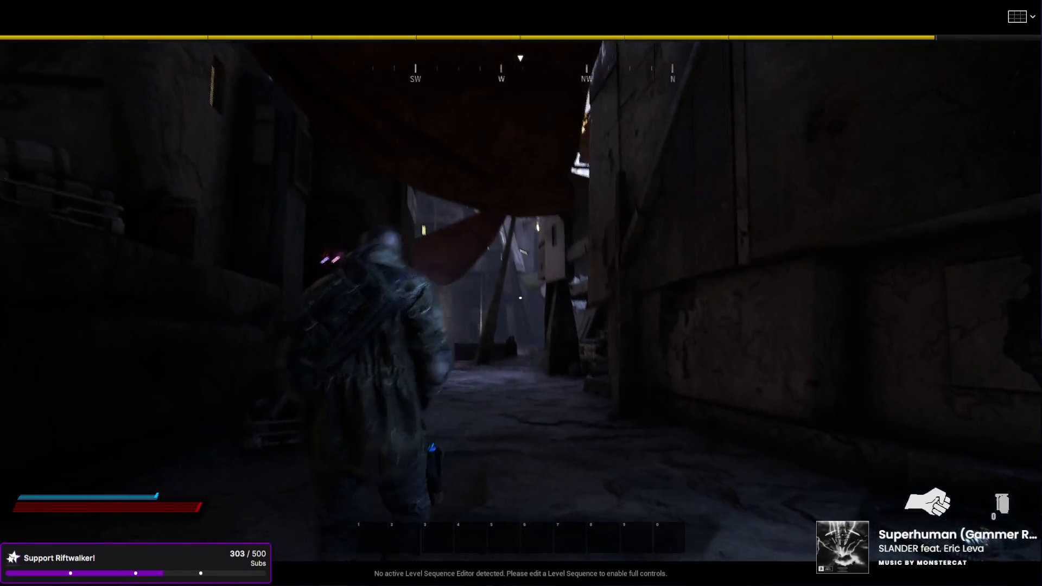
{"action": "key", "text": "w"}
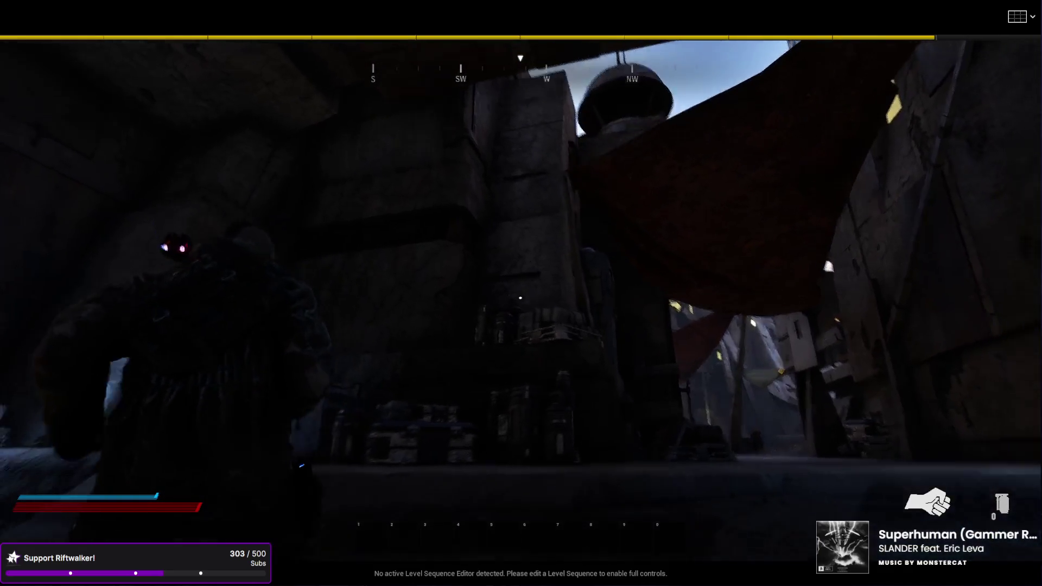
{"action": "key", "text": "w"}
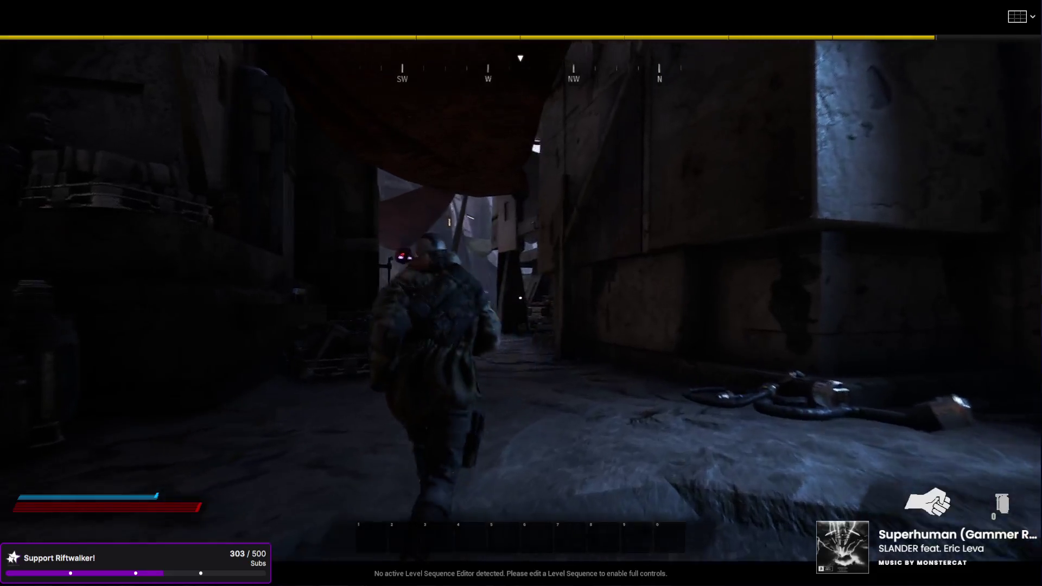
{"action": "key", "text": "Escape"}
{"action": "mouse_move", "coordinate": [681, 405]}
{"action": "left_mouse_down"}
{"action": "mouse_move", "coordinate": [712, 376]}
{"action": "mouse_move", "coordinate": [576, 304]}
{"action": "left_mouse_up"}
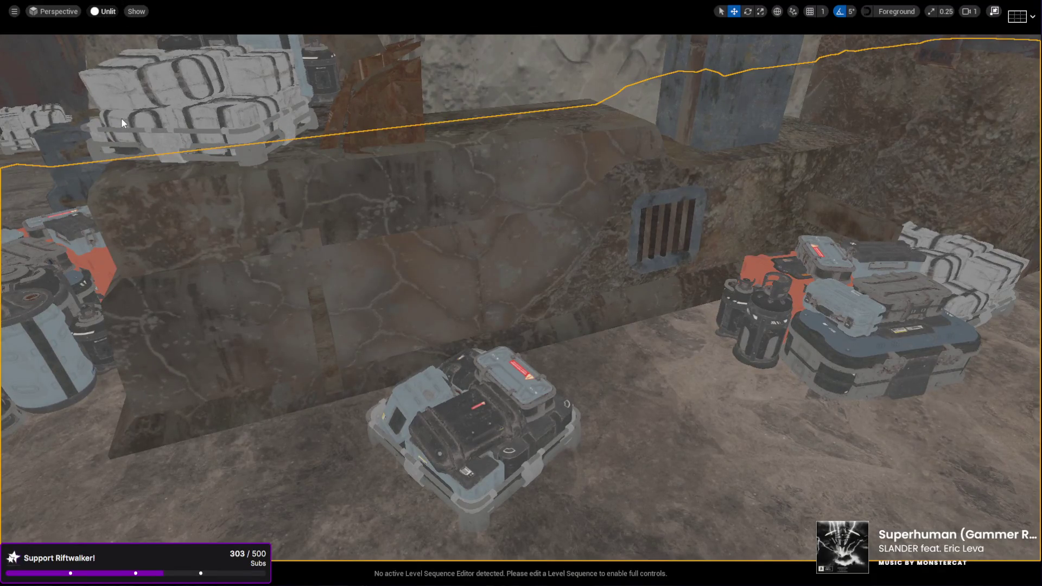
Switch to Lighting Only view and nudge the crate in front of the ledge slightly right.
{"action": "key", "text": "alt+6"}
{"action": "mouse_move", "coordinate": [122, 119]}
{"action": "left_mouse_down"}
{"action": "mouse_move", "coordinate": [122, 100]}
{"action": "mouse_move", "coordinate": [122, 130]}
{"action": "left_mouse_up"}
{"action": "left_click", "coordinate": [496, 407]}
{"action": "key", "text": "e"}
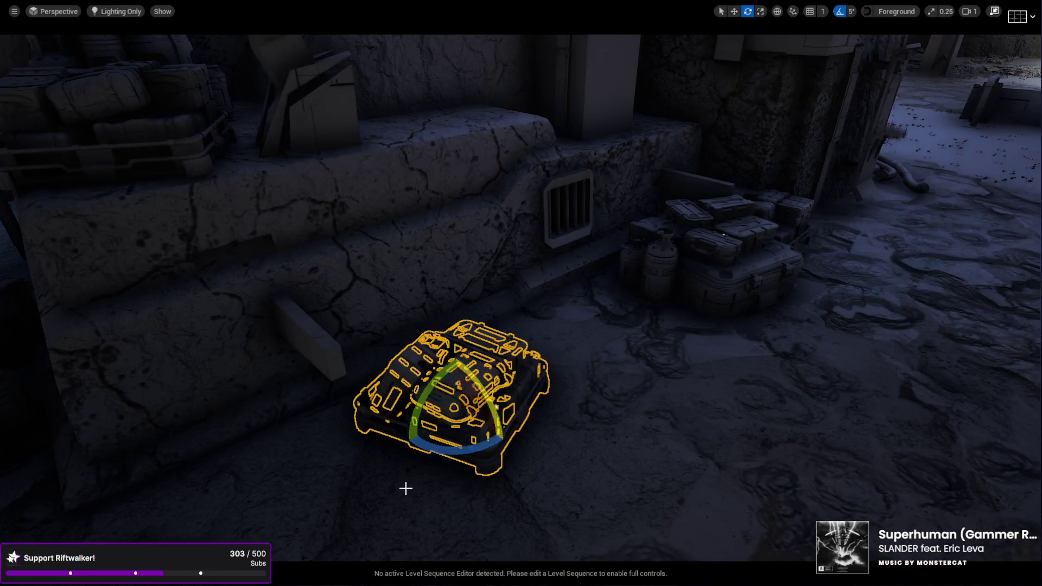
{"action": "left_click_drag", "start_coordinate": [543, 459], "coordinate": [605, 460]}
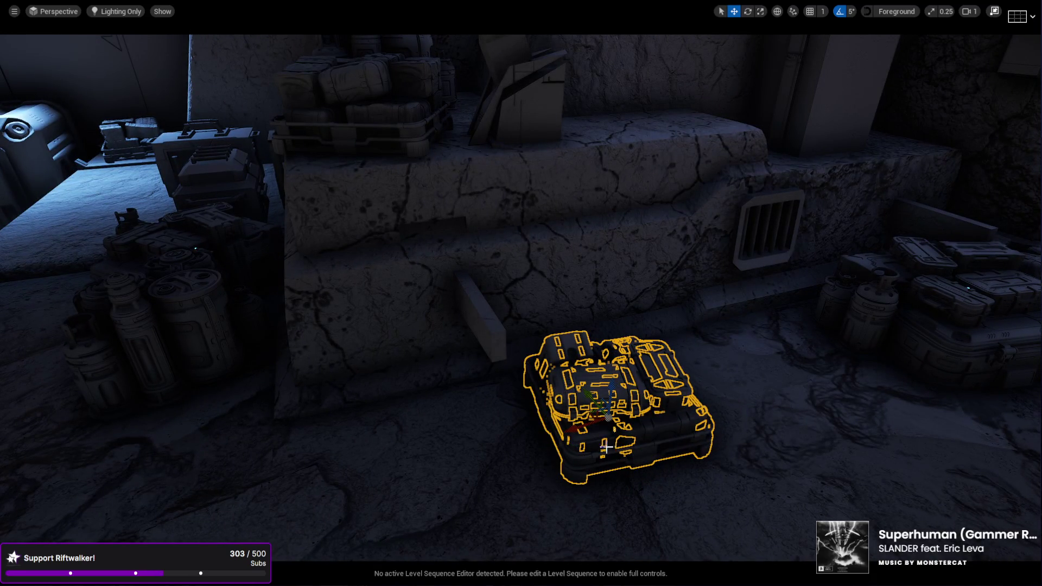
{"action": "mouse_move", "coordinate": [521, 294]}
{"action": "left_mouse_down"}
{"action": "mouse_move", "coordinate": [575, 288]}
{"action": "mouse_move", "coordinate": [489, 290]}
{"action": "mouse_move", "coordinate": [575, 296]}
{"action": "mouse_move", "coordinate": [511, 293]}
{"action": "mouse_move", "coordinate": [565, 304]}
{"action": "mouse_move", "coordinate": [548, 288]}
{"action": "left_mouse_up"}
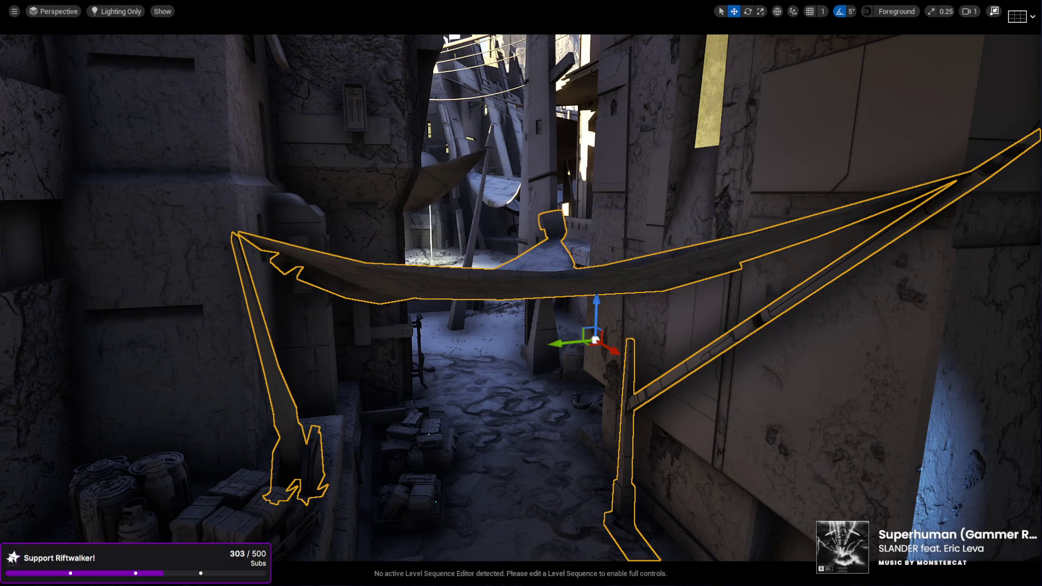
Fly under the alley banner at ground level, then restore the full editor layout.
{"action": "left_click_drag", "start_coordinate": [782, 426], "coordinate": [782, 337]}
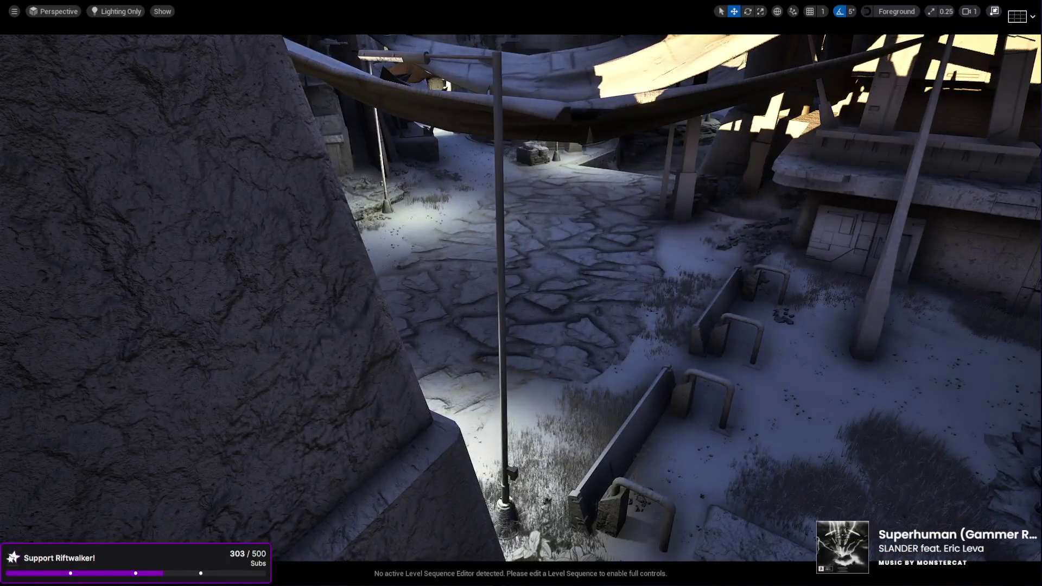
{"action": "left_click_drag", "start_coordinate": [487, 346], "coordinate": [404, 372]}
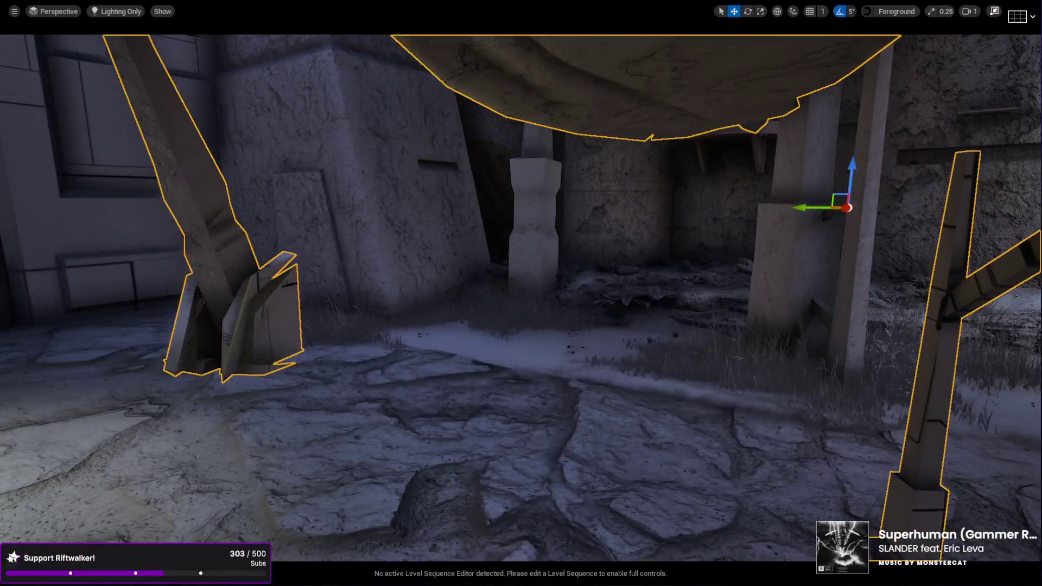
{"action": "left_click", "coordinate": [995, 12]}
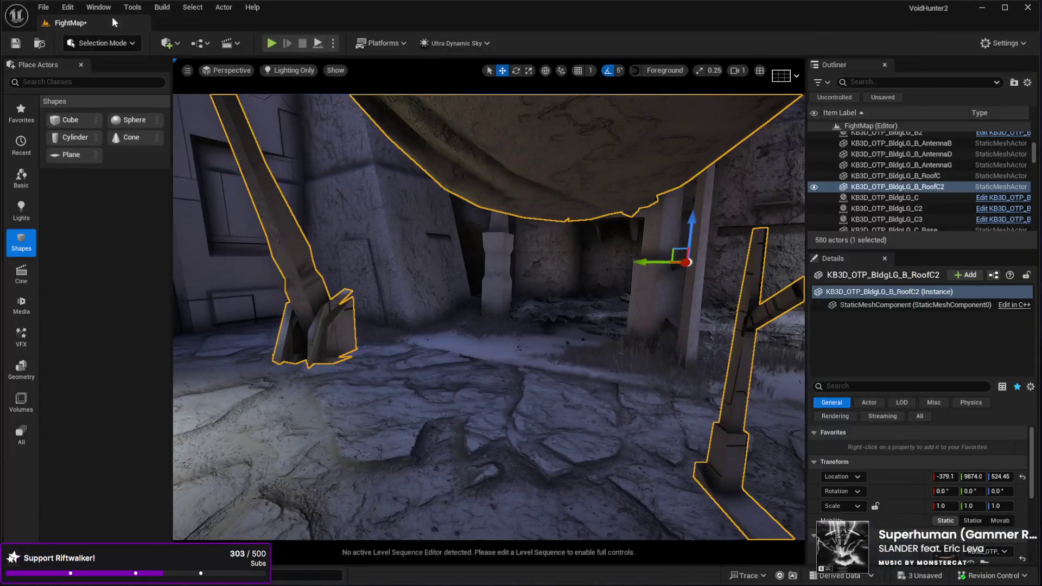
Enter Modeling Mode, use Mesh Tri Select to brush the post-base triangles, and accept.
{"action": "left_click", "coordinate": [103, 42]}
{"action": "left_click", "coordinate": [100, 102]}
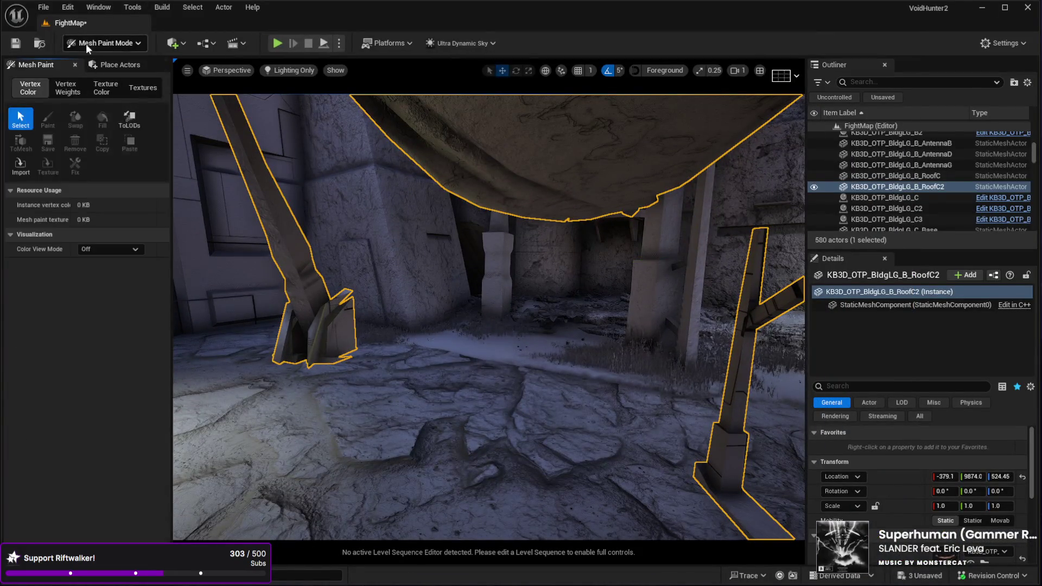
{"action": "key", "text": "shift+5"}
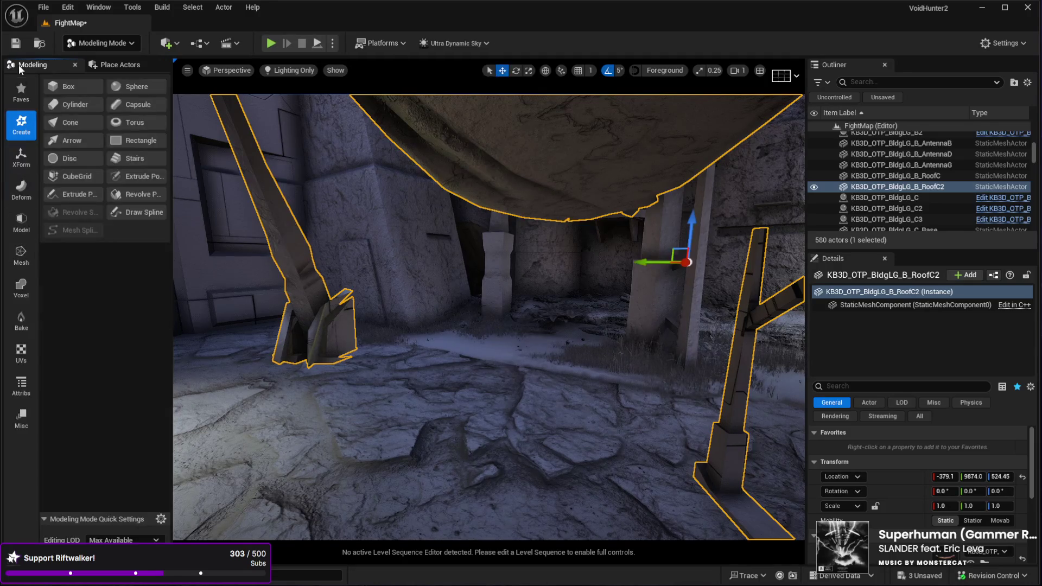
{"action": "left_click", "coordinate": [21, 255]}
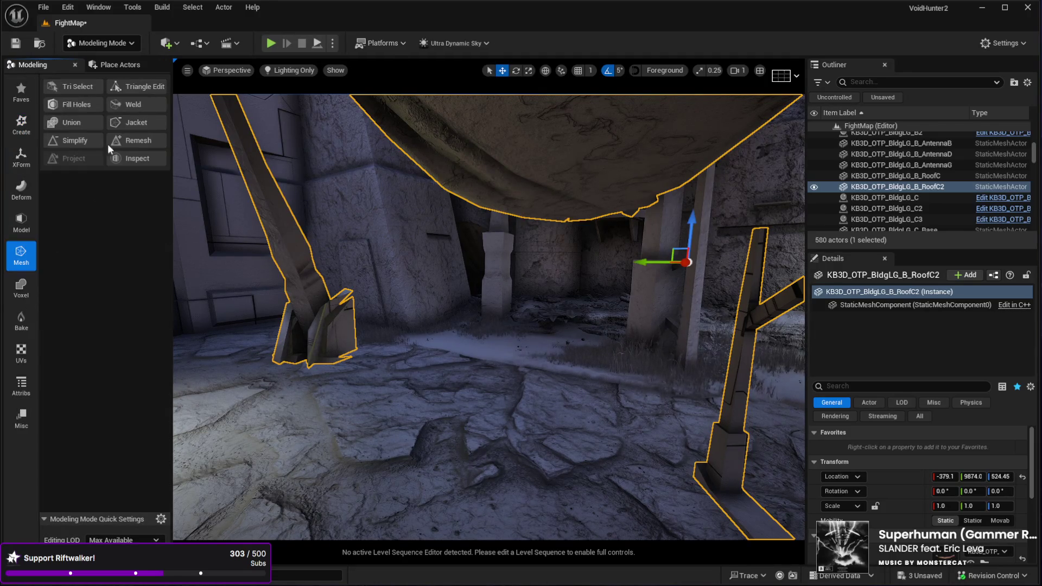
{"action": "left_click", "coordinate": [62, 87]}
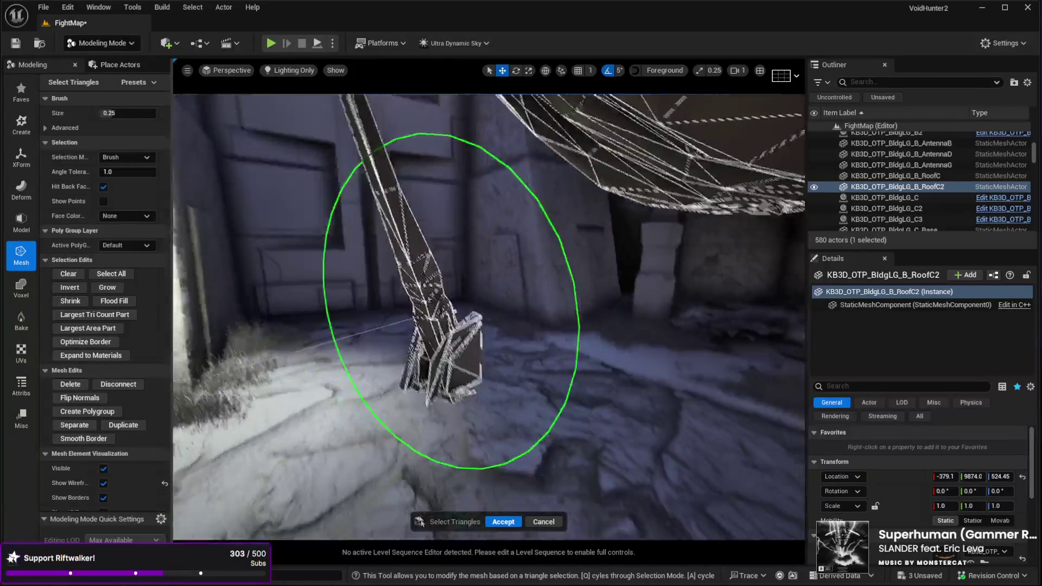
{"action": "mouse_move", "coordinate": [377, 355]}
{"action": "left_mouse_down"}
{"action": "mouse_move", "coordinate": [423, 379]}
{"action": "mouse_move", "coordinate": [429, 358]}
{"action": "left_mouse_up"}
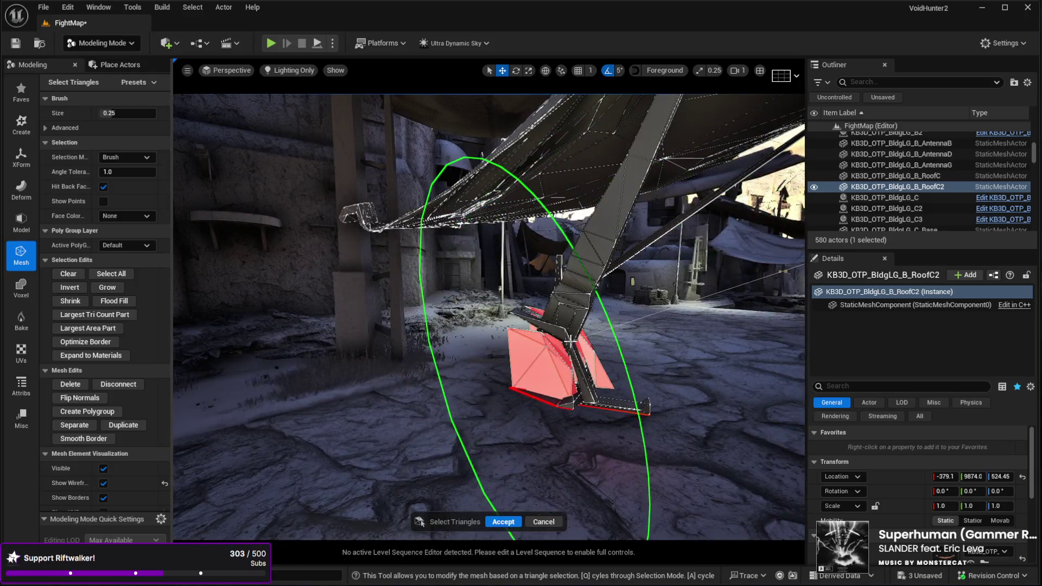
{"action": "scroll", "coordinate": [489, 315], "scroll_direction": "up", "scroll_amount": 3}
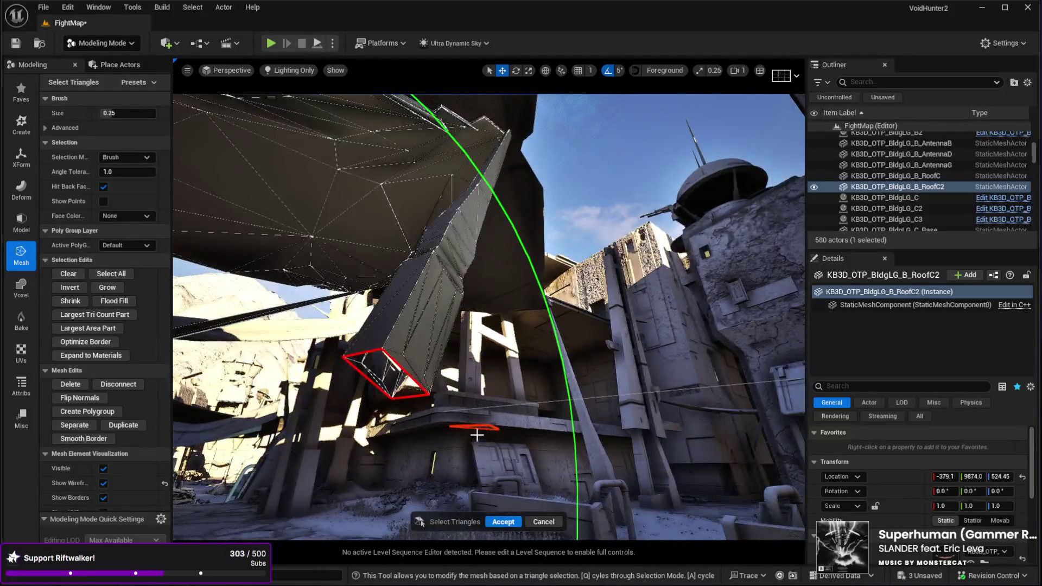
{"action": "left_click", "coordinate": [884, 197]}
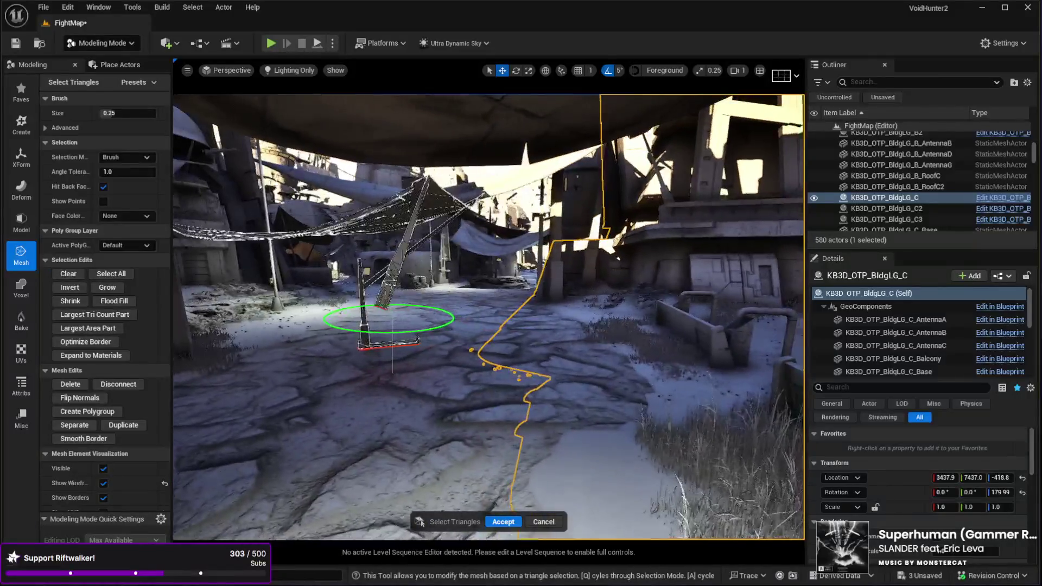
{"action": "left_click", "coordinate": [502, 522]}
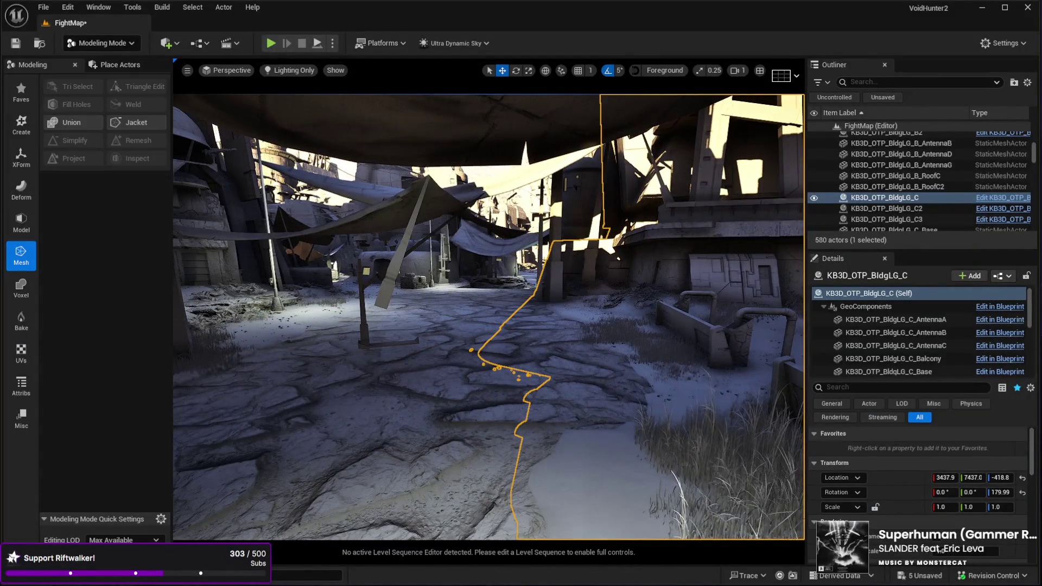
Select the KB3D_OTP_BldgLG_B_RoofC2 roof piece and delete it.
{"action": "left_click", "coordinate": [387, 315]}
{"action": "left_click", "coordinate": [387, 291]}
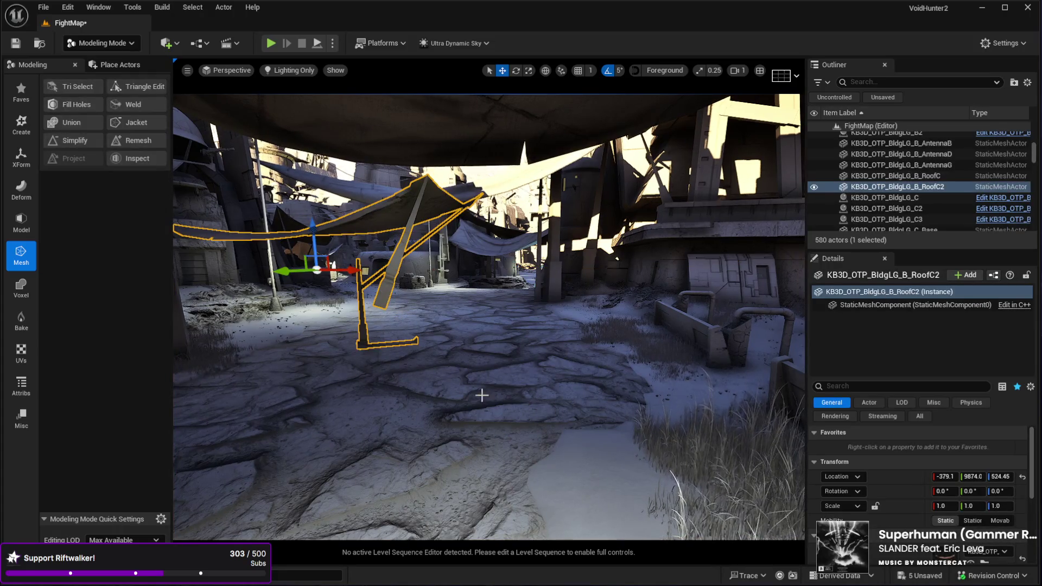
{"action": "key", "text": "Delete"}
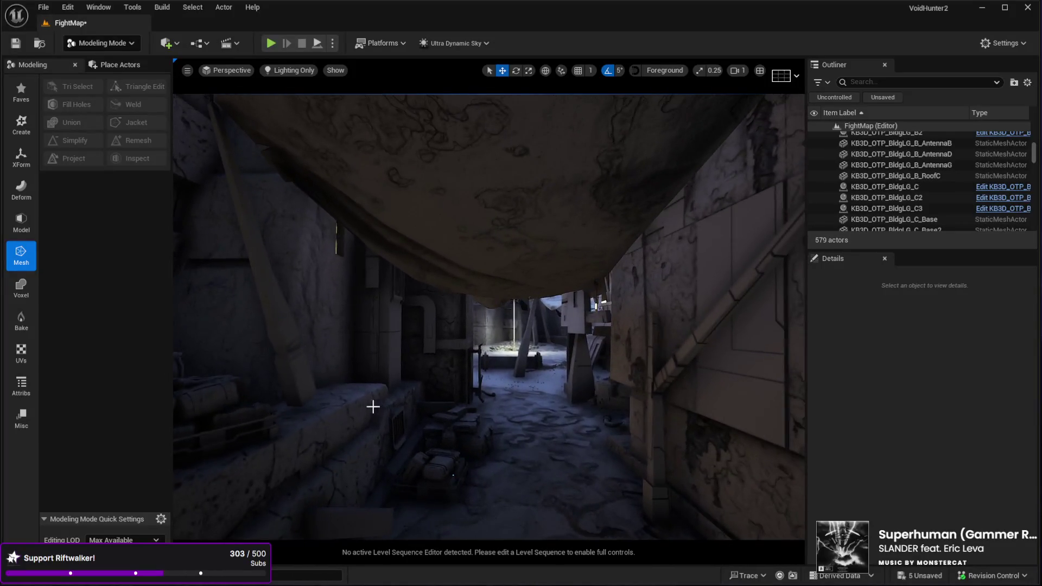
Inspect the RoofC tarp and the KB3D_OTP_BldgLG_C building around the pillars.
{"action": "left_click", "coordinate": [447, 478]}
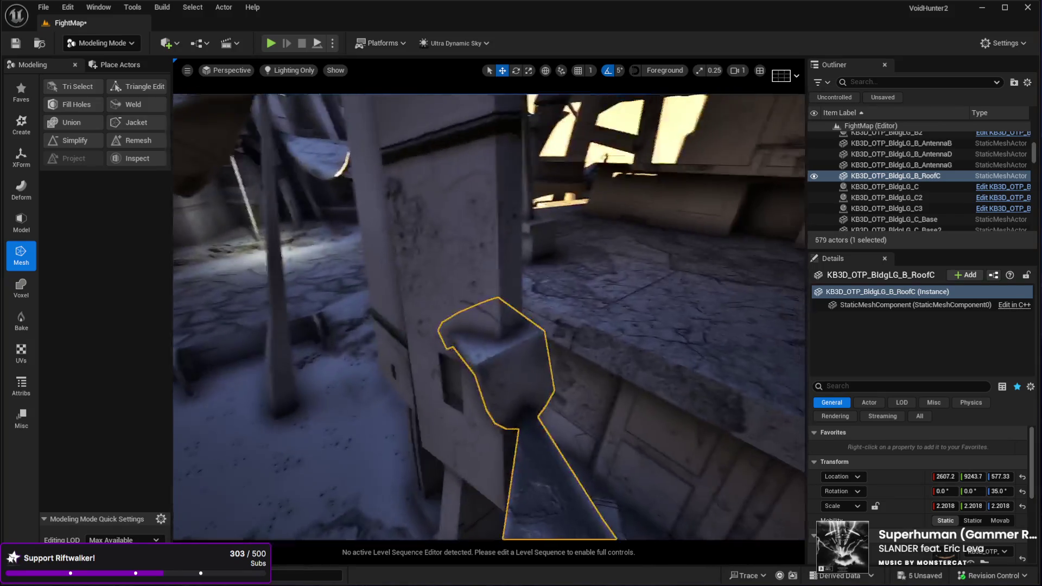
{"action": "mouse_move", "coordinate": [504, 354]}
{"action": "left_mouse_down"}
{"action": "mouse_move", "coordinate": [505, 379]}
{"action": "mouse_move", "coordinate": [508, 349]}
{"action": "left_mouse_up"}
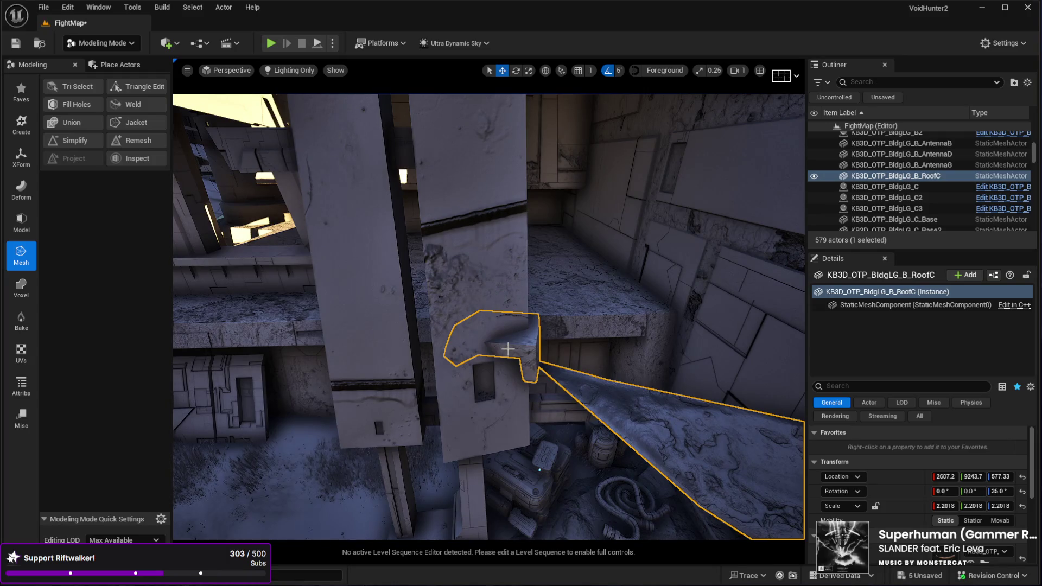
{"action": "mouse_move", "coordinate": [513, 340]}
{"action": "left_mouse_down"}
{"action": "mouse_move", "coordinate": [552, 326]}
{"action": "mouse_move", "coordinate": [548, 336]}
{"action": "mouse_move", "coordinate": [554, 304]}
{"action": "mouse_move", "coordinate": [588, 253]}
{"action": "left_mouse_up"}
{"action": "left_click", "coordinate": [552, 326]}
{"action": "left_click", "coordinate": [521, 277]}
{"action": "left_click", "coordinate": [391, 354]}
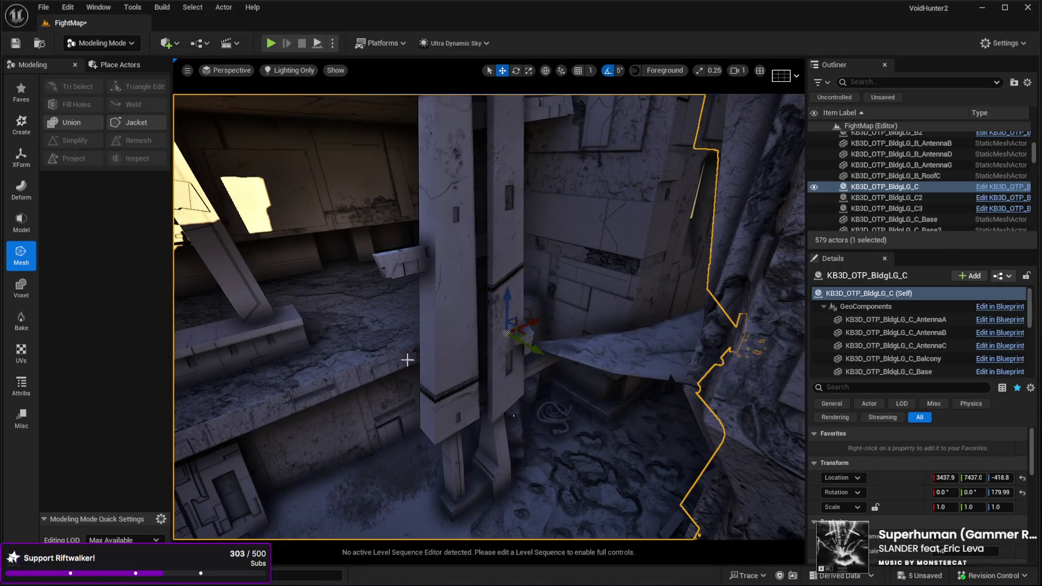
Try raising and turning building C's AntennaA part about 110 degrees, then undo it.
{"action": "left_click", "coordinate": [896, 332]}
{"action": "left_click", "coordinate": [896, 319]}
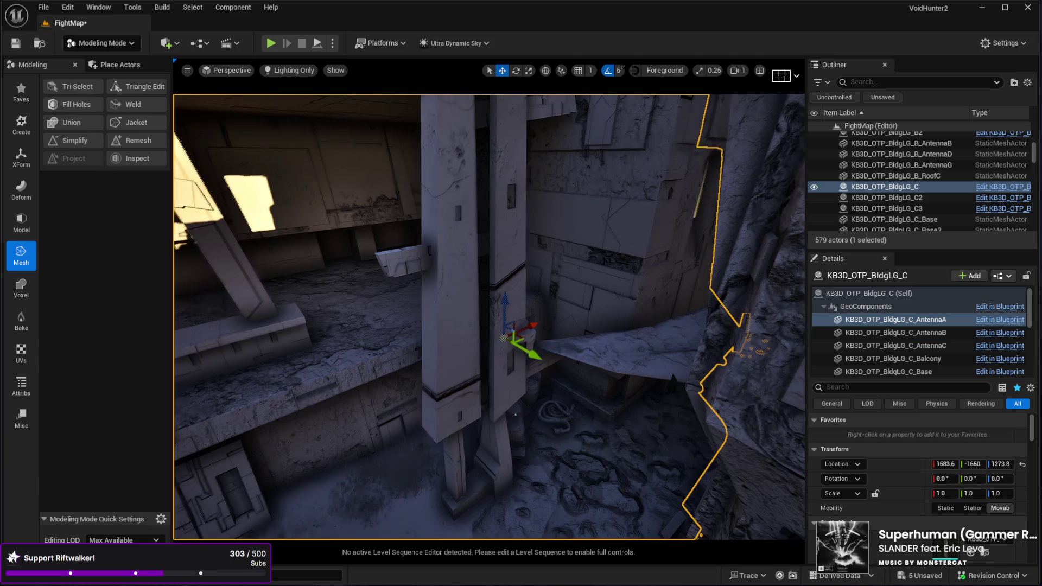
{"action": "left_click_drag", "start_coordinate": [516, 358], "coordinate": [516, 345]}
{"action": "mouse_move", "coordinate": [541, 221]}
{"action": "left_mouse_down"}
{"action": "mouse_move", "coordinate": [545, 128]}
{"action": "mouse_move", "coordinate": [519, 221]}
{"action": "mouse_move", "coordinate": [522, 199]}
{"action": "mouse_move", "coordinate": [437, 349]}
{"action": "left_mouse_up"}
{"action": "key", "text": "e"}
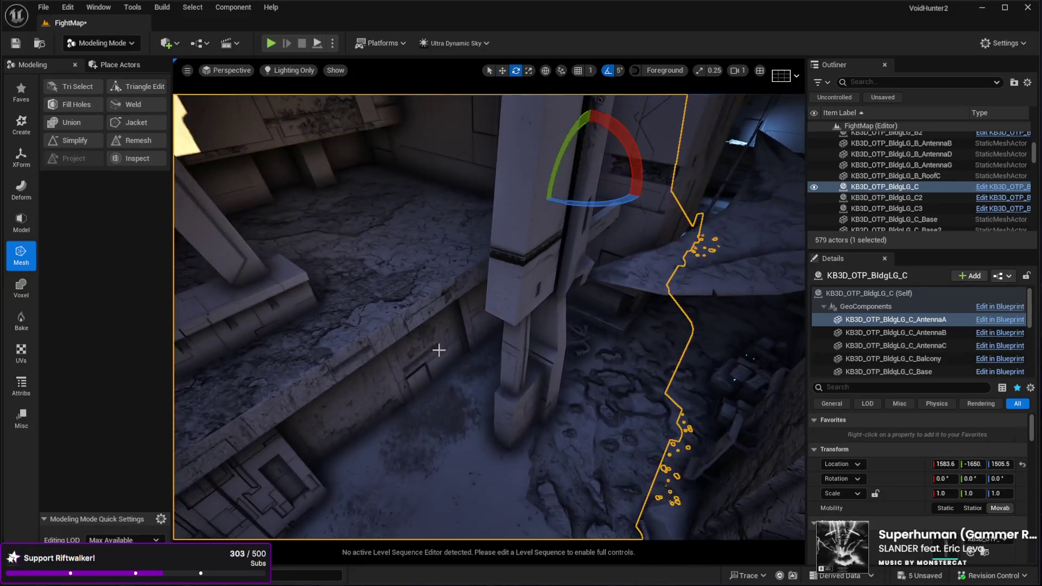
{"action": "mouse_move", "coordinate": [578, 197]}
{"action": "left_mouse_down"}
{"action": "mouse_move", "coordinate": [631, 204]}
{"action": "mouse_move", "coordinate": [657, 241]}
{"action": "mouse_move", "coordinate": [536, 293]}
{"action": "left_mouse_up"}
{"action": "key", "text": "w"}
{"action": "mouse_move", "coordinate": [503, 255]}
{"action": "left_mouse_down"}
{"action": "mouse_move", "coordinate": [500, 296]}
{"action": "mouse_move", "coordinate": [467, 348]}
{"action": "mouse_move", "coordinate": [462, 380]}
{"action": "mouse_move", "coordinate": [473, 353]}
{"action": "mouse_move", "coordinate": [486, 365]}
{"action": "mouse_move", "coordinate": [719, 397]}
{"action": "mouse_move", "coordinate": [619, 400]}
{"action": "mouse_move", "coordinate": [609, 430]}
{"action": "mouse_move", "coordinate": [561, 395]}
{"action": "mouse_move", "coordinate": [611, 334]}
{"action": "mouse_move", "coordinate": [543, 307]}
{"action": "mouse_move", "coordinate": [434, 334]}
{"action": "mouse_move", "coordinate": [329, 337]}
{"action": "left_mouse_up"}
{"action": "key", "text": "ctrl+z"}
{"action": "key", "text": "End"}
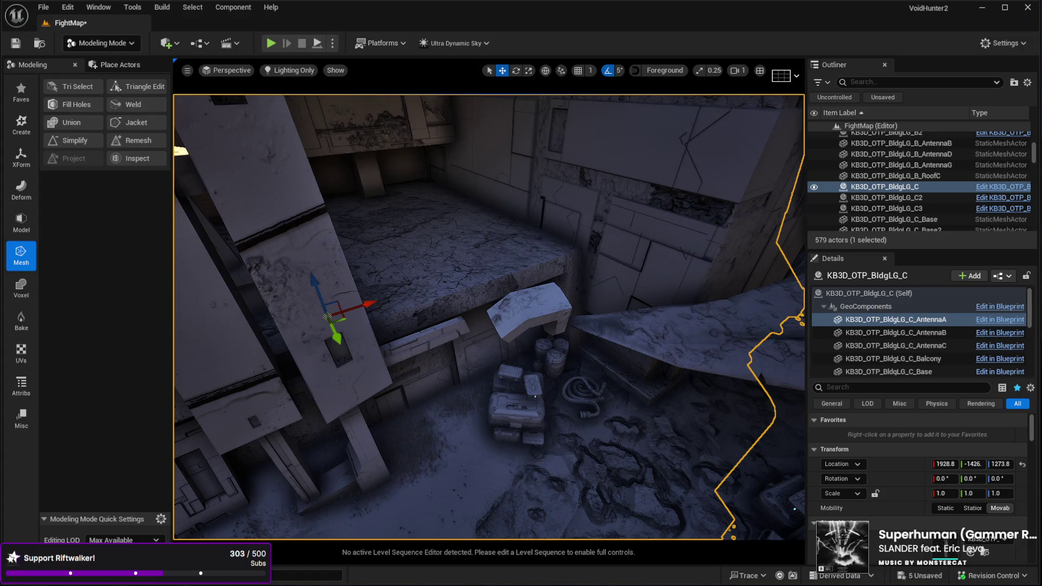
Place an AntennaE piece on the floor beside the crates.
{"action": "left_click_drag", "start_coordinate": [489, 315], "coordinate": [325, 315]}
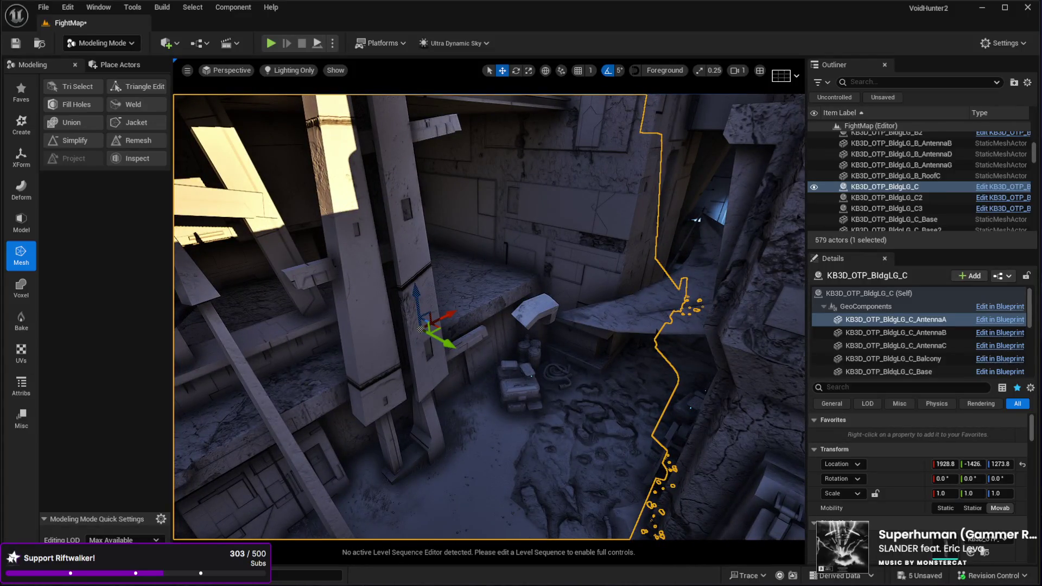
{"action": "mouse_move", "coordinate": [532, 412]}
{"action": "left_mouse_down"}
{"action": "mouse_move", "coordinate": [507, 459]}
{"action": "mouse_move", "coordinate": [488, 467]}
{"action": "left_mouse_up"}
{"action": "scroll", "coordinate": [538, 478], "scroll_direction": "up", "scroll_amount": 3}
{"action": "left_click_drag", "start_coordinate": [488, 315], "coordinate": [472, 307]}
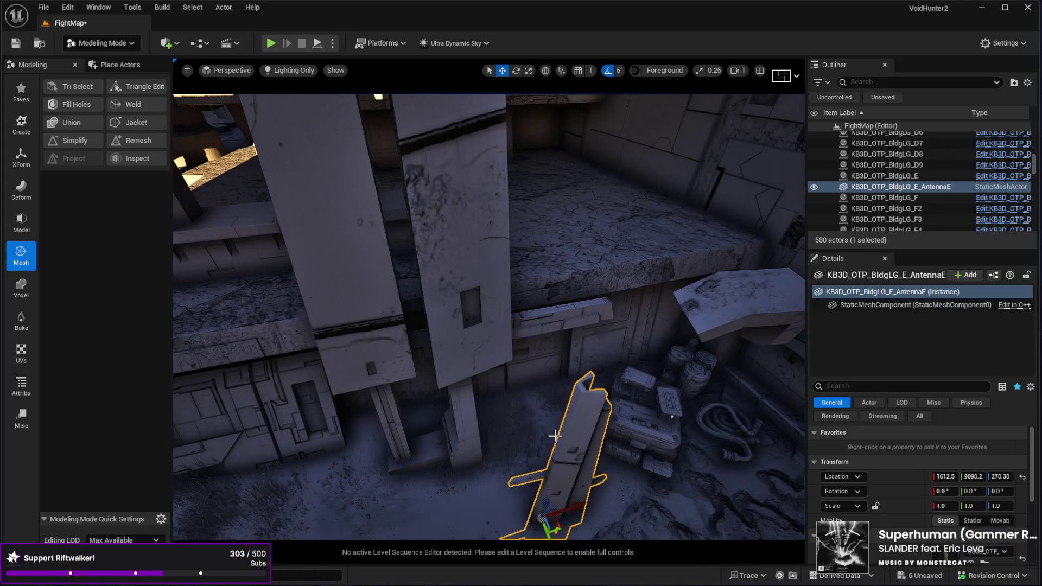
Delete the newly placed AntennaE piece and select building C's AntennaA part.
{"action": "key", "text": "Delete"}
{"action": "mouse_move", "coordinate": [577, 446]}
{"action": "left_mouse_down"}
{"action": "mouse_move", "coordinate": [450, 418]}
{"action": "mouse_move", "coordinate": [419, 381]}
{"action": "mouse_move", "coordinate": [434, 401]}
{"action": "mouse_move", "coordinate": [401, 394]}
{"action": "left_mouse_up"}
{"action": "left_click", "coordinate": [434, 353]}
{"action": "left_click_drag", "start_coordinate": [406, 353], "coordinate": [390, 341]}
{"action": "mouse_move", "coordinate": [422, 391]}
{"action": "left_mouse_down"}
{"action": "mouse_move", "coordinate": [418, 291]}
{"action": "mouse_move", "coordinate": [530, 319]}
{"action": "mouse_move", "coordinate": [587, 314]}
{"action": "mouse_move", "coordinate": [612, 337]}
{"action": "mouse_move", "coordinate": [594, 339]}
{"action": "mouse_move", "coordinate": [595, 315]}
{"action": "left_mouse_up"}
Turn AntennaA to 15 degrees, raise it to 1414.3 and shift X to 1792.7.
{"action": "key", "text": "e"}
{"action": "key", "text": "w"}
{"action": "left_click_drag", "start_coordinate": [468, 282], "coordinate": [468, 283]}
{"action": "mouse_move", "coordinate": [493, 199]}
{"action": "left_mouse_down"}
{"action": "mouse_move", "coordinate": [497, 130]}
{"action": "mouse_move", "coordinate": [521, 163]}
{"action": "left_mouse_up"}
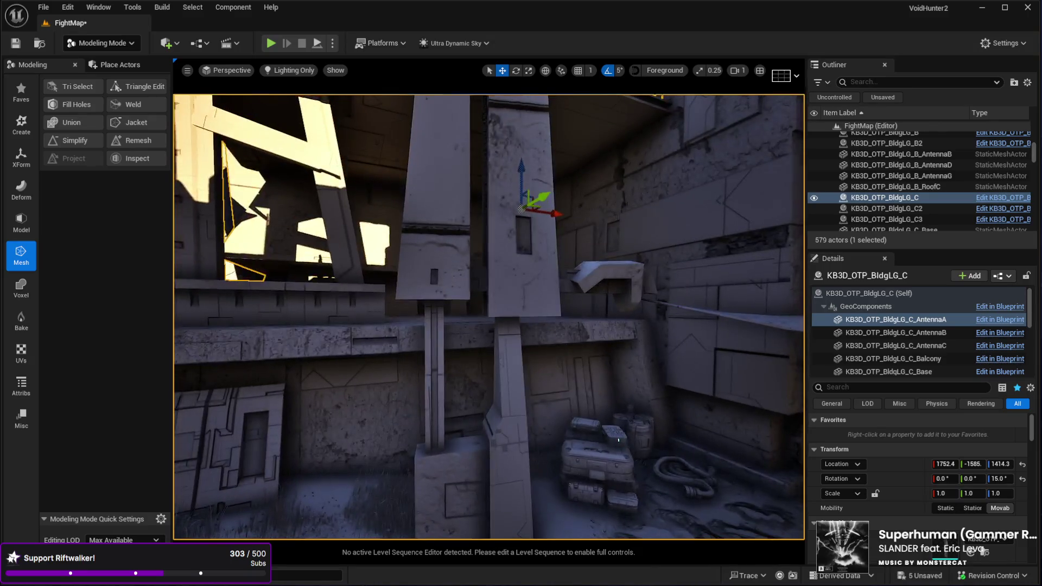
{"action": "left_click_drag", "start_coordinate": [554, 215], "coordinate": [576, 215]}
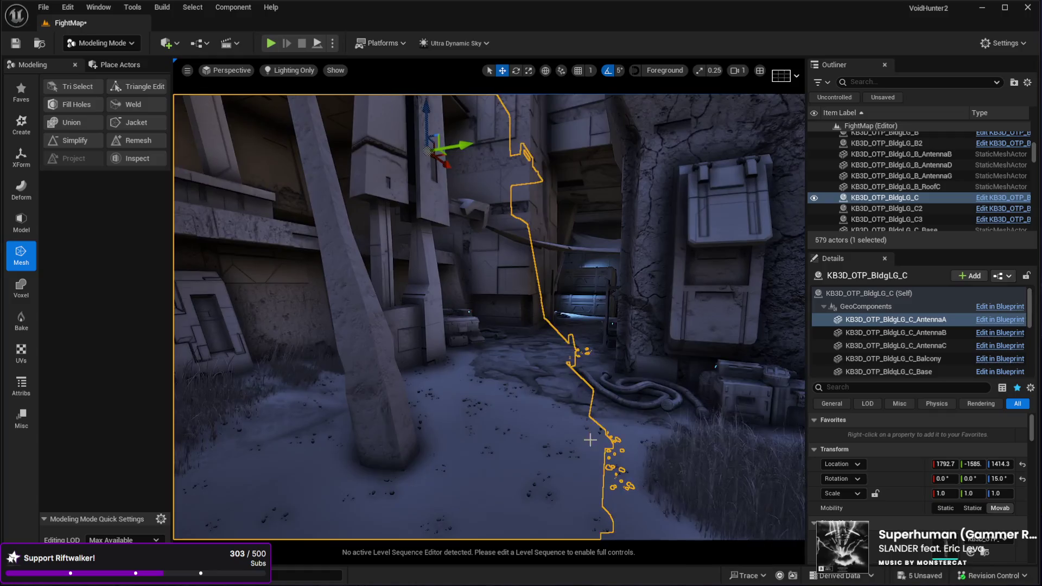
{"action": "left_click", "coordinate": [516, 513]}
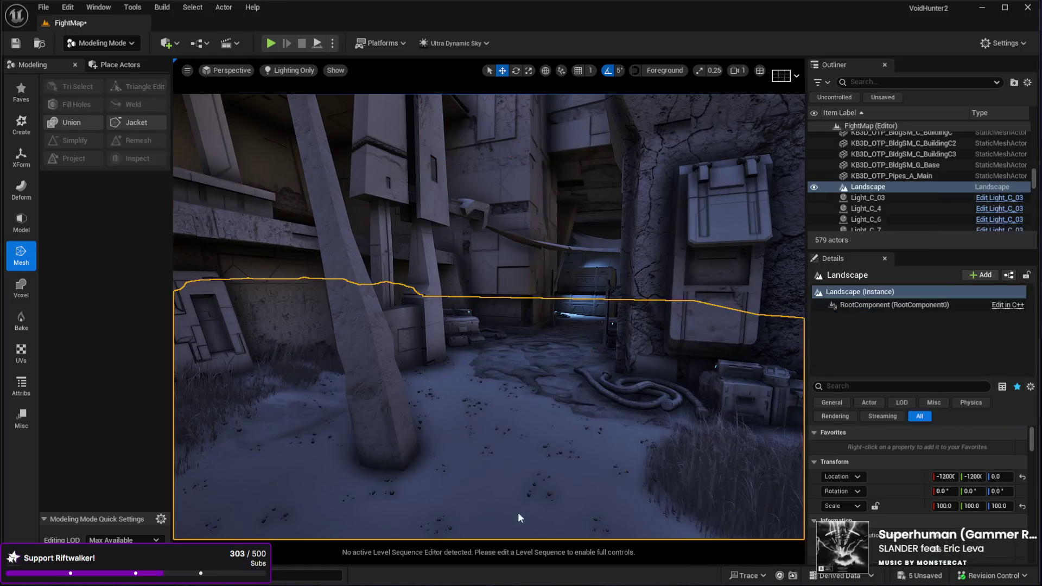
Start a fullscreen playtest and walk the character through the dark corridor and room.
{"action": "key", "text": "alt+p"}
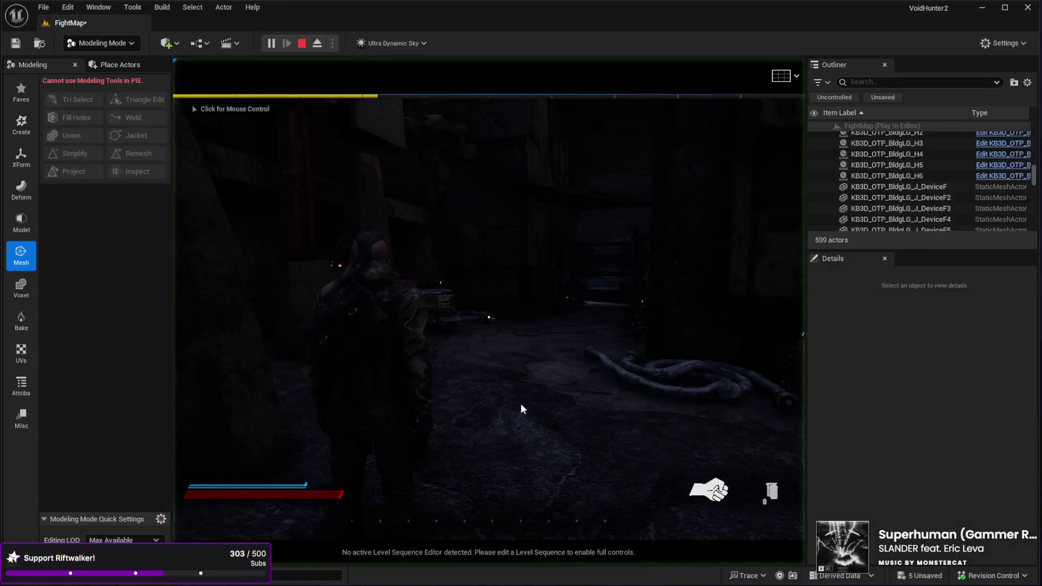
{"action": "key", "text": "F11"}
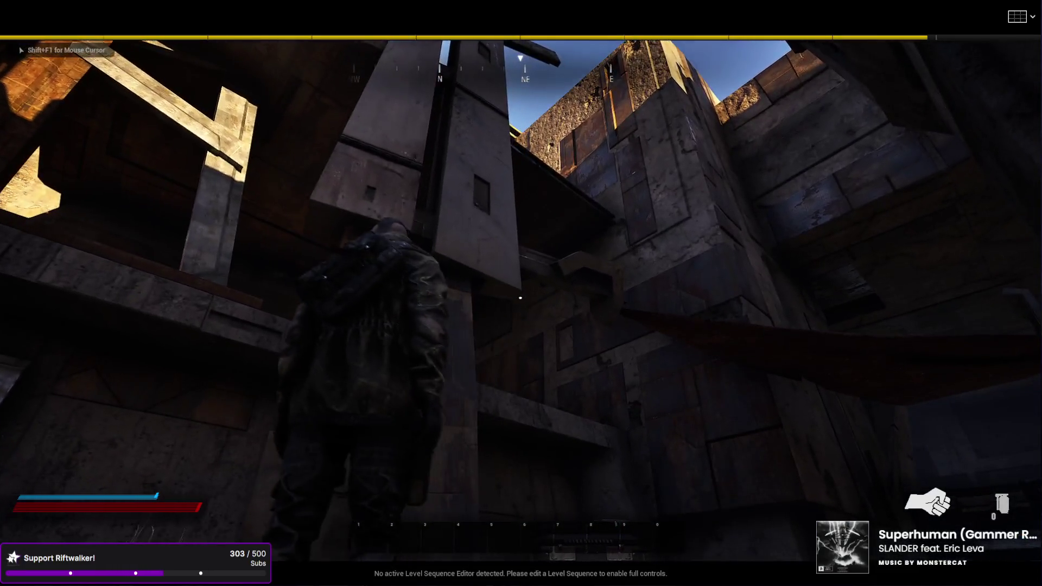
{"action": "key", "text": "w"}
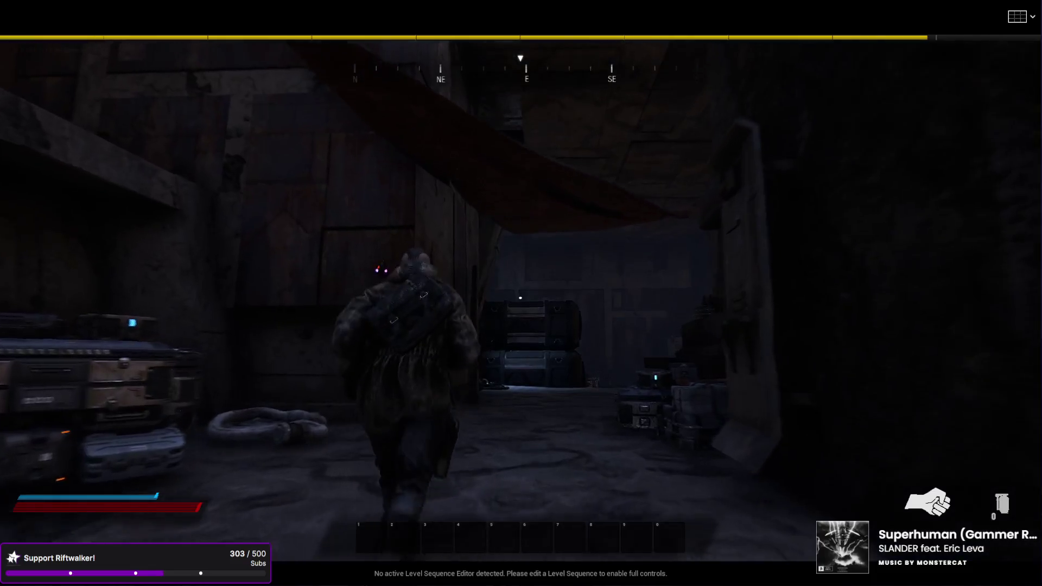
{"action": "key", "text": "w"}
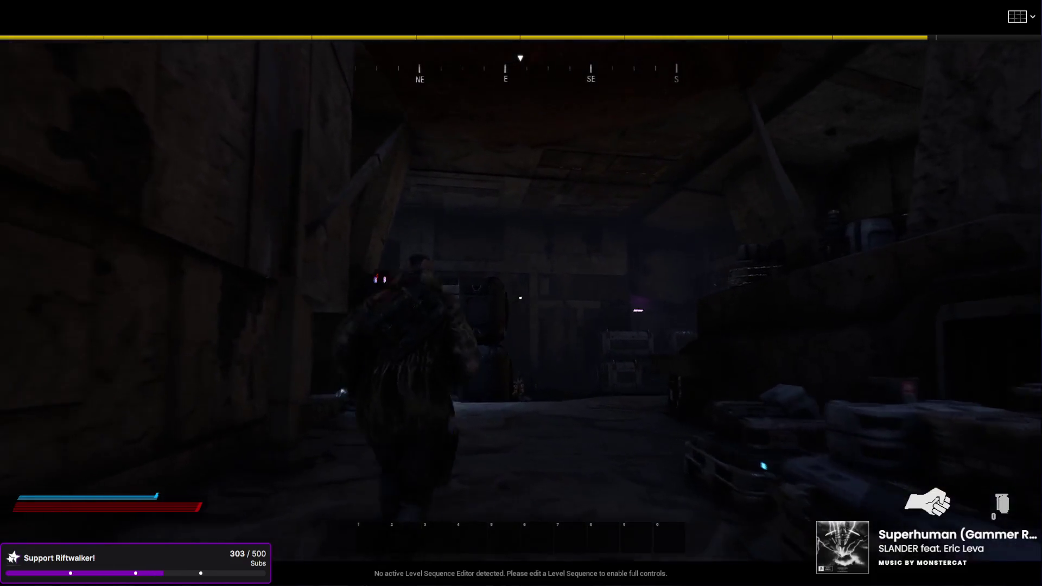
{"action": "key", "text": "w"}
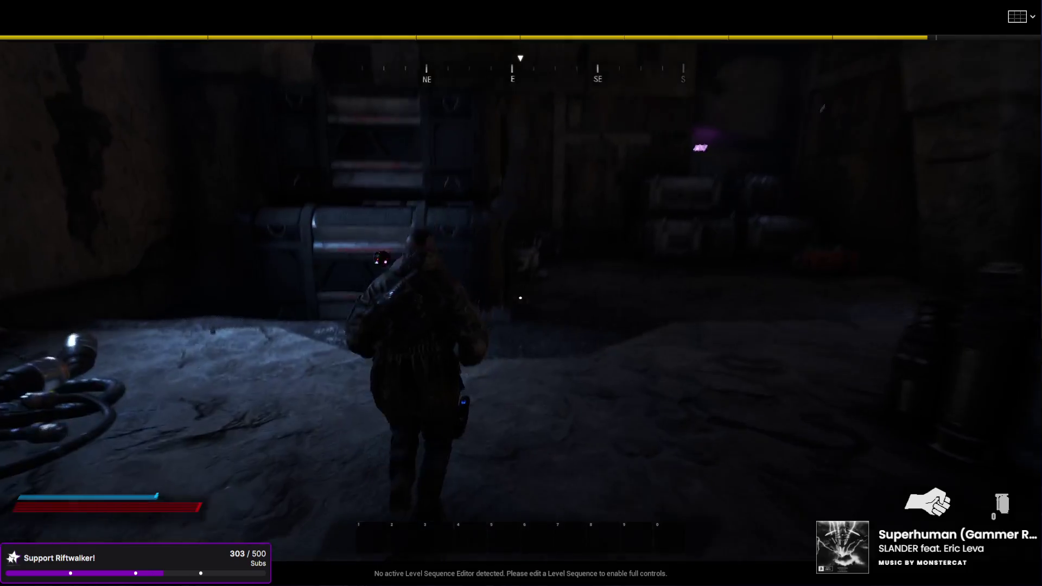
{"action": "key", "text": "w"}
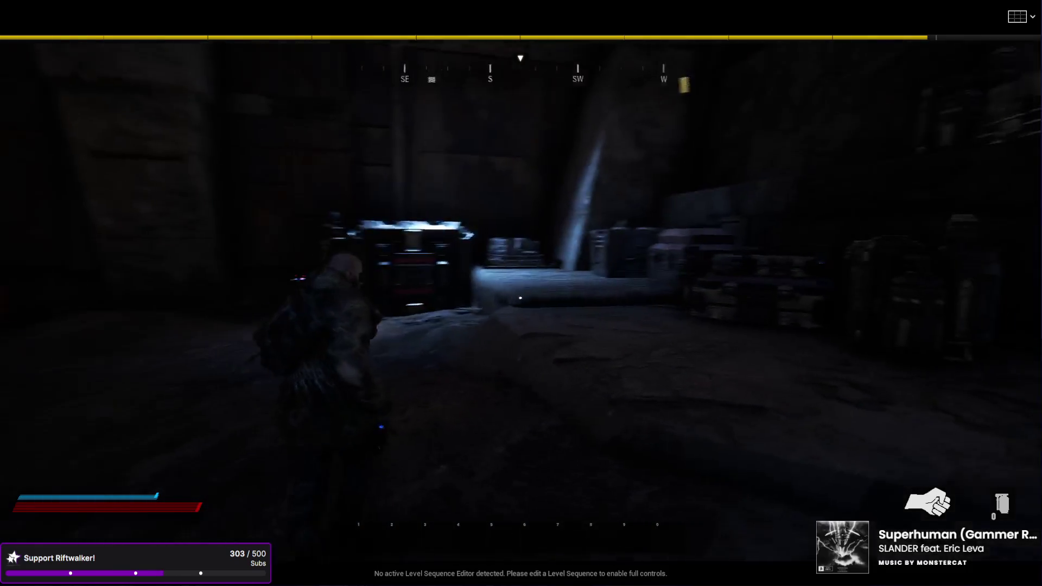
{"action": "key", "text": "w"}
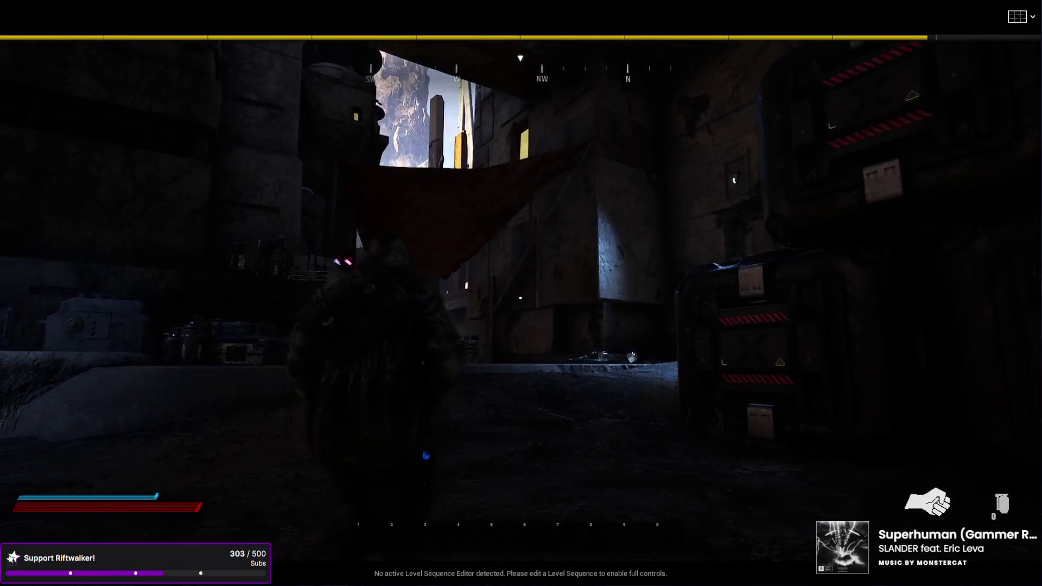
Run the character down the alley, through the courtyard and out into the street.
{"action": "key", "text": "w"}
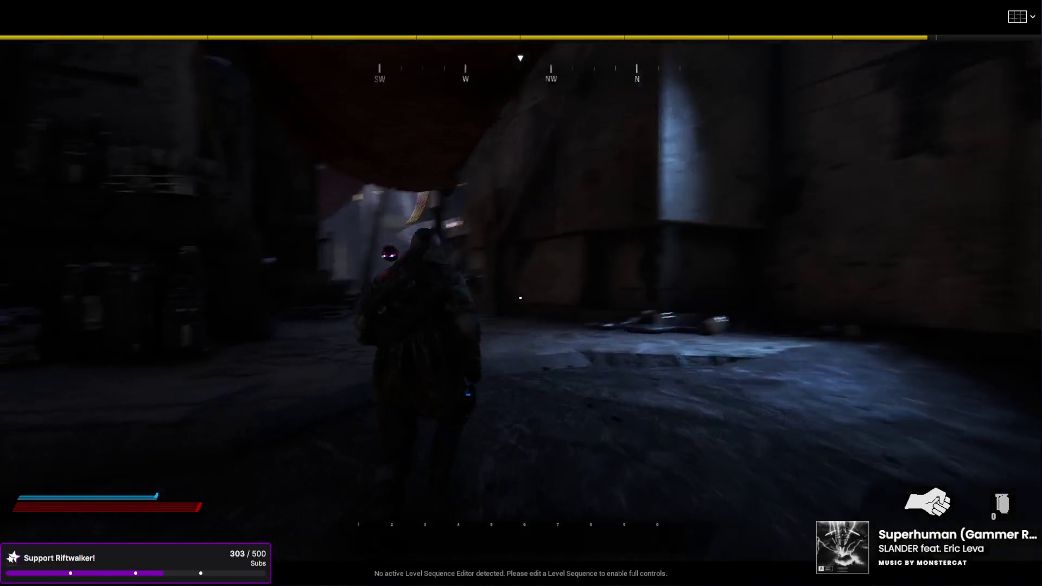
{"action": "key", "text": "w"}
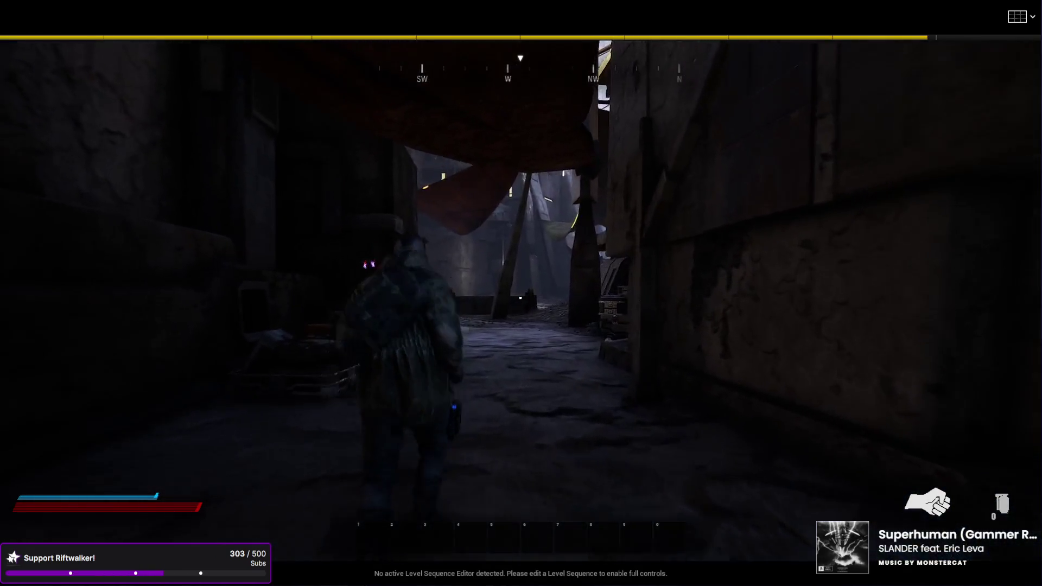
{"action": "key", "text": "w"}
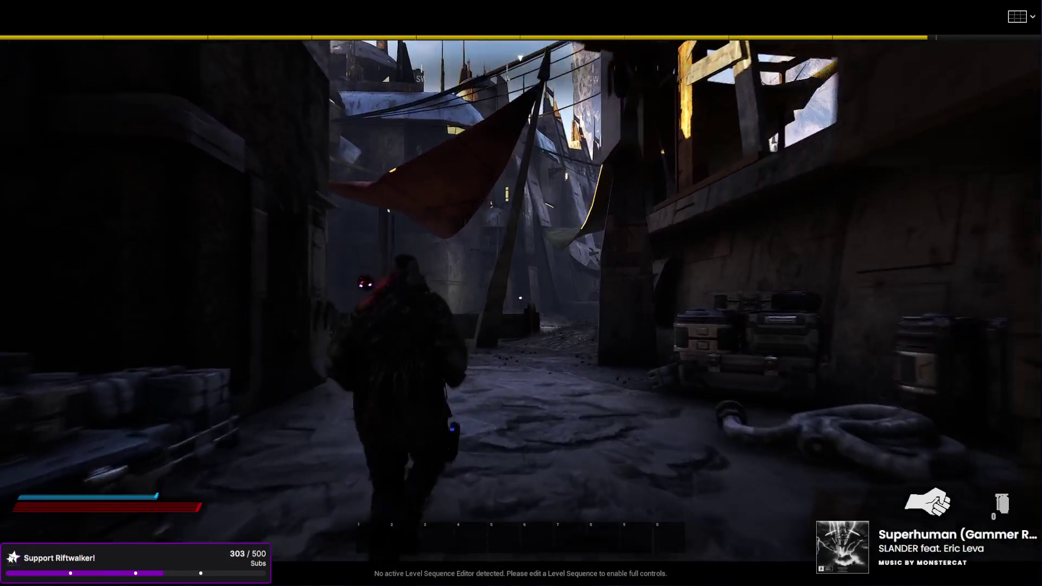
{"action": "key", "text": "w"}
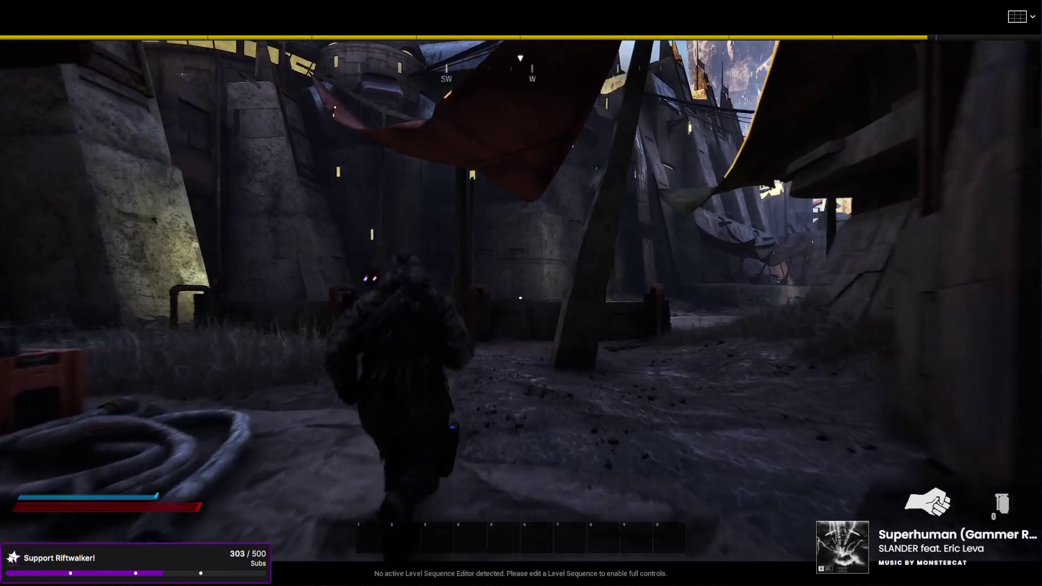
{"action": "key", "text": "w"}
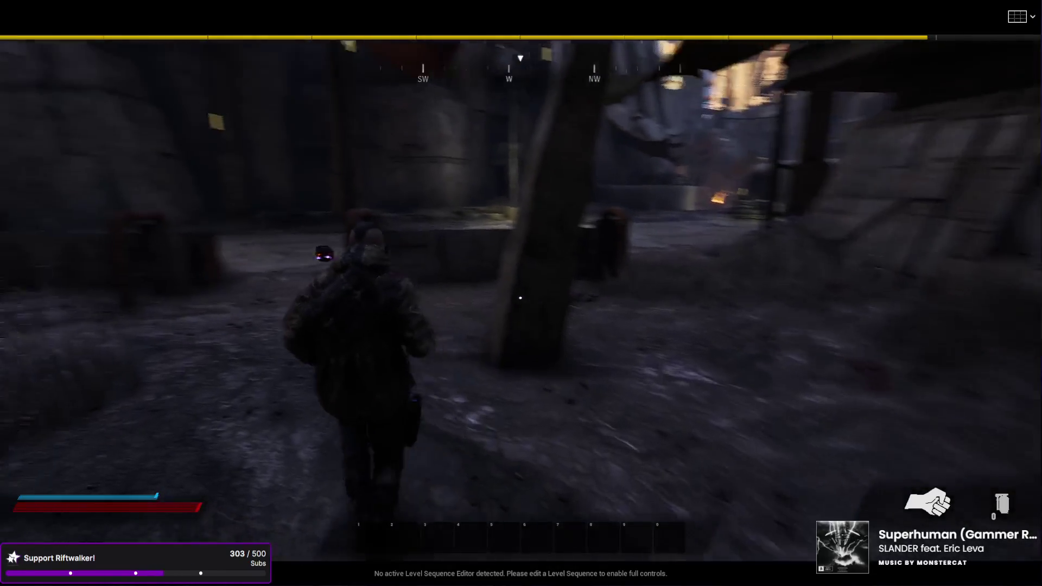
{"action": "key", "text": "w"}
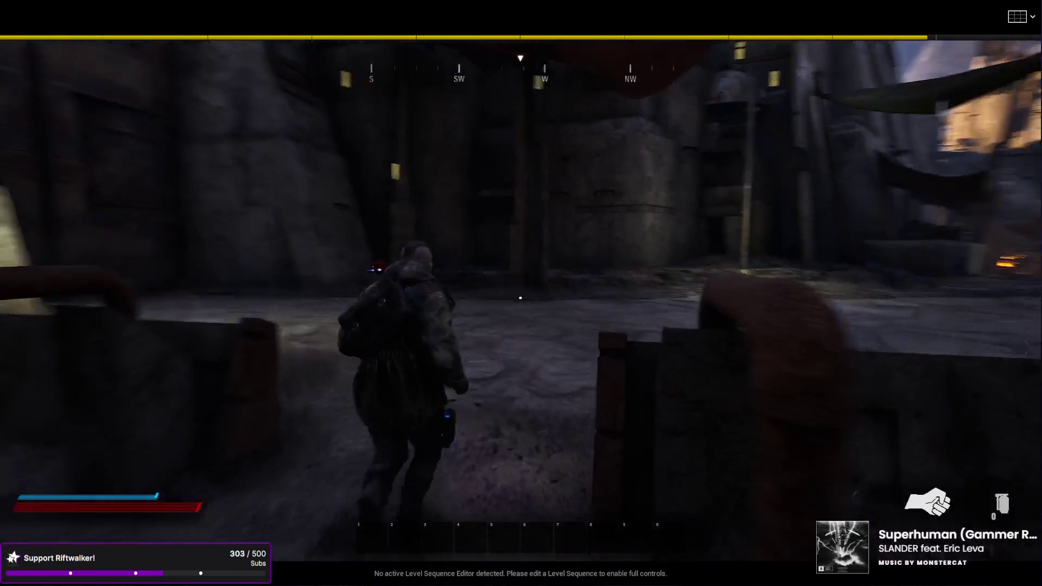
{"action": "key", "text": "w"}
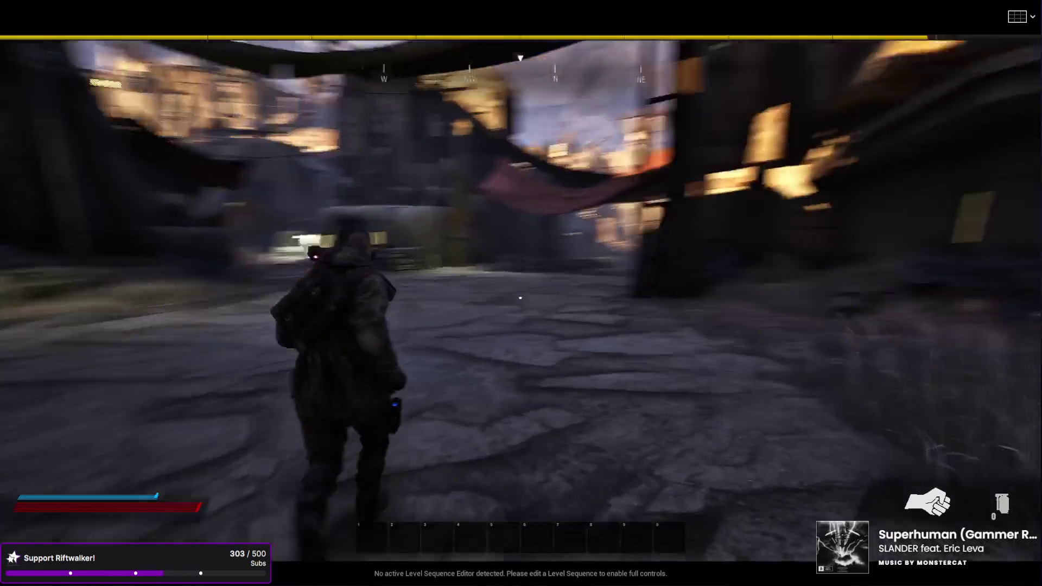
{"action": "key", "text": "w"}
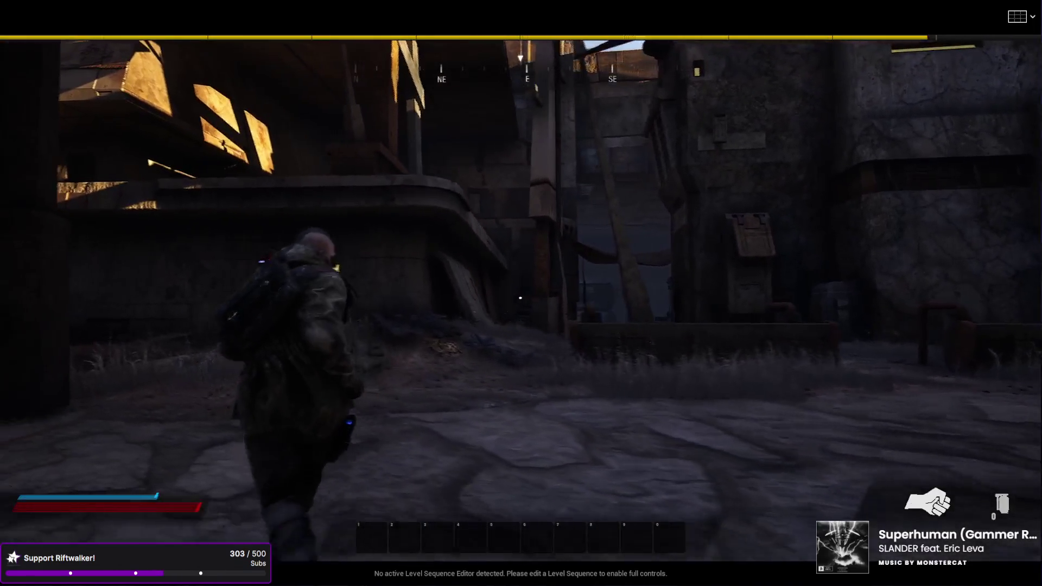
{"action": "key", "text": "w"}
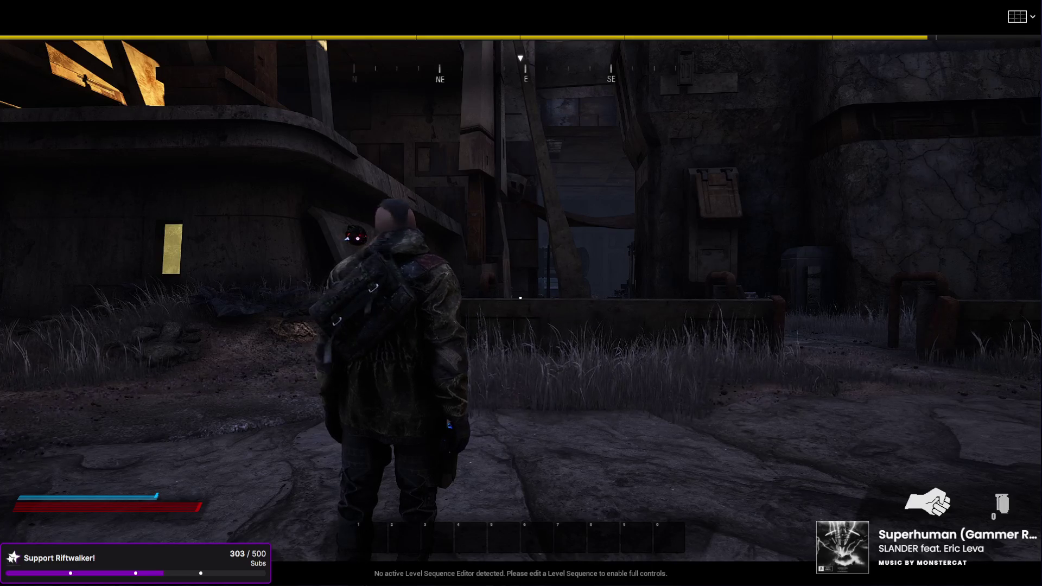
Run into the alley between the buildings, then stop the play session.
{"action": "key", "text": "a"}
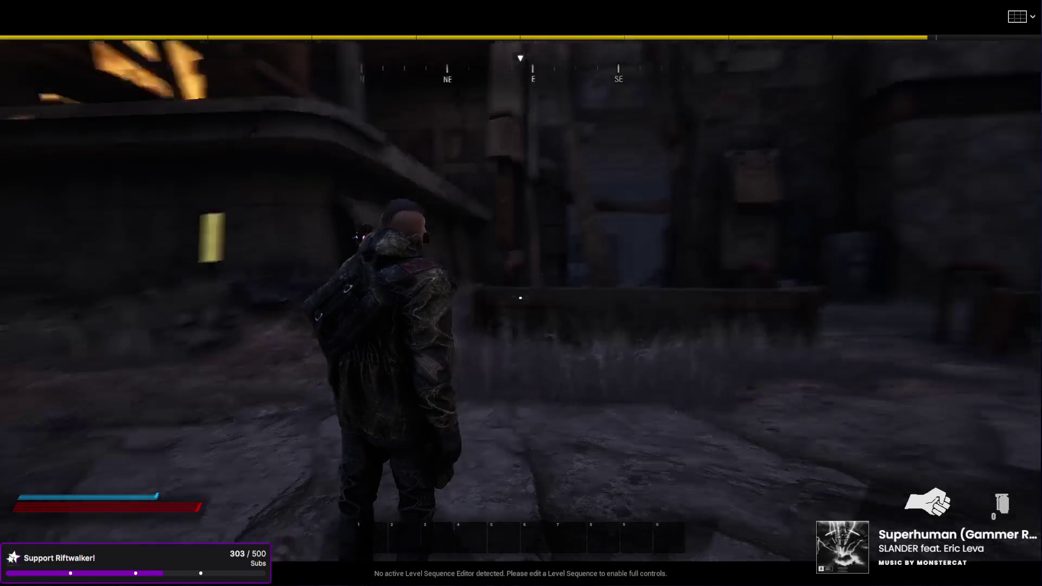
{"action": "key", "text": "w"}
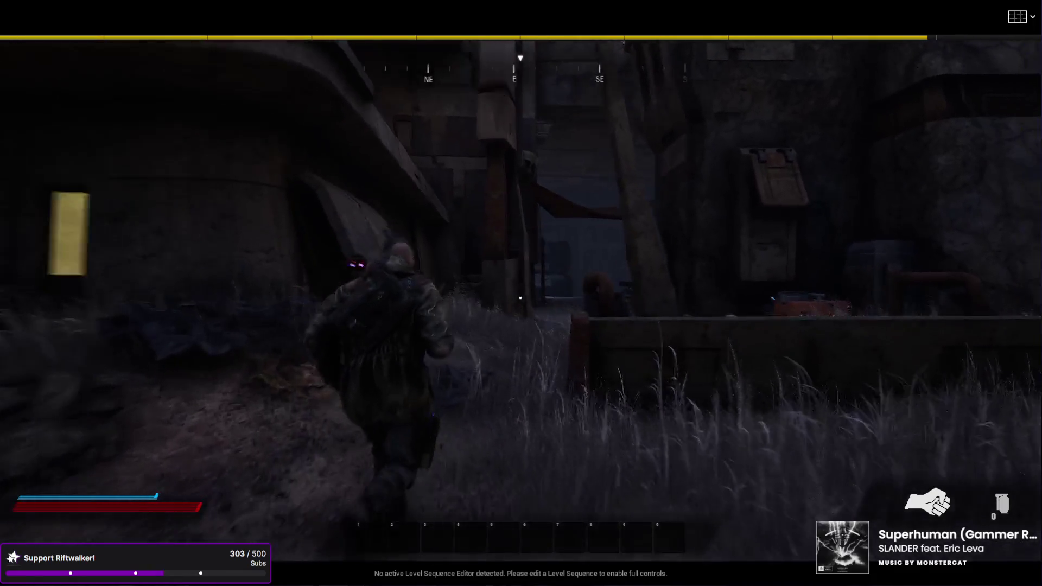
{"action": "key", "text": "w"}
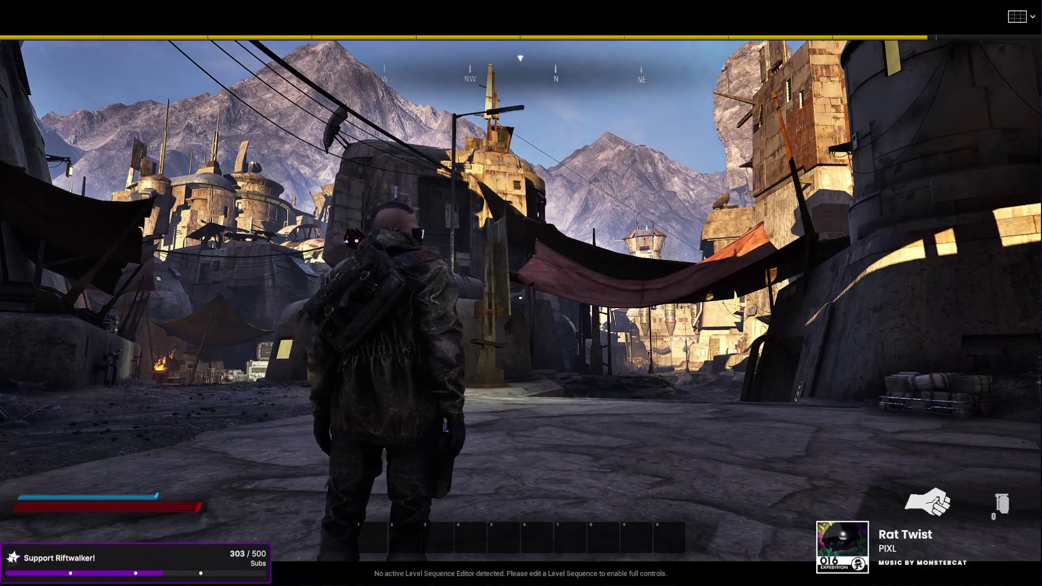
{"action": "key", "text": "Escape"}
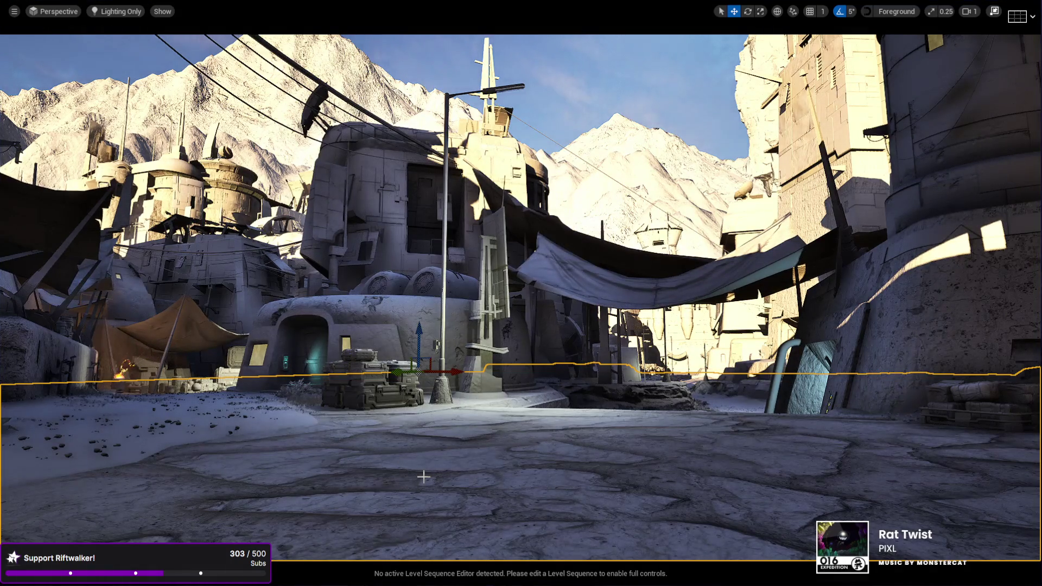
Fly the viewport camera out to the distant mountains and rock spire at camera speed 16.
{"action": "left_click_drag", "start_coordinate": [472, 491], "coordinate": [473, 491]}
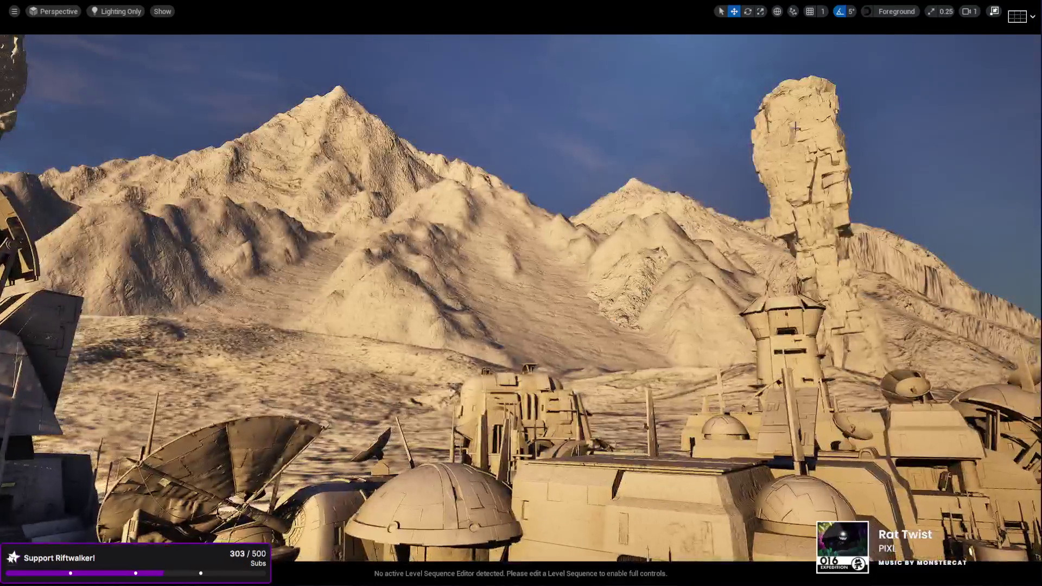
{"action": "scroll", "coordinate": [937, 37], "scroll_direction": "up", "scroll_amount": 5}
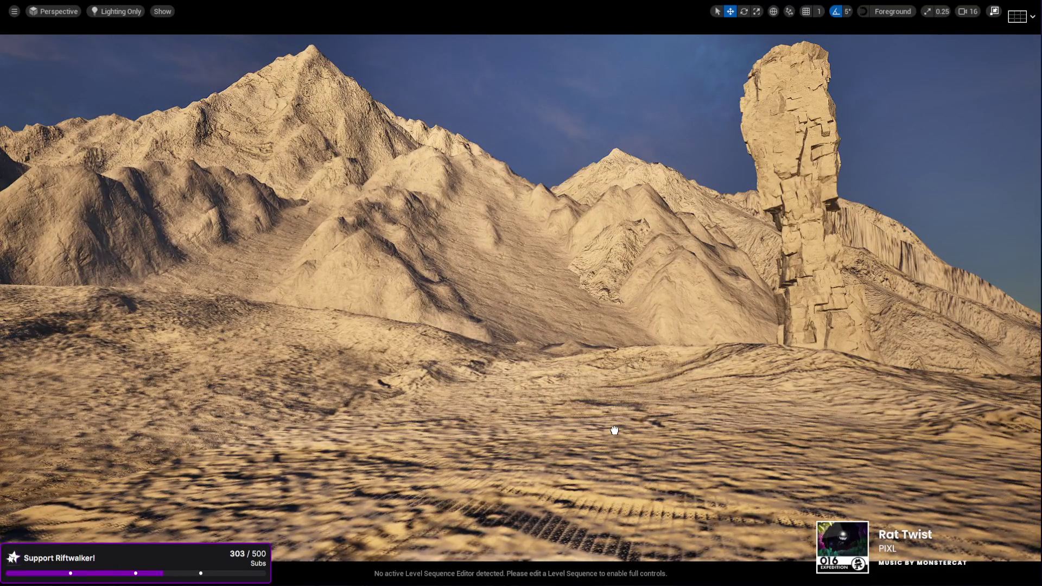
{"action": "key", "text": "r"}
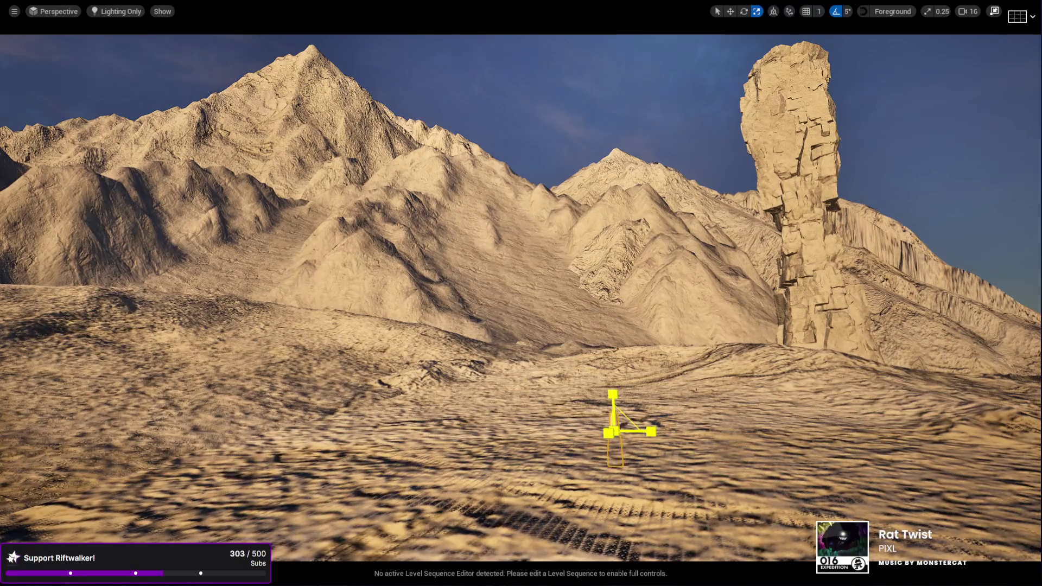
Lift the small tower off the ground onto the mountain ridge and slide it right.
{"action": "key", "text": "w"}
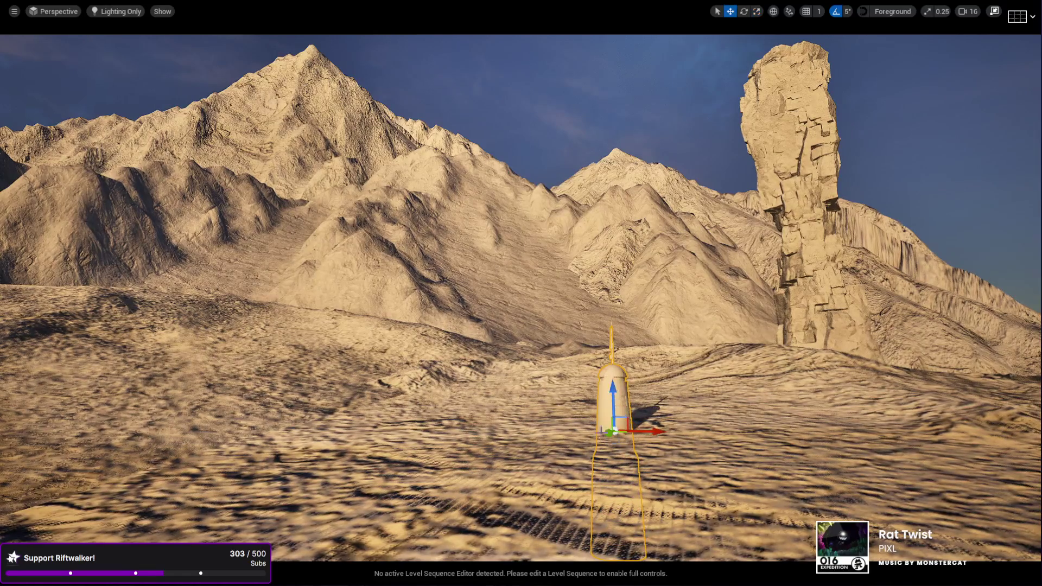
{"action": "mouse_move", "coordinate": [607, 362]}
{"action": "left_mouse_down"}
{"action": "mouse_move", "coordinate": [581, 133]}
{"action": "mouse_move", "coordinate": [599, 117]}
{"action": "mouse_move", "coordinate": [696, 446]}
{"action": "left_mouse_up"}
{"action": "mouse_move", "coordinate": [679, 404]}
{"action": "left_mouse_down"}
{"action": "mouse_move", "coordinate": [664, 201]}
{"action": "mouse_move", "coordinate": [674, 282]}
{"action": "left_mouse_up"}
{"action": "mouse_move", "coordinate": [696, 245]}
{"action": "left_mouse_down"}
{"action": "mouse_move", "coordinate": [713, 248]}
{"action": "mouse_move", "coordinate": [688, 241]}
{"action": "left_mouse_up"}
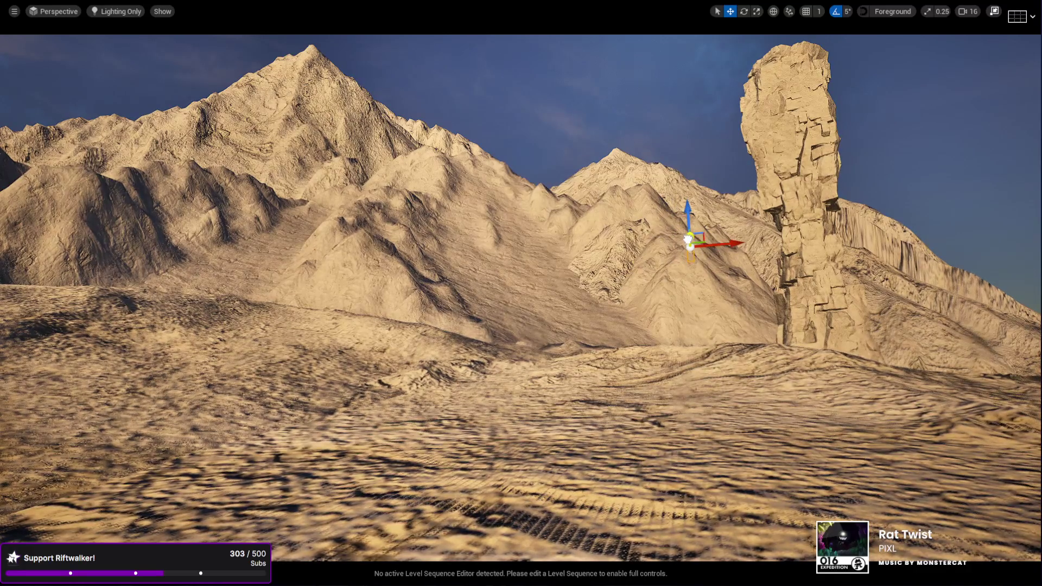
{"action": "left_click", "coordinate": [605, 255]}
{"action": "left_click", "coordinate": [689, 246]}
Raise the small cylinder slightly higher on the slope beside the rock spire.
{"action": "key", "text": "r"}
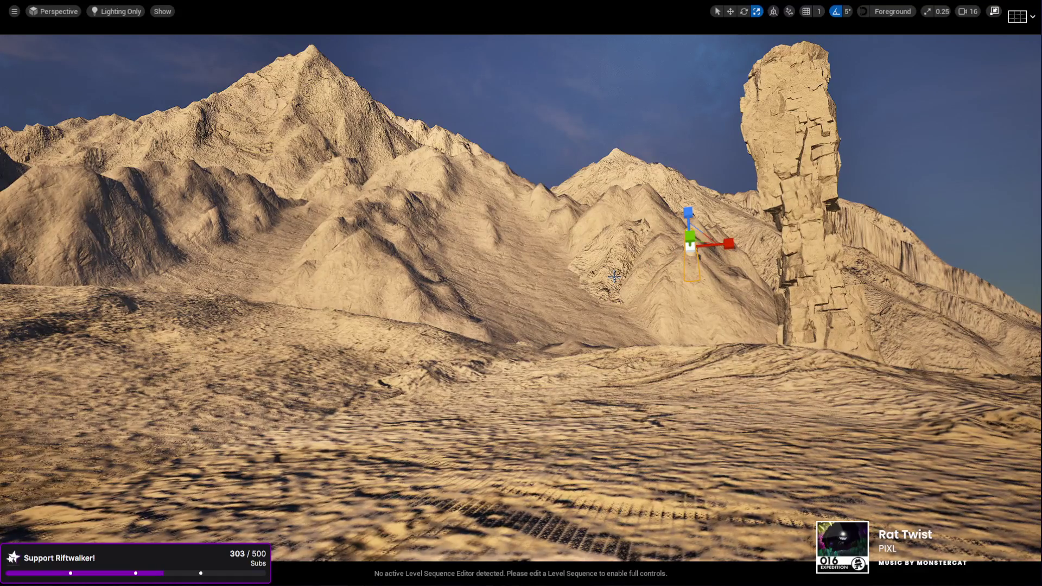
{"action": "key", "text": "Escape"}
{"action": "left_click", "coordinate": [690, 241]}
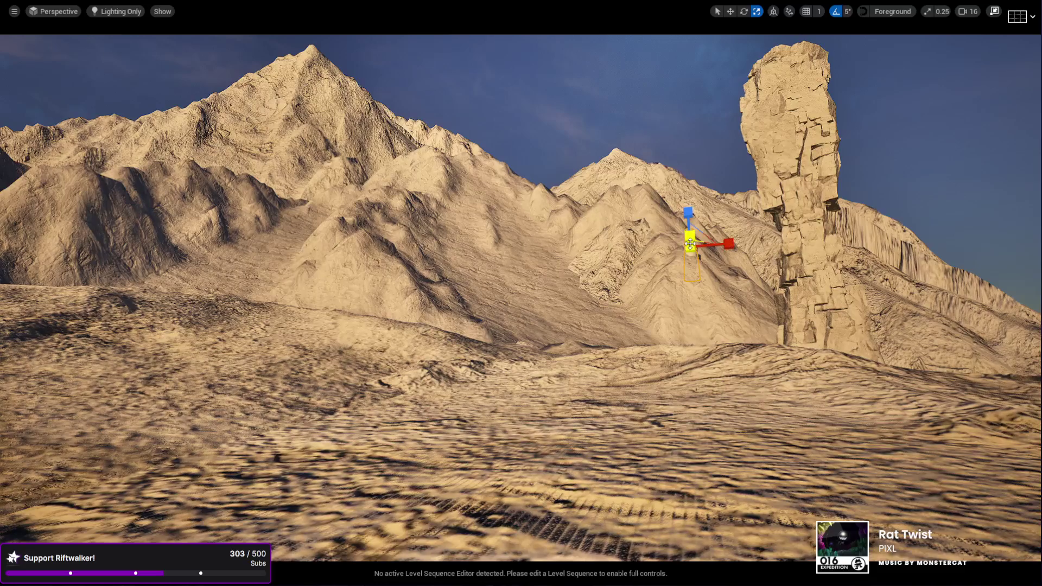
{"action": "key", "text": "e"}
{"action": "key", "text": "w"}
{"action": "mouse_move", "coordinate": [687, 213]}
{"action": "left_mouse_down"}
{"action": "mouse_move", "coordinate": [687, 196]}
{"action": "mouse_move", "coordinate": [679, 266]}
{"action": "left_mouse_up"}
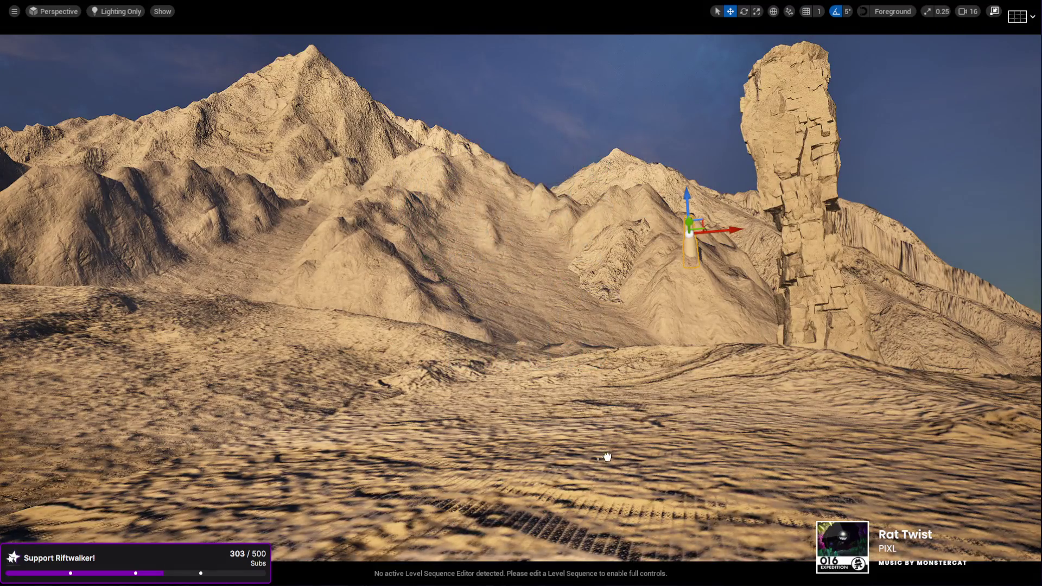
{"action": "left_click", "coordinate": [544, 443]}
Scale the selected piece up much larger.
{"action": "key", "text": "r"}
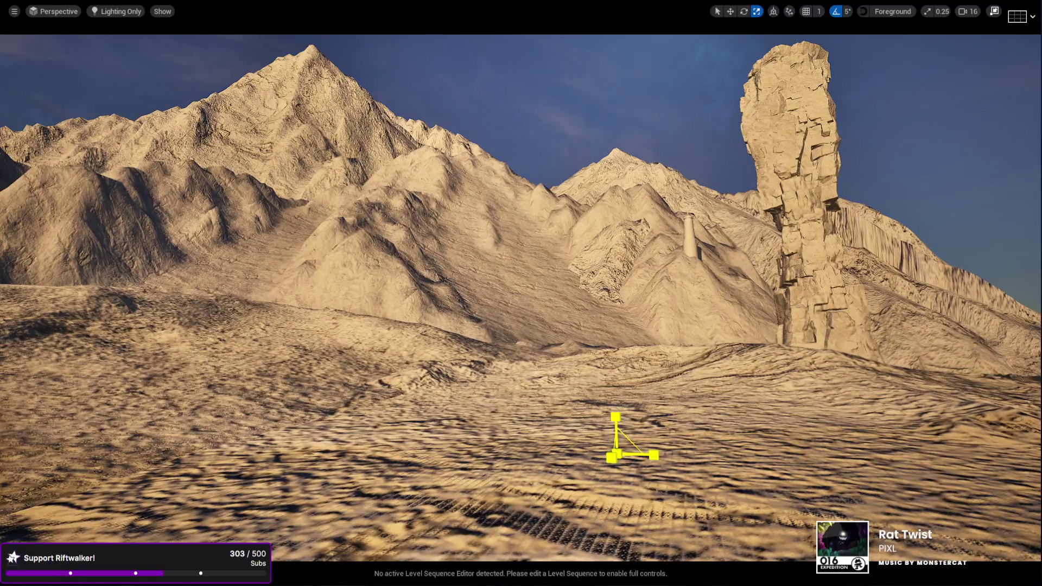
{"action": "mouse_move", "coordinate": [612, 458]}
{"action": "left_mouse_down"}
{"action": "mouse_move", "coordinate": [793, 366]}
{"action": "mouse_move", "coordinate": [517, 393]}
{"action": "left_mouse_up"}
{"action": "key", "text": "e"}
{"action": "key", "text": "w"}
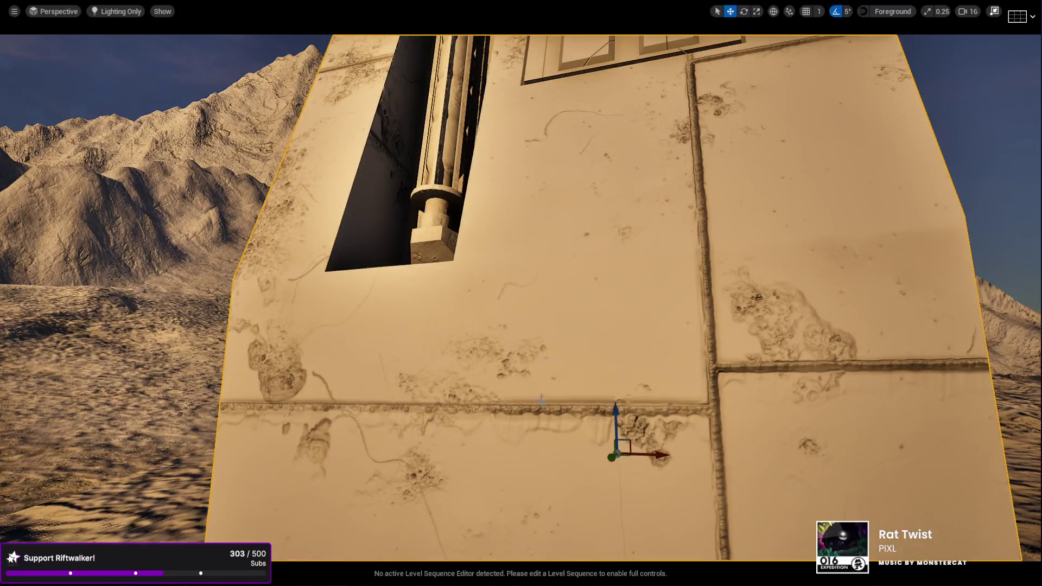
Move the thin tower piece up onto the hill and settle it onto the ridge.
{"action": "scroll", "coordinate": [610, 458], "scroll_direction": "down", "scroll_amount": 10}
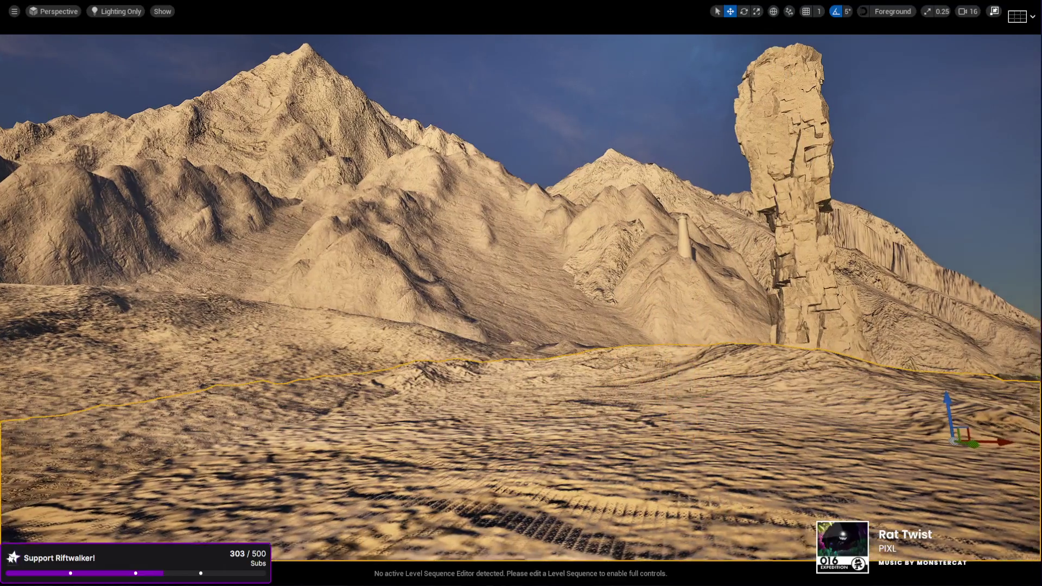
{"action": "left_click", "coordinate": [688, 422]}
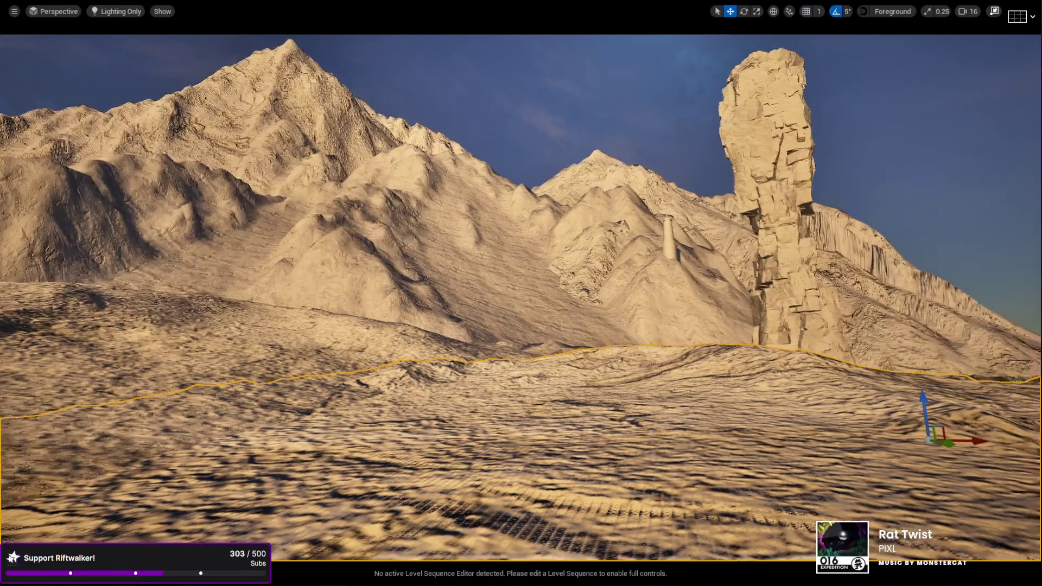
{"action": "left_click", "coordinate": [661, 392]}
{"action": "mouse_move", "coordinate": [662, 392]}
{"action": "left_mouse_down"}
{"action": "mouse_move", "coordinate": [668, 208]}
{"action": "mouse_move", "coordinate": [646, 97]}
{"action": "left_mouse_up"}
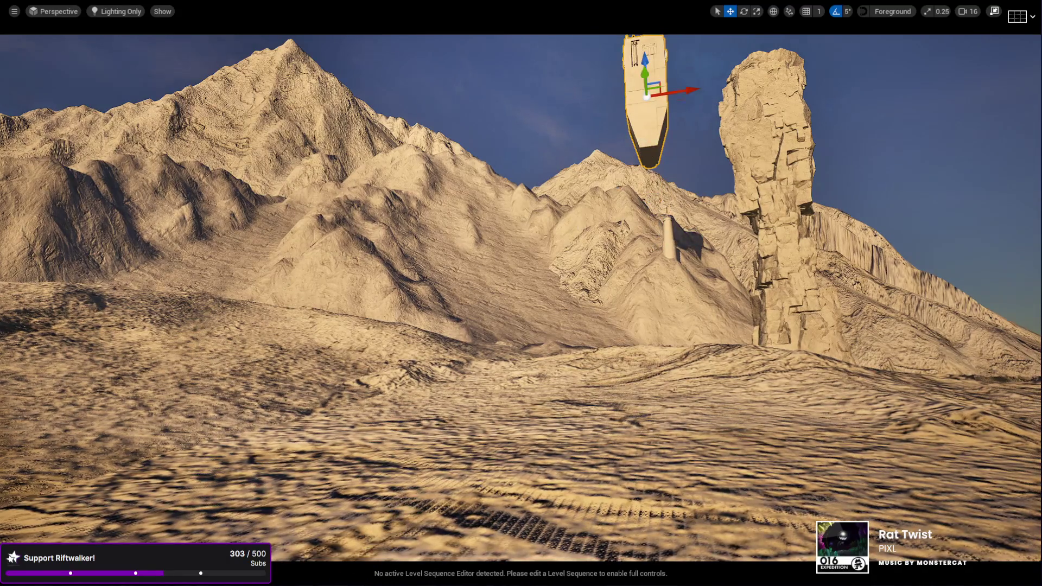
{"action": "key", "text": "f"}
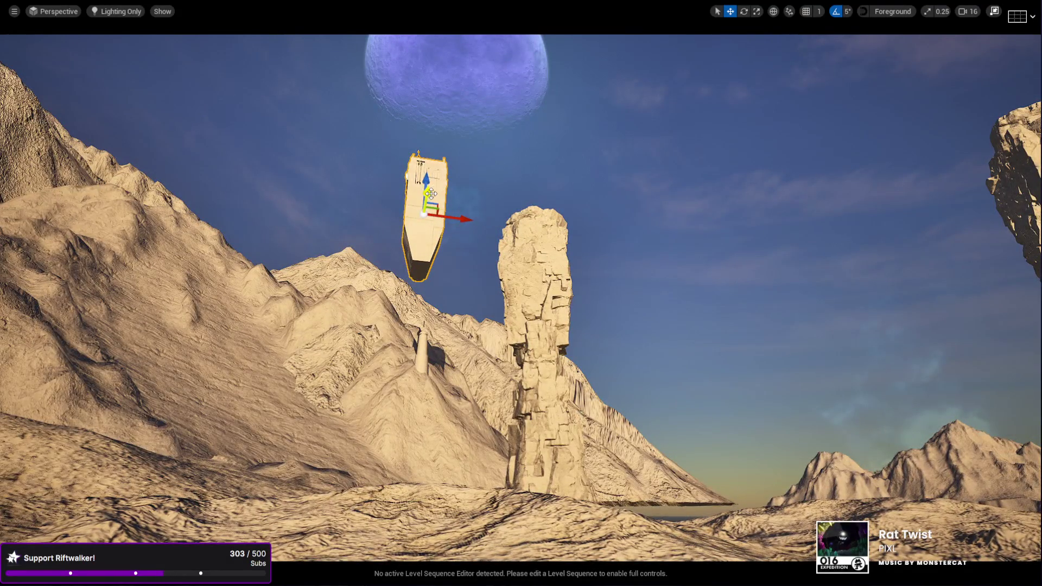
{"action": "left_click_drag", "start_coordinate": [431, 193], "coordinate": [403, 296]}
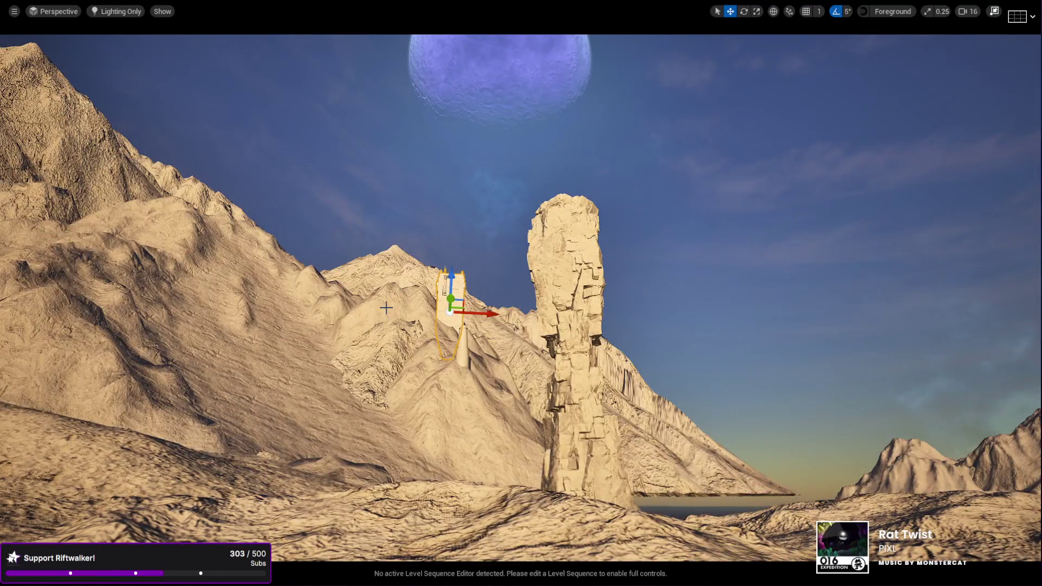
Turn the ridge tower about 70 degrees and adjust its height on the ridge.
{"action": "left_click", "coordinate": [386, 306]}
{"action": "left_click_drag", "start_coordinate": [338, 311], "coordinate": [411, 317]}
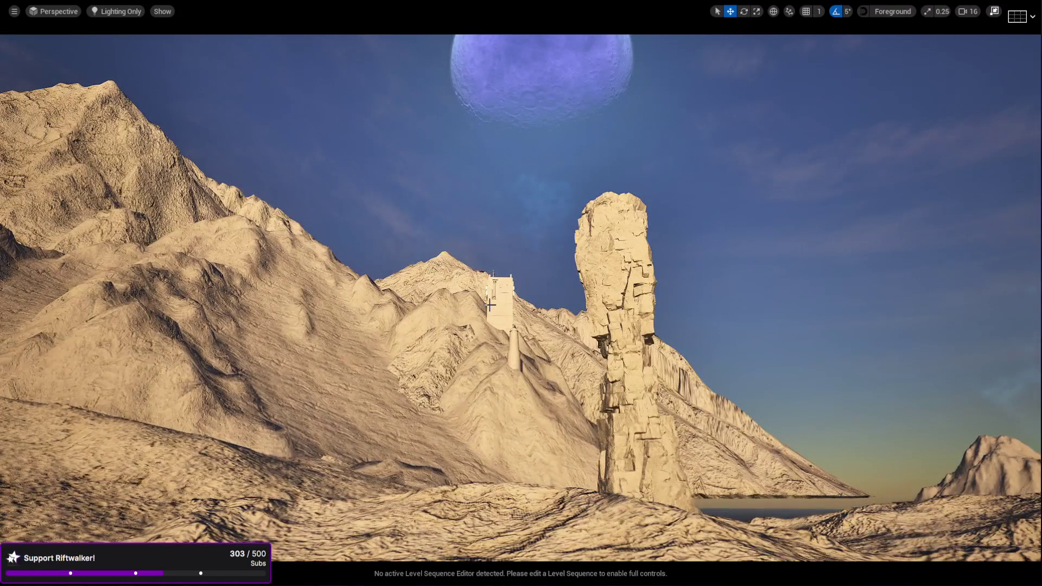
{"action": "left_click", "coordinate": [490, 306]}
{"action": "key", "text": "e"}
{"action": "left_click_drag", "start_coordinate": [468, 327], "coordinate": [465, 328]}
{"action": "key", "text": "w"}
{"action": "mouse_move", "coordinate": [501, 288]}
{"action": "left_mouse_down"}
{"action": "mouse_move", "coordinate": [501, 262]}
{"action": "mouse_move", "coordinate": [513, 288]}
{"action": "mouse_move", "coordinate": [498, 298]}
{"action": "left_mouse_up"}
{"action": "mouse_move", "coordinate": [458, 259]}
{"action": "left_mouse_down"}
{"action": "mouse_move", "coordinate": [458, 234]}
{"action": "mouse_move", "coordinate": [459, 249]}
{"action": "left_mouse_up"}
Alt-drag a copy of the small pillar beside the tower, then clear the selection.
{"action": "left_click", "coordinate": [513, 358]}
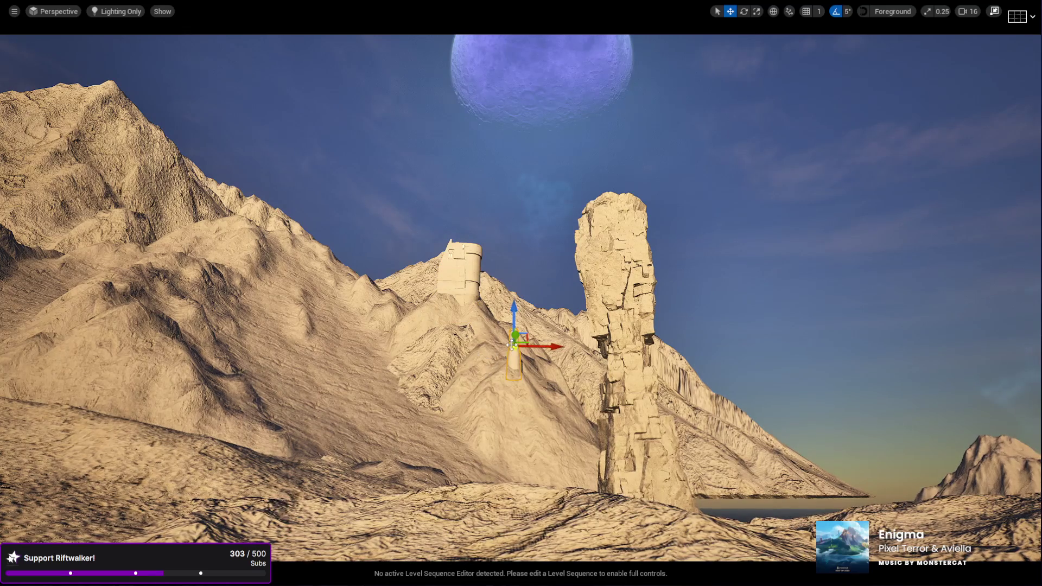
{"action": "mouse_move", "coordinate": [546, 346]}
{"action": "left_mouse_down", "text": "alt"}
{"action": "mouse_move", "coordinate": [443, 346]}
{"action": "mouse_move", "coordinate": [463, 346]}
{"action": "mouse_move", "coordinate": [434, 285]}
{"action": "mouse_move", "coordinate": [434, 312]}
{"action": "left_mouse_up", "text": "alt"}
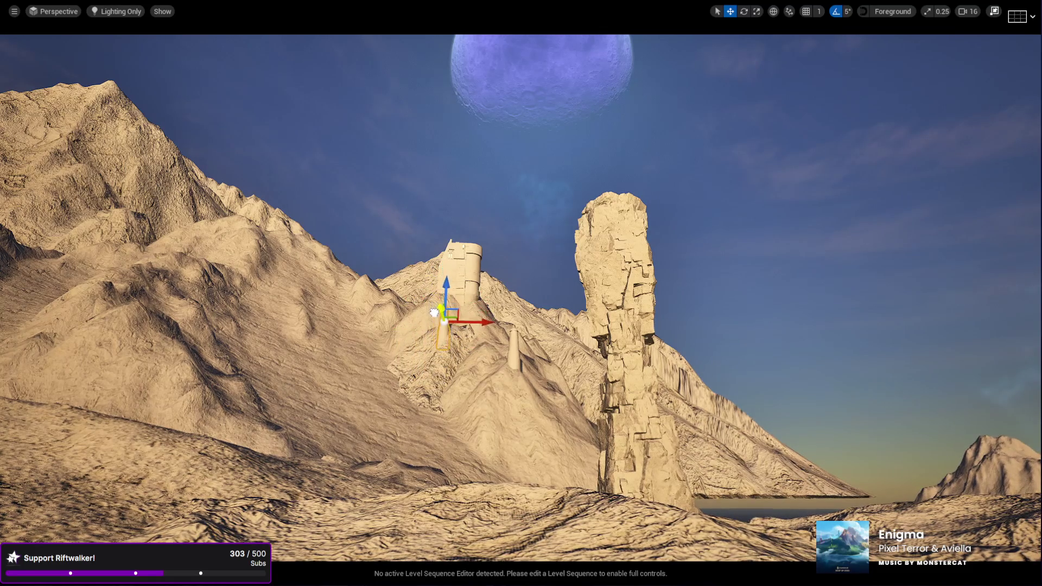
{"action": "key", "text": "r"}
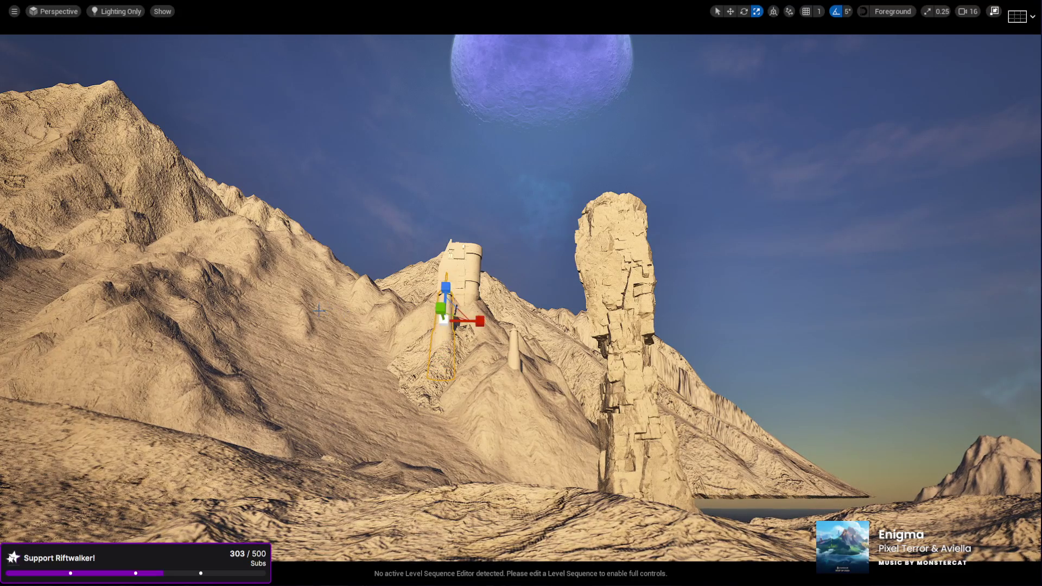
{"action": "key", "text": "Escape"}
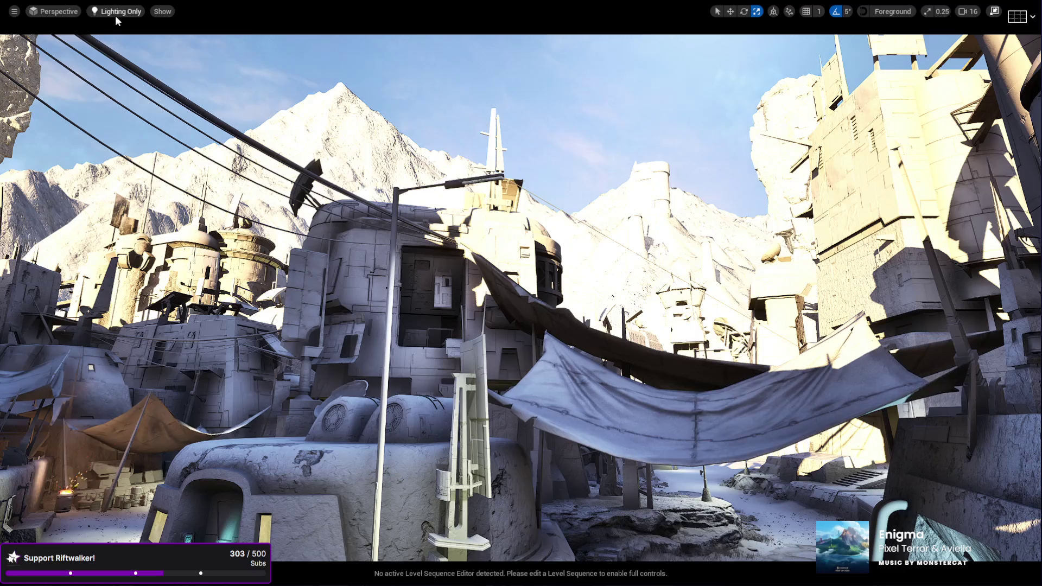
Switch the viewport from Lighting Only to Lit and select the piece beside the tower.
{"action": "left_click", "coordinate": [115, 15]}
{"action": "left_click", "coordinate": [125, 44]}
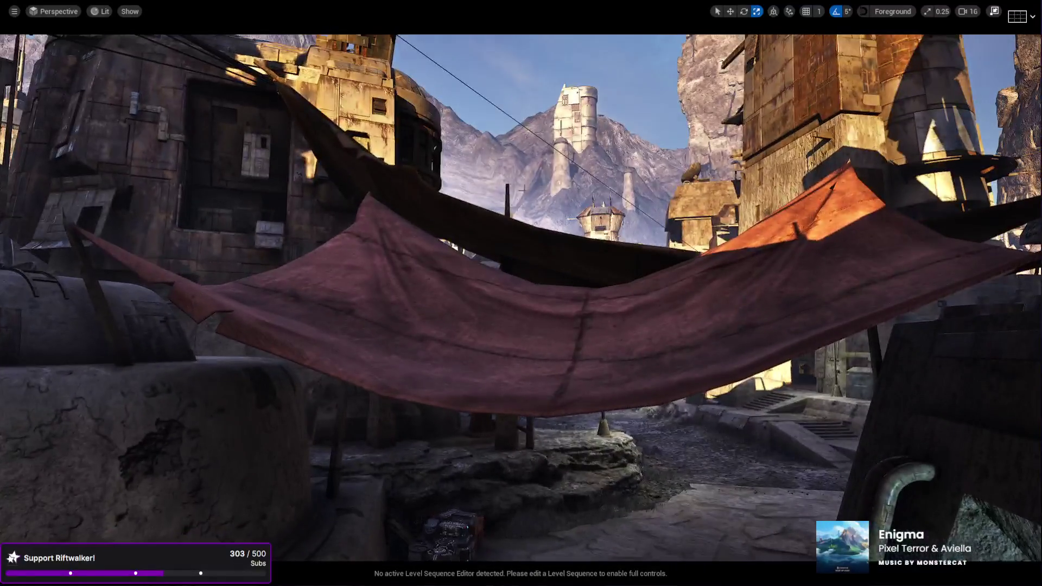
{"action": "left_click", "coordinate": [629, 204]}
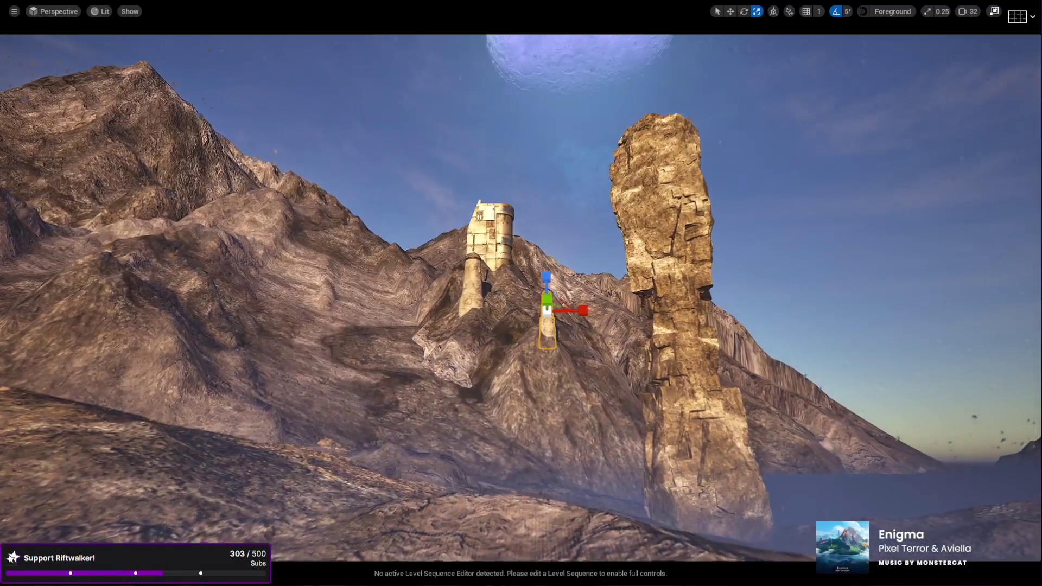
{"action": "scroll", "coordinate": [829, 72], "scroll_direction": "up", "scroll_amount": 3}
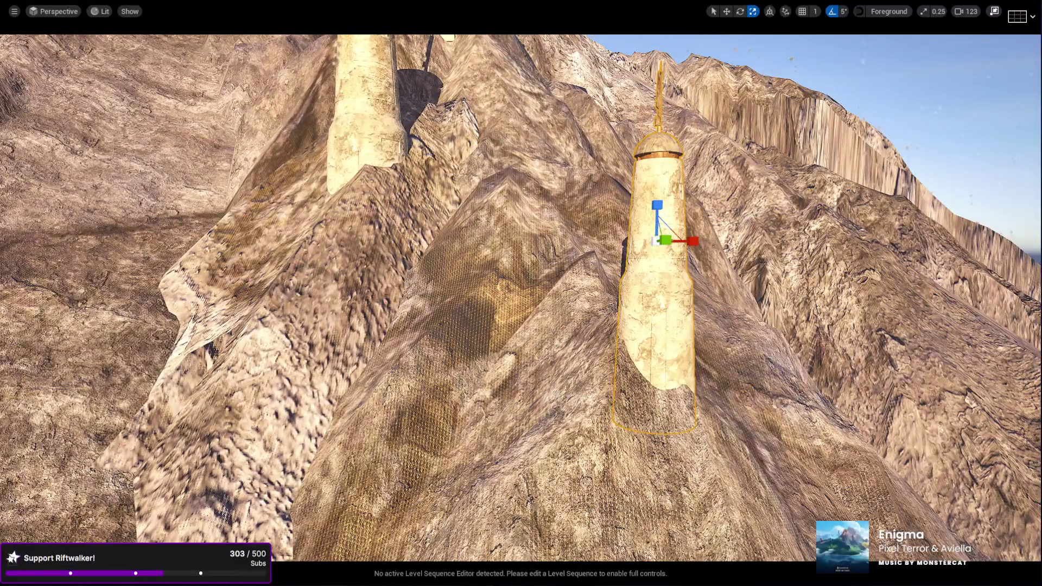
Move the pillar's pivot to its base and bring the stone building block into view.
{"action": "middle_click", "coordinate": [658, 404]}
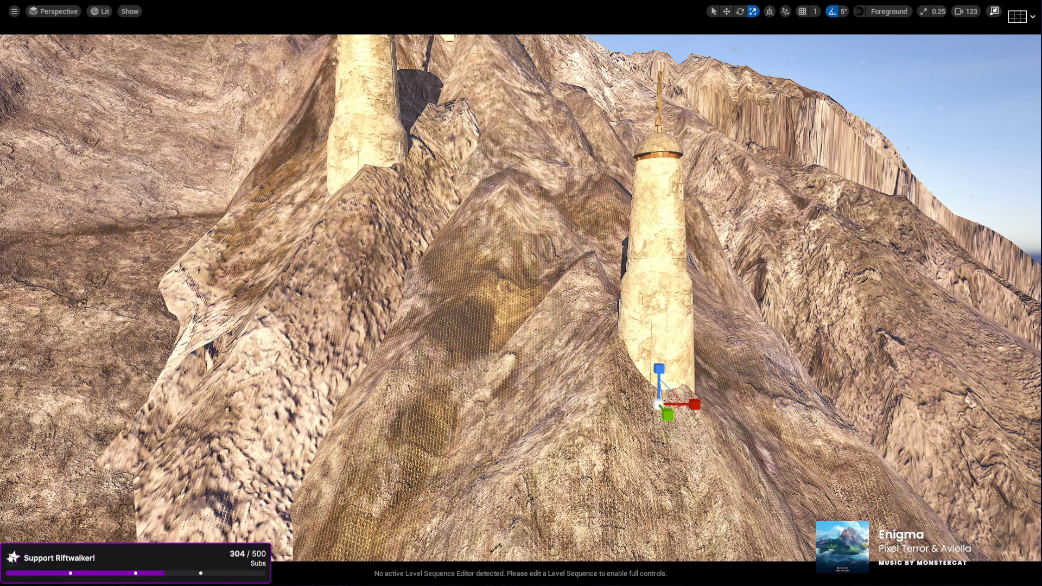
{"action": "mouse_move", "coordinate": [658, 404]}
{"action": "left_mouse_down"}
{"action": "mouse_move", "coordinate": [641, 380]}
{"action": "mouse_move", "coordinate": [624, 382]}
{"action": "mouse_move", "coordinate": [668, 350]}
{"action": "left_mouse_up"}
{"action": "mouse_move", "coordinate": [629, 380]}
{"action": "left_mouse_down"}
{"action": "mouse_move", "coordinate": [619, 424]}
{"action": "mouse_move", "coordinate": [461, 440]}
{"action": "left_mouse_up"}
{"action": "mouse_move", "coordinate": [653, 504]}
{"action": "left_mouse_down"}
{"action": "mouse_move", "coordinate": [612, 437]}
{"action": "mouse_move", "coordinate": [541, 394]}
{"action": "mouse_move", "coordinate": [647, 404]}
{"action": "mouse_move", "coordinate": [633, 404]}
{"action": "left_mouse_up"}
Frame the stone block, lower it into the slope and slide it beside the pillar.
{"action": "key", "text": "w"}
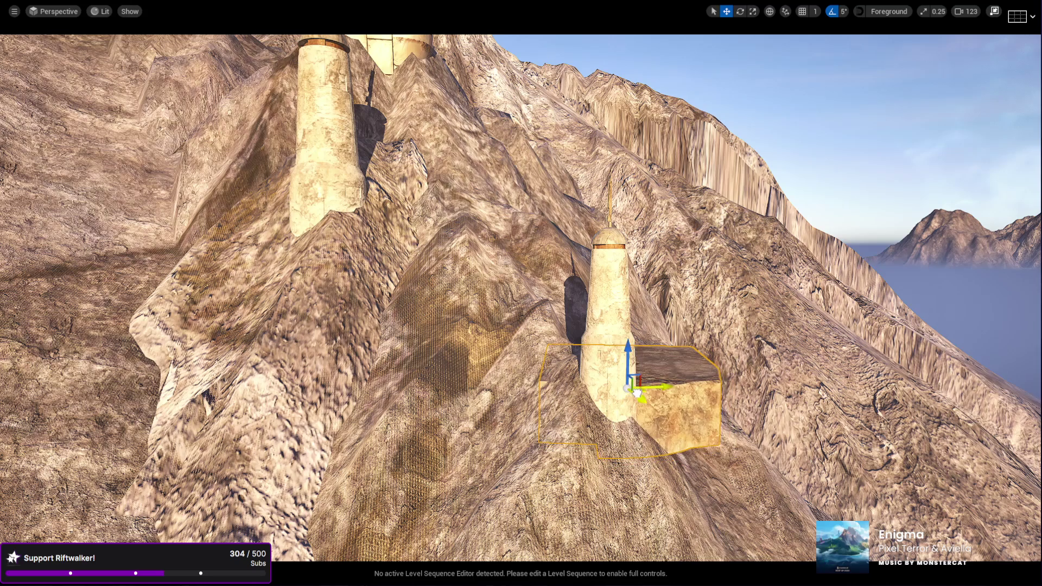
{"action": "key", "text": "f"}
{"action": "key", "text": "e"}
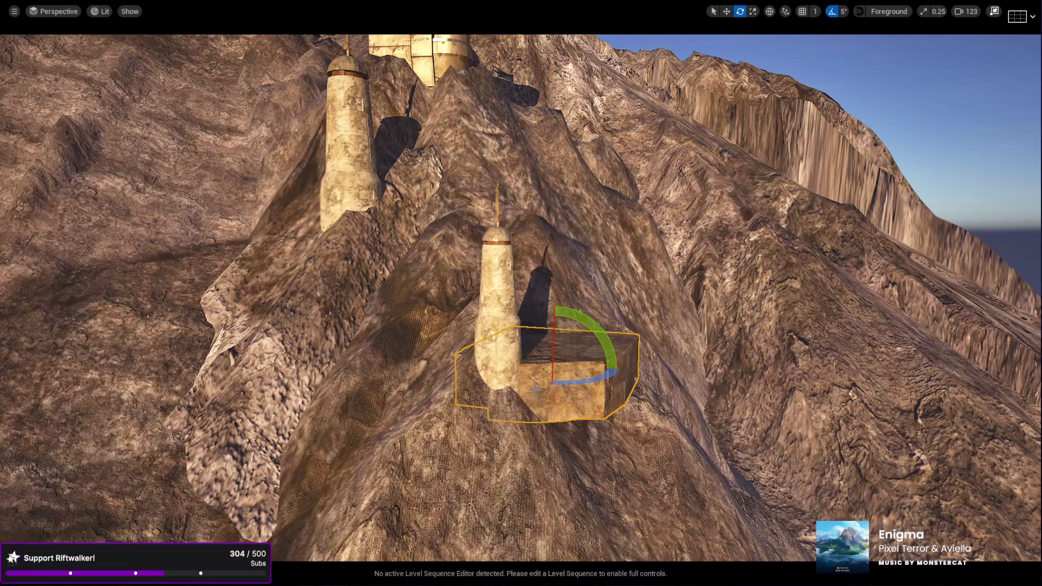
{"action": "key", "text": "w"}
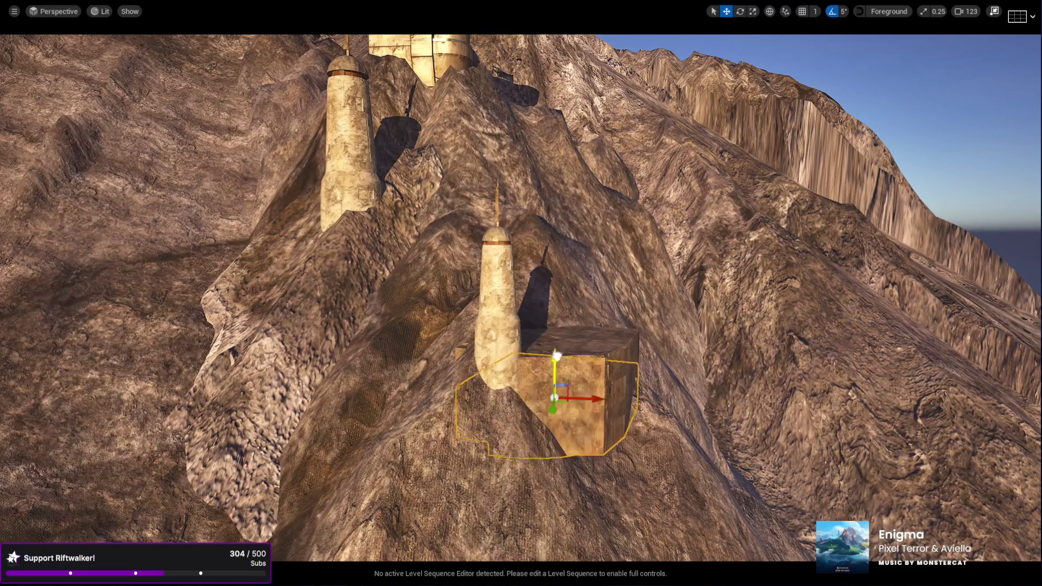
{"action": "left_click_drag", "start_coordinate": [557, 355], "coordinate": [553, 430]}
{"action": "key", "text": "e"}
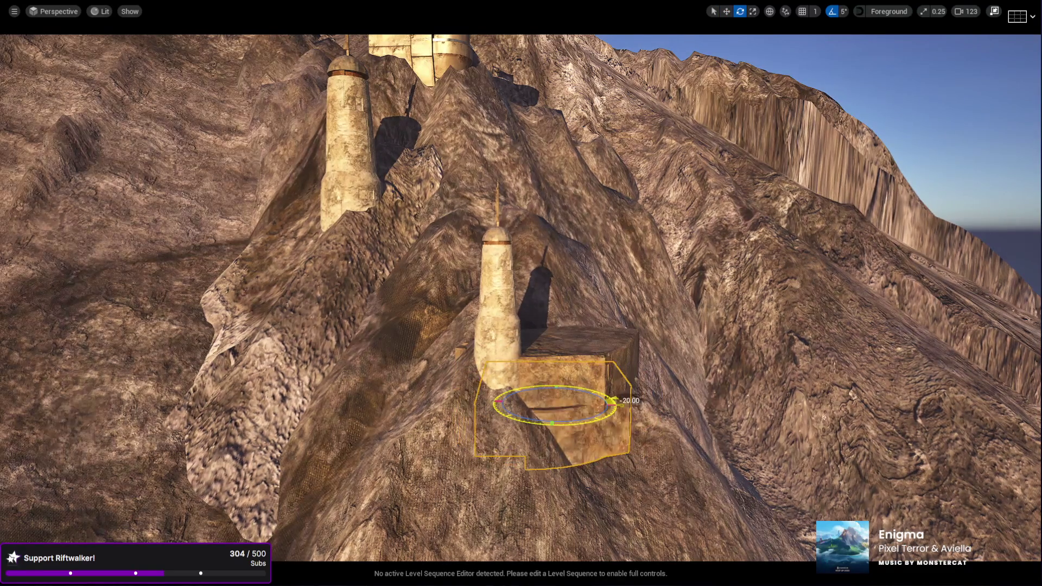
{"action": "key", "text": "w"}
{"action": "mouse_move", "coordinate": [563, 406]}
{"action": "left_mouse_down"}
{"action": "mouse_move", "coordinate": [623, 416]}
{"action": "mouse_move", "coordinate": [601, 418]}
{"action": "mouse_move", "coordinate": [586, 376]}
{"action": "mouse_move", "coordinate": [590, 394]}
{"action": "left_mouse_up"}
{"action": "key", "text": "r"}
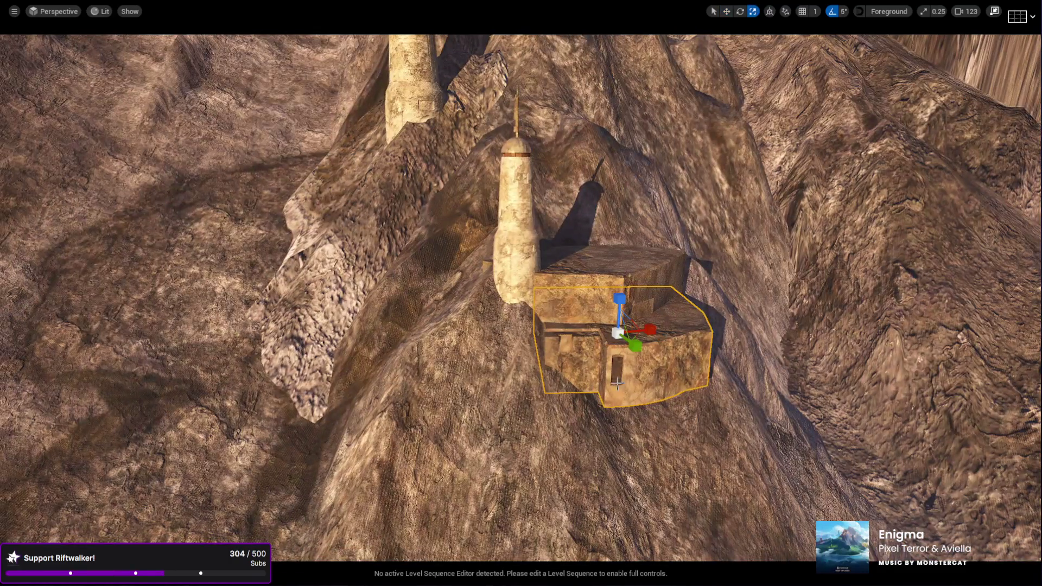
Scale the stone building up uniformly and orbit to check the pillar standing on it.
{"action": "mouse_move", "coordinate": [618, 332]}
{"action": "left_mouse_down"}
{"action": "mouse_move", "coordinate": [616, 304]}
{"action": "mouse_move", "coordinate": [625, 306]}
{"action": "left_mouse_up"}
{"action": "key", "text": "e"}
{"action": "key", "text": "w"}
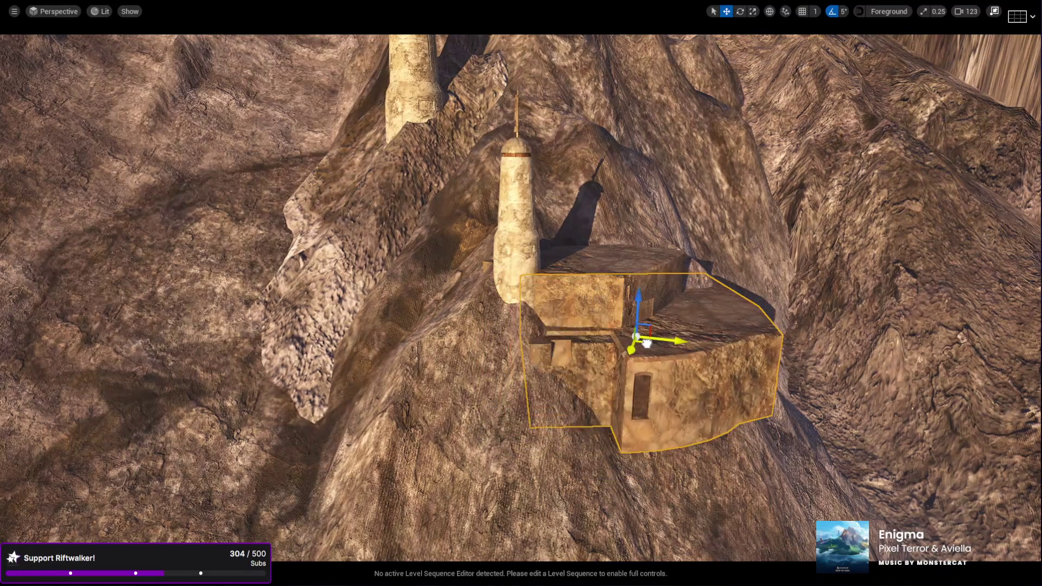
{"action": "left_click_drag", "start_coordinate": [648, 336], "coordinate": [640, 467]}
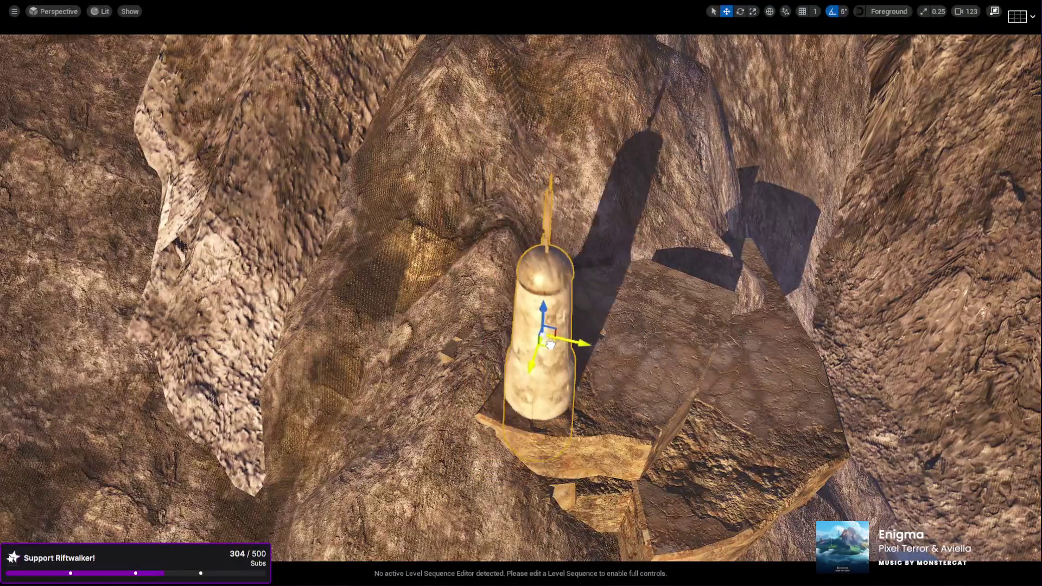
{"action": "mouse_move", "coordinate": [547, 260]}
{"action": "left_mouse_down"}
{"action": "mouse_move", "coordinate": [532, 190]}
{"action": "mouse_move", "coordinate": [510, 185]}
{"action": "mouse_move", "coordinate": [527, 196]}
{"action": "mouse_move", "coordinate": [521, 206]}
{"action": "mouse_move", "coordinate": [524, 193]}
{"action": "left_mouse_up"}
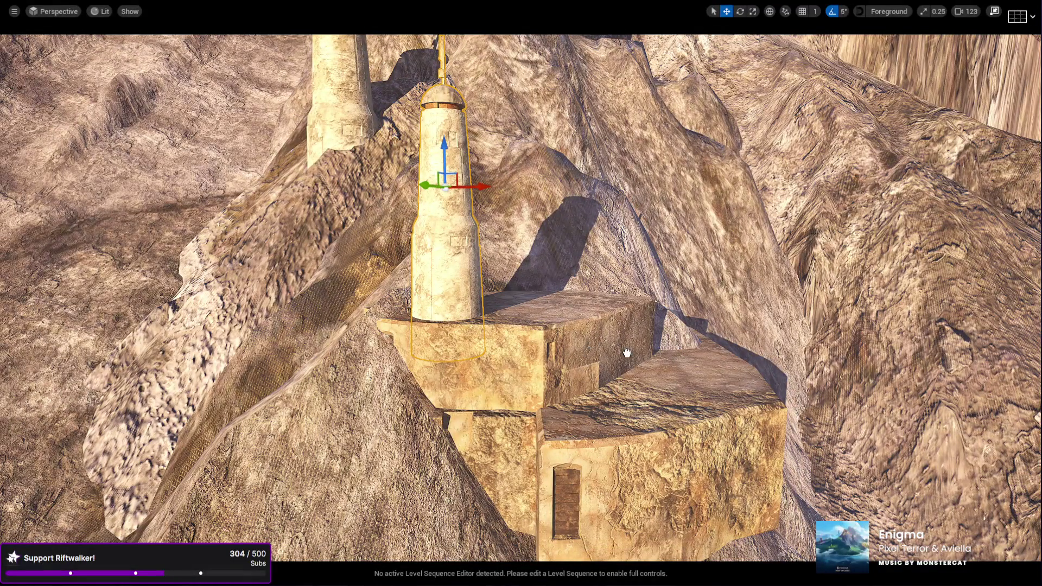
Double the domed tower's size, turn its openings to a new facing and nudge it onto the block.
{"action": "left_click", "coordinate": [603, 386]}
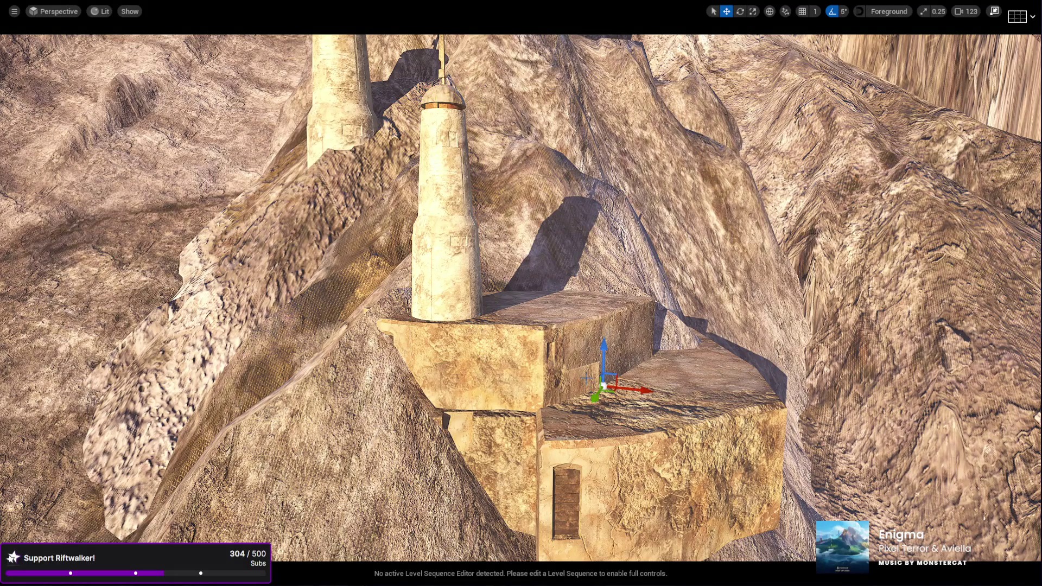
{"action": "key", "text": "e"}
{"action": "key", "text": "r"}
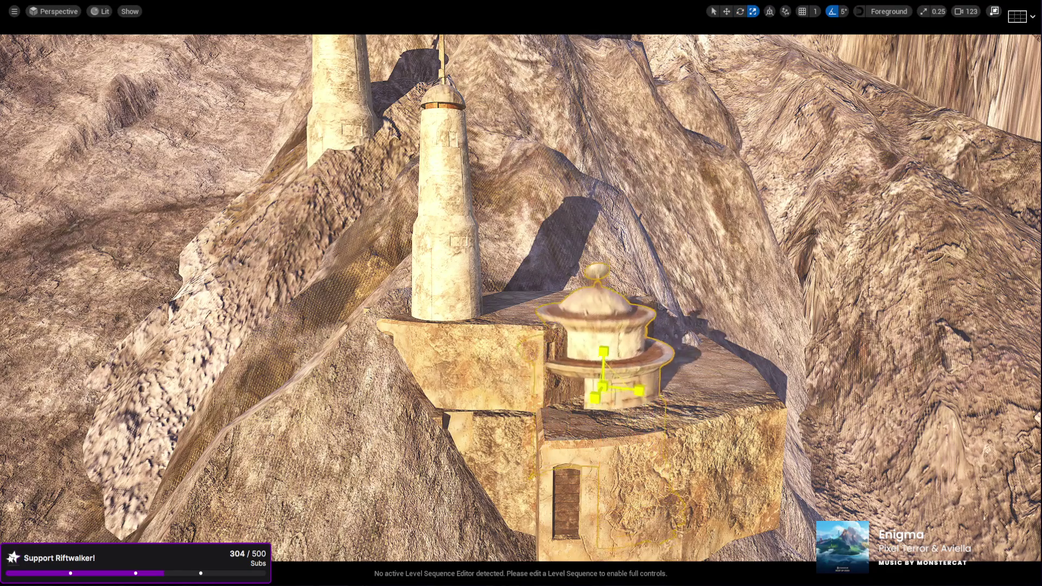
{"action": "left_click_drag", "start_coordinate": [603, 386], "coordinate": [624, 369]}
{"action": "key", "text": "e"}
{"action": "mouse_move", "coordinate": [630, 407]}
{"action": "left_mouse_down"}
{"action": "mouse_move", "coordinate": [597, 266]}
{"action": "mouse_move", "coordinate": [594, 287]}
{"action": "mouse_move", "coordinate": [590, 279]}
{"action": "left_mouse_up"}
{"action": "key", "text": "w"}
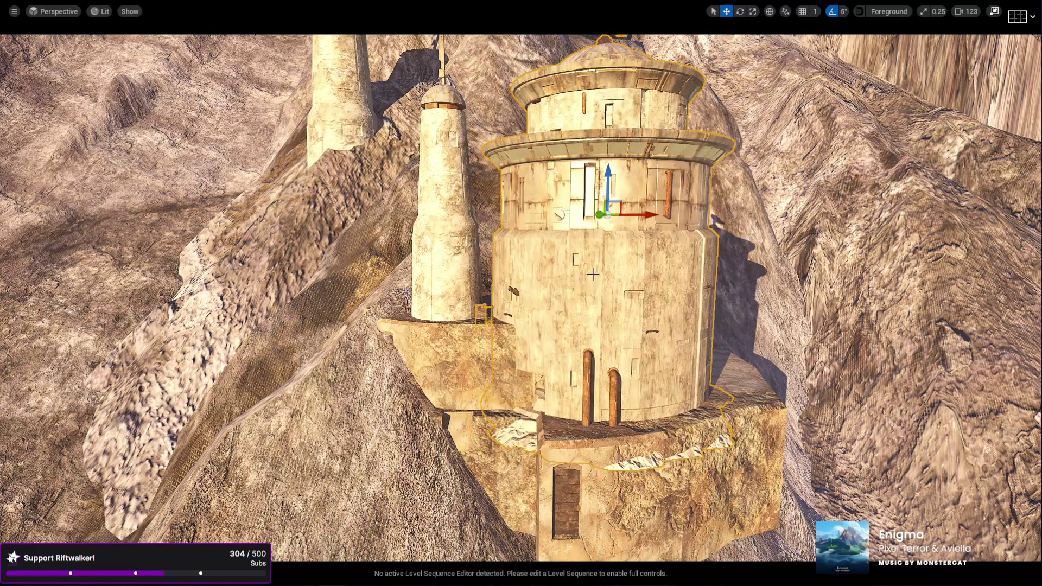
{"action": "scroll", "coordinate": [591, 208], "scroll_direction": "down", "scroll_amount": 3}
{"action": "mouse_move", "coordinate": [595, 211]}
{"action": "left_mouse_down"}
{"action": "mouse_move", "coordinate": [605, 213]}
{"action": "mouse_move", "coordinate": [605, 185]}
{"action": "left_mouse_up"}
Inspect the neighbouring thin tower, lower box building and cylindrical pillar.
{"action": "left_click_drag", "start_coordinate": [580, 261], "coordinate": [580, 261]}
{"action": "key", "text": "e"}
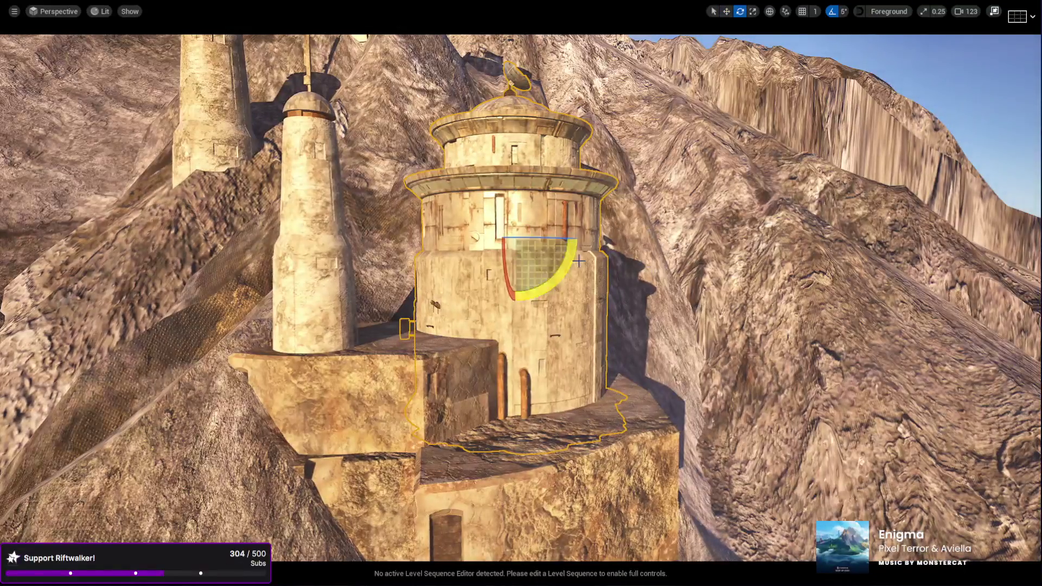
{"action": "left_click_drag", "start_coordinate": [501, 367], "coordinate": [501, 368]}
{"action": "left_click", "coordinate": [500, 368]}
{"action": "left_click", "coordinate": [603, 296]}
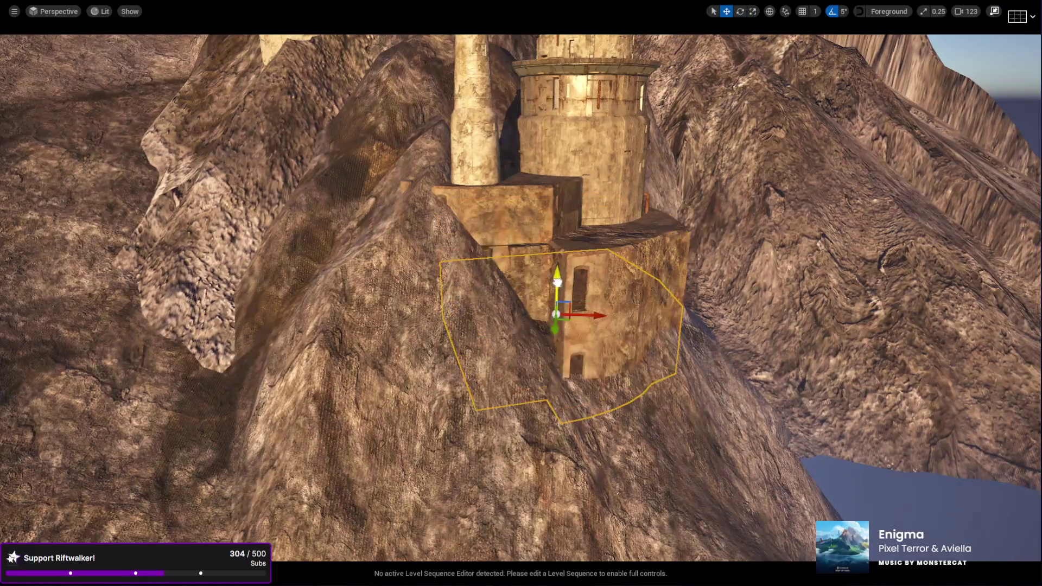
{"action": "key", "text": "e"}
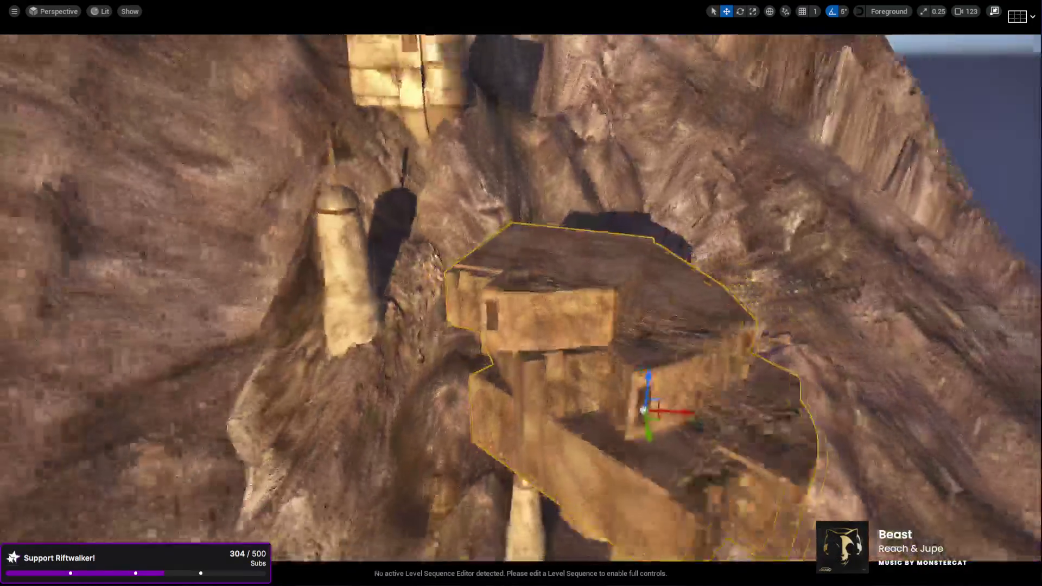
{"action": "key", "text": "e"}
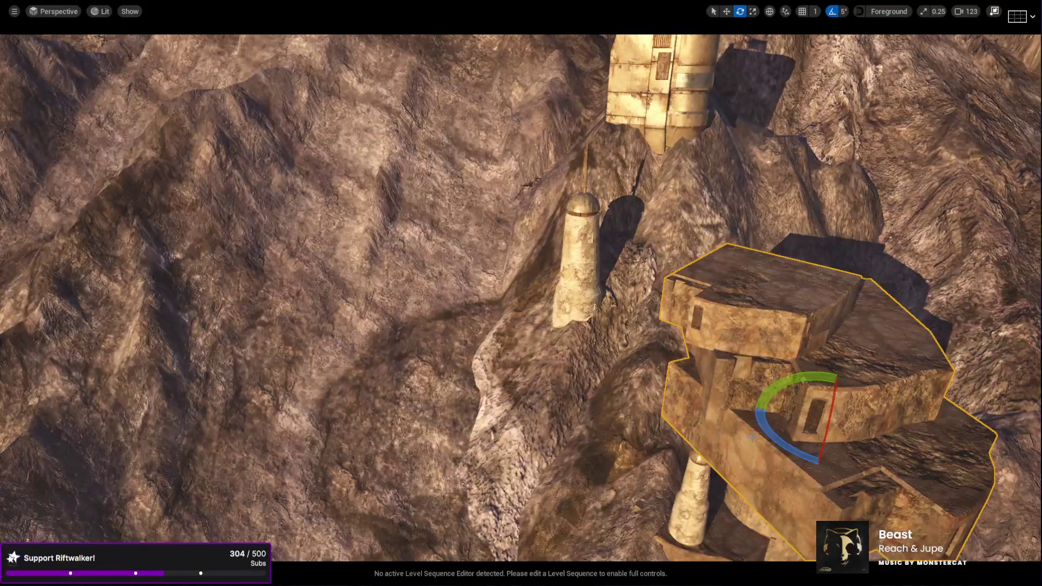
{"action": "key", "text": "w"}
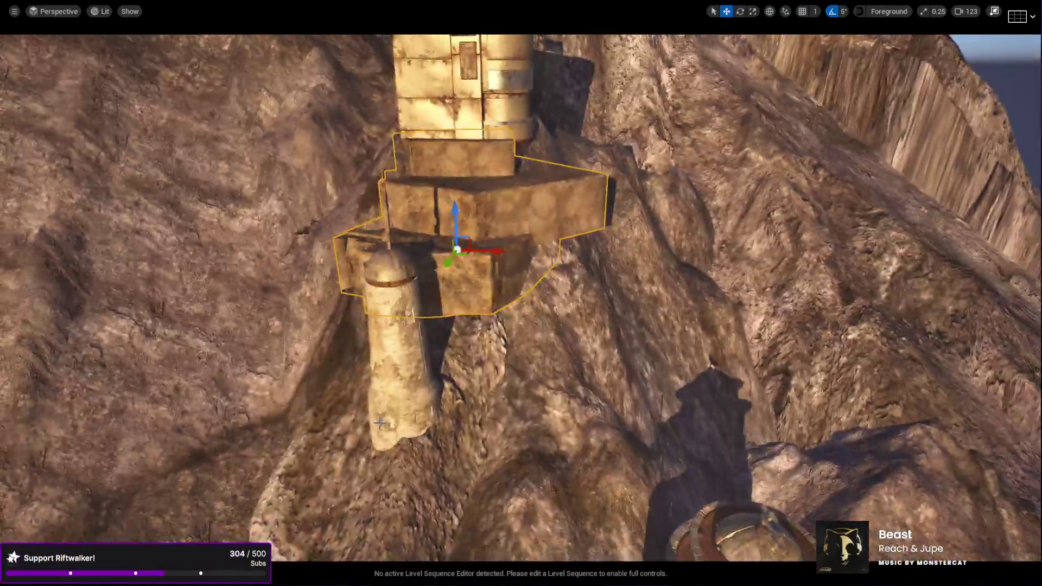
{"action": "left_click", "coordinate": [380, 422]}
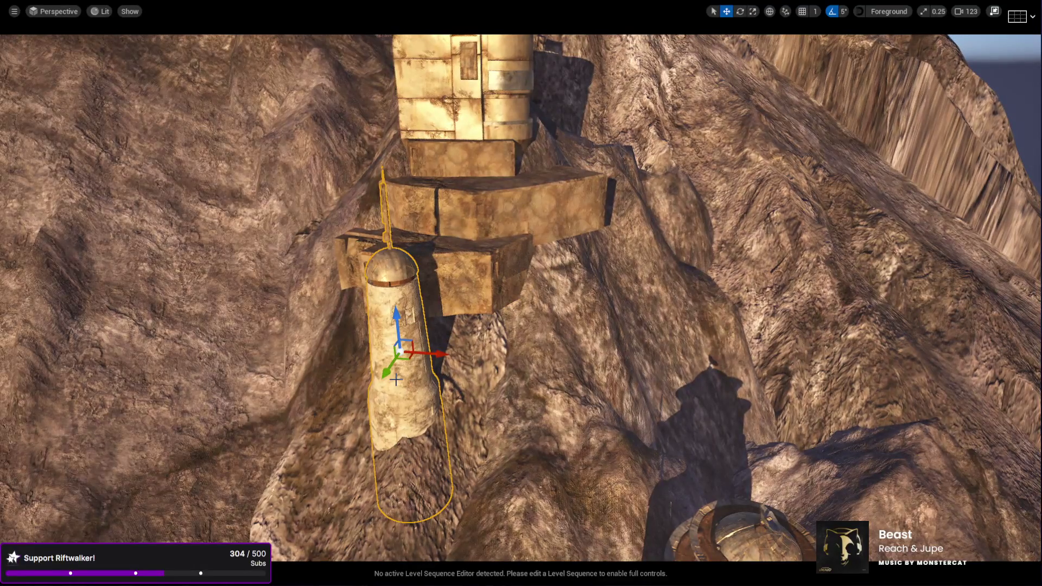
Duplicate the cylindrical pillar upward and set the copy on the stone platform beside the tower.
{"action": "key", "text": "r"}
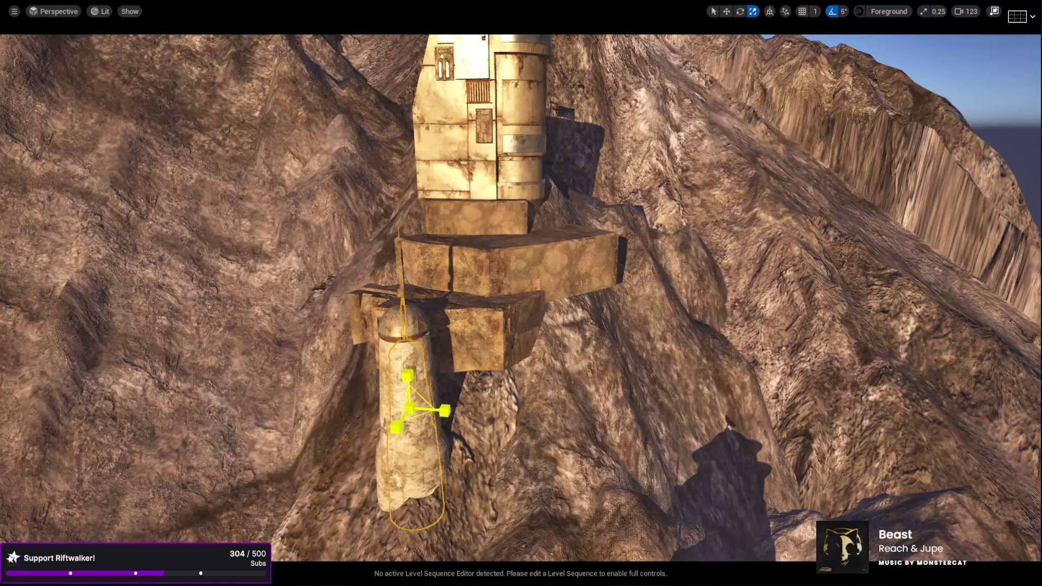
{"action": "left_click_drag", "start_coordinate": [407, 377], "coordinate": [376, 160], "text": "alt"}
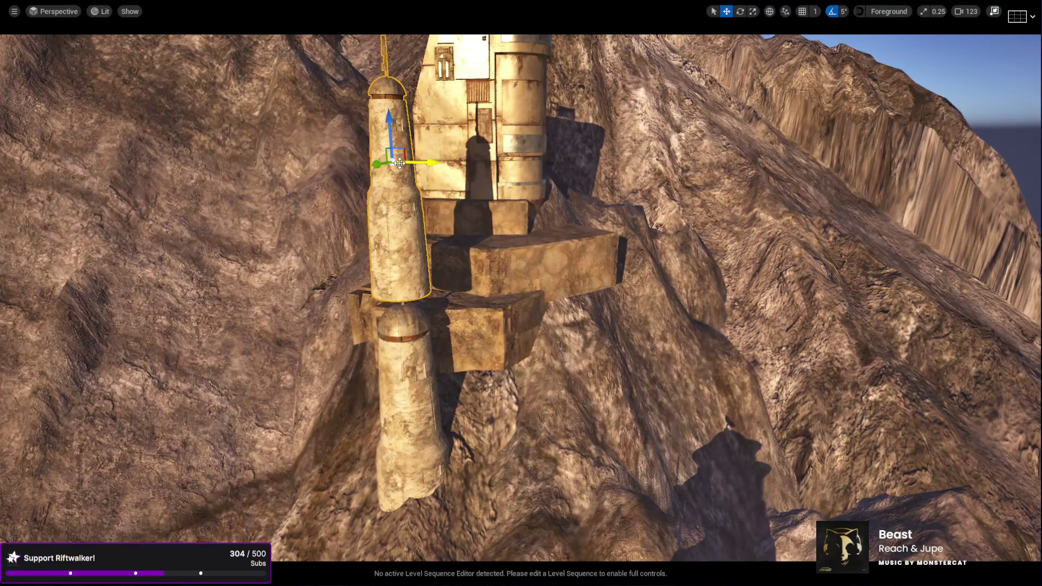
{"action": "left_click_drag", "start_coordinate": [400, 163], "coordinate": [400, 163]}
{"action": "left_click_drag", "start_coordinate": [328, 270], "coordinate": [328, 271]}
{"action": "mouse_move", "coordinate": [284, 243]}
{"action": "left_mouse_down"}
{"action": "mouse_move", "coordinate": [516, 186]}
{"action": "mouse_move", "coordinate": [611, 120]}
{"action": "left_mouse_up"}
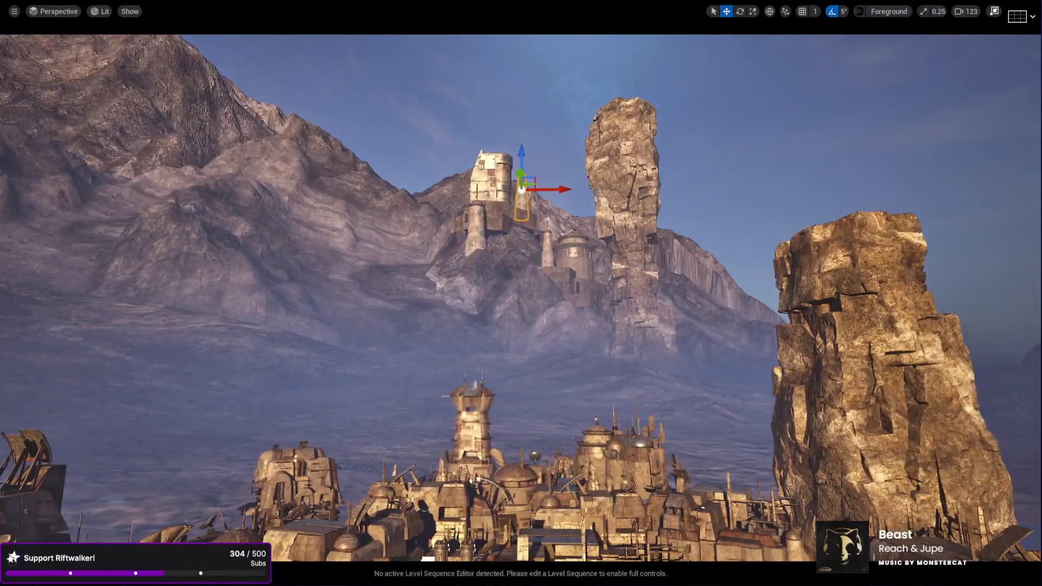
Raise the mountain mesh below the towers, slide it left and push it back.
{"action": "key", "text": "Escape"}
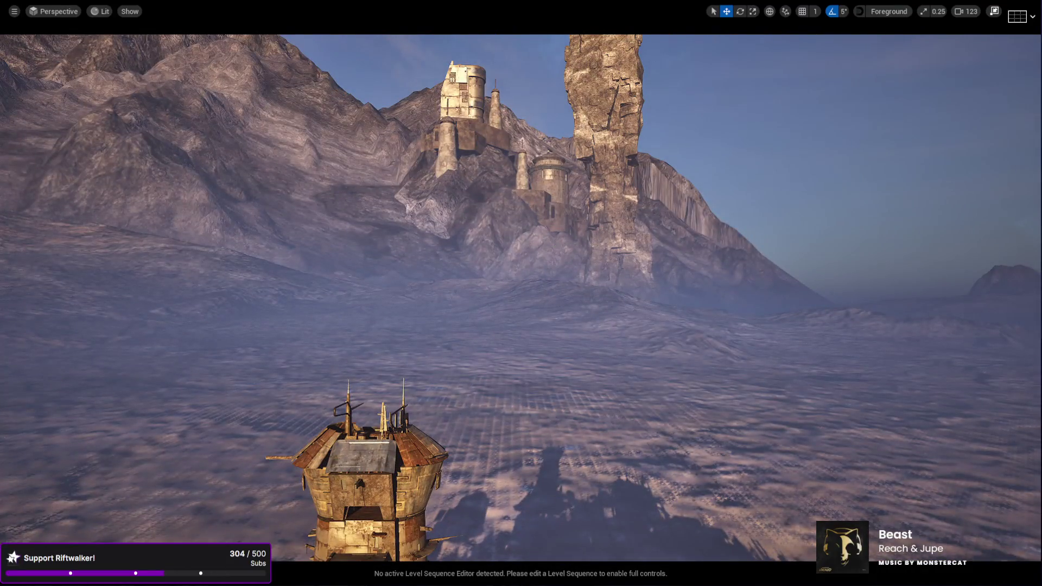
{"action": "left_click", "coordinate": [594, 291]}
{"action": "mouse_move", "coordinate": [612, 312]}
{"action": "left_mouse_down"}
{"action": "mouse_move", "coordinate": [614, 301]}
{"action": "mouse_move", "coordinate": [515, 249]}
{"action": "mouse_move", "coordinate": [473, 205]}
{"action": "left_mouse_up"}
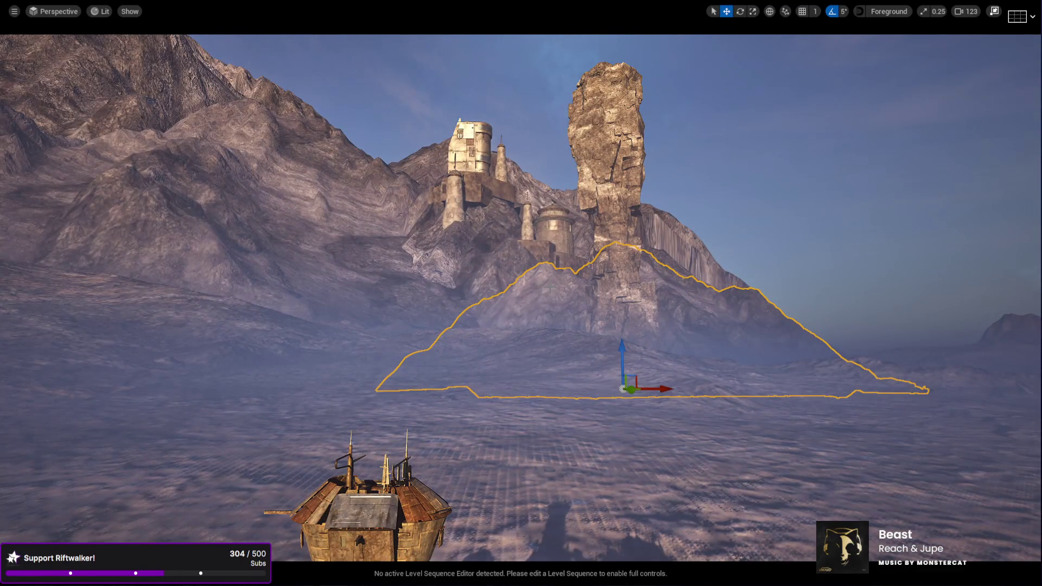
{"action": "mouse_move", "coordinate": [663, 393]}
{"action": "left_mouse_down"}
{"action": "mouse_move", "coordinate": [482, 393]}
{"action": "mouse_move", "coordinate": [466, 329]}
{"action": "mouse_move", "coordinate": [495, 307]}
{"action": "mouse_move", "coordinate": [491, 320]}
{"action": "left_mouse_up"}
{"action": "key", "text": "e"}
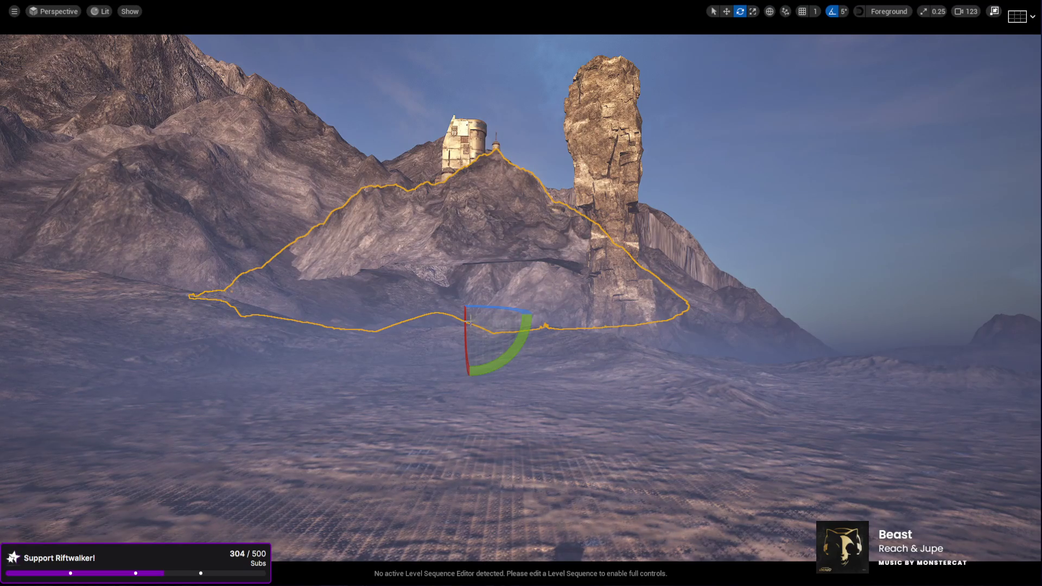
{"action": "key", "text": "w"}
{"action": "mouse_move", "coordinate": [463, 308]}
{"action": "left_mouse_down"}
{"action": "mouse_move", "coordinate": [477, 323]}
{"action": "mouse_move", "coordinate": [468, 262]}
{"action": "left_mouse_up"}
{"action": "left_click", "coordinate": [464, 269]}
{"action": "left_click_drag", "start_coordinate": [408, 236], "coordinate": [392, 234]}
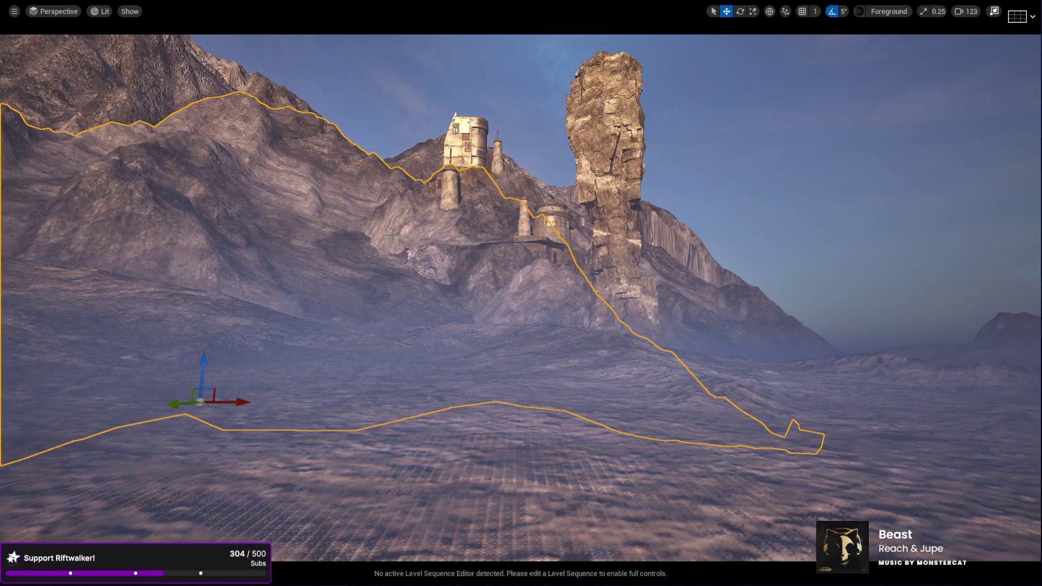
Lower and shift the smaller rock mesh under the tower complex, rotating it about 35 degrees.
{"action": "left_click", "coordinate": [461, 260]}
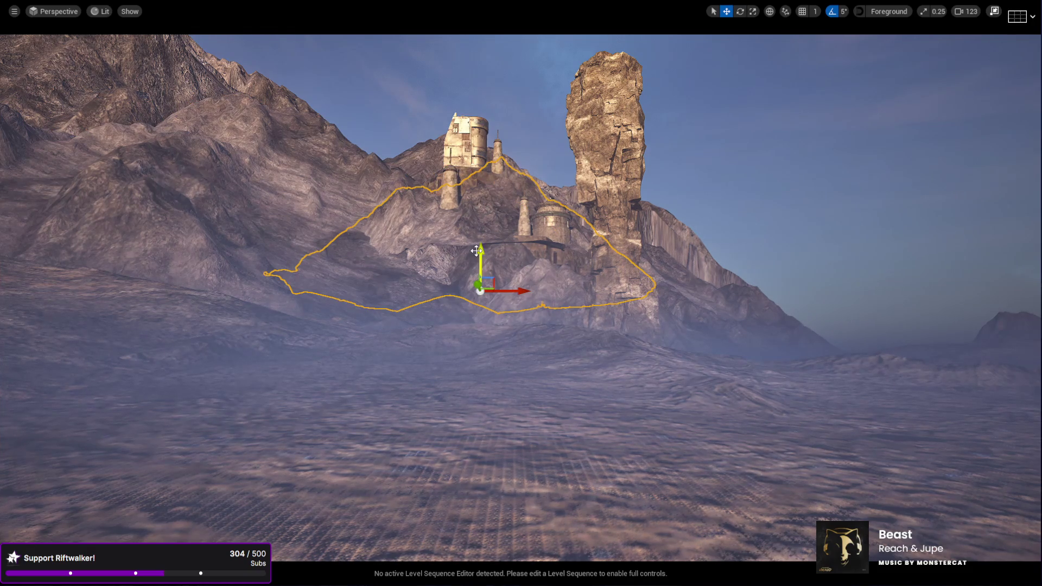
{"action": "left_click_drag", "start_coordinate": [477, 252], "coordinate": [477, 261]}
{"action": "mouse_move", "coordinate": [518, 299]}
{"action": "left_mouse_down"}
{"action": "mouse_move", "coordinate": [540, 300]}
{"action": "mouse_move", "coordinate": [472, 300]}
{"action": "mouse_move", "coordinate": [500, 300]}
{"action": "left_mouse_up"}
{"action": "mouse_move", "coordinate": [463, 261]}
{"action": "left_mouse_down"}
{"action": "mouse_move", "coordinate": [459, 307]}
{"action": "mouse_move", "coordinate": [444, 298]}
{"action": "mouse_move", "coordinate": [464, 298]}
{"action": "mouse_move", "coordinate": [463, 286]}
{"action": "left_mouse_up"}
{"action": "mouse_move", "coordinate": [450, 328]}
{"action": "left_mouse_down"}
{"action": "mouse_move", "coordinate": [445, 313]}
{"action": "mouse_move", "coordinate": [442, 332]}
{"action": "left_mouse_up"}
{"action": "left_click_drag", "start_coordinate": [483, 374], "coordinate": [528, 375]}
{"action": "mouse_move", "coordinate": [491, 327]}
{"action": "left_mouse_down"}
{"action": "mouse_move", "coordinate": [489, 356]}
{"action": "mouse_move", "coordinate": [489, 341]}
{"action": "left_mouse_up"}
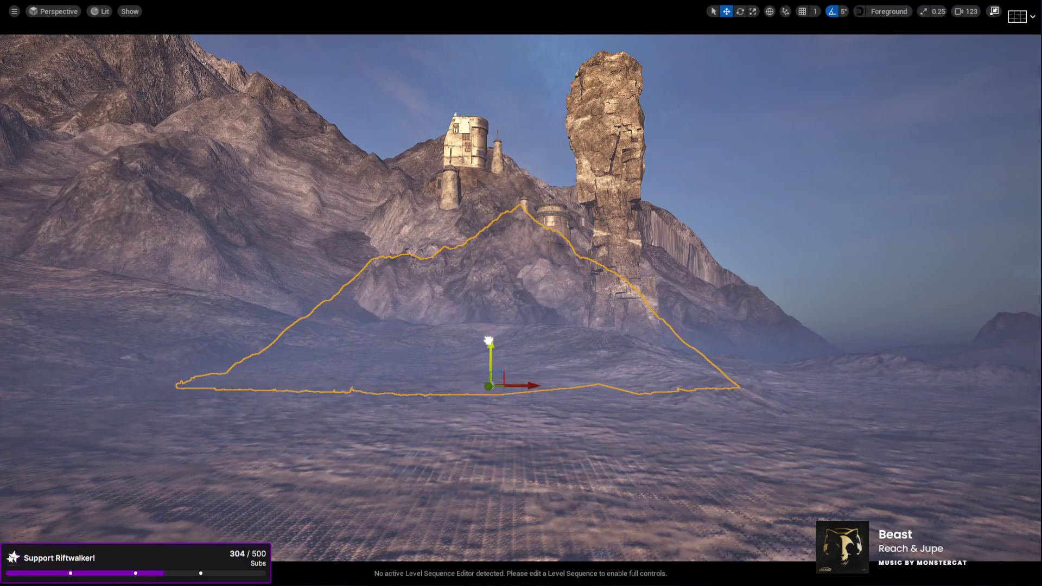
{"action": "key", "text": "e"}
{"action": "mouse_move", "coordinate": [509, 386]}
{"action": "left_mouse_down"}
{"action": "mouse_move", "coordinate": [570, 388]}
{"action": "mouse_move", "coordinate": [464, 387]}
{"action": "mouse_move", "coordinate": [478, 387]}
{"action": "left_mouse_up"}
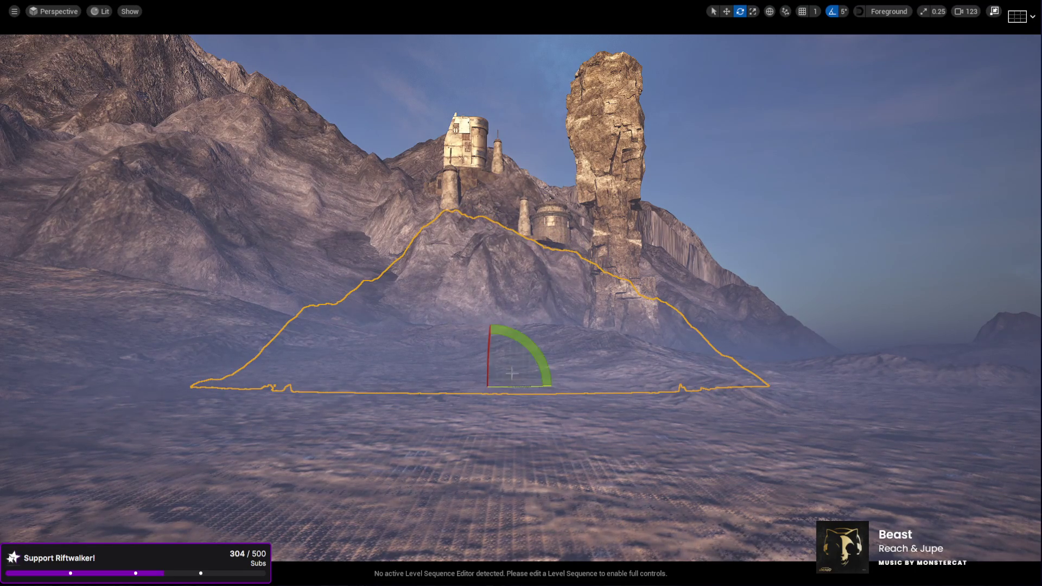
{"action": "key", "text": "Escape"}
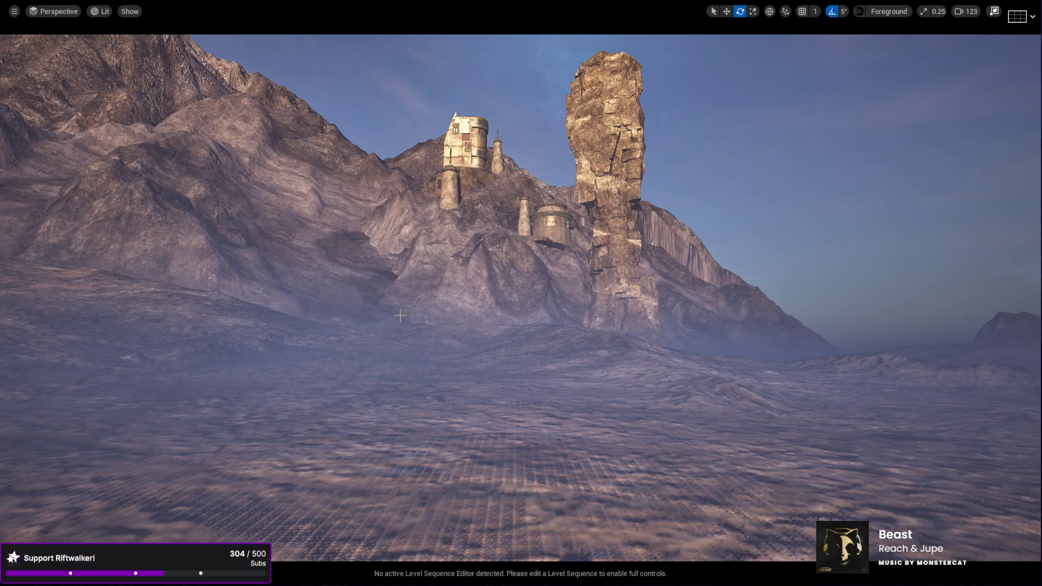
Undo the stray changes and lower the rock mesh slightly.
{"action": "key", "text": "w"}
{"action": "key", "text": "s"}
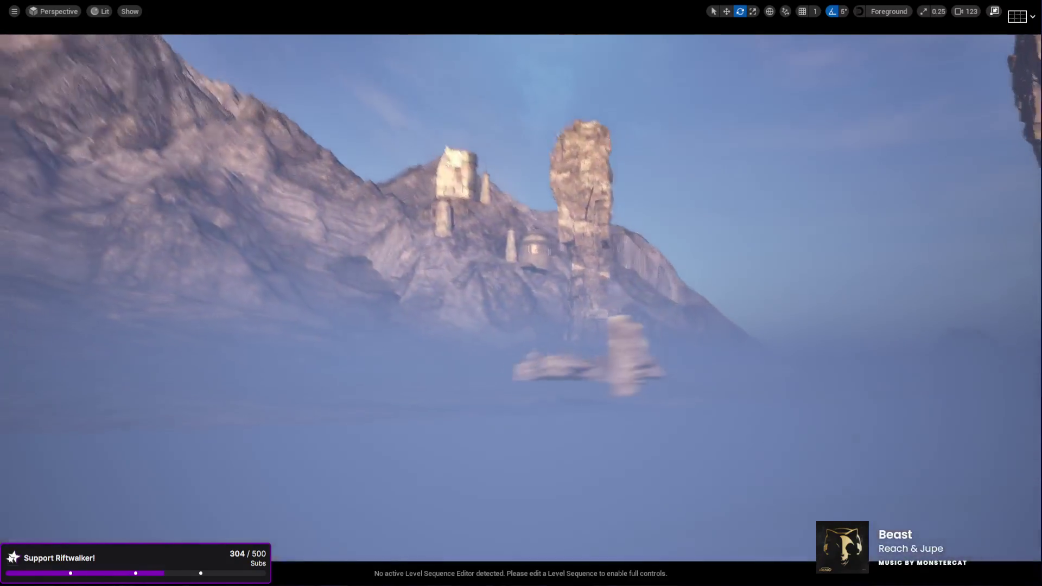
{"action": "key", "text": "ctrl+z"}
{"action": "key", "text": "w"}
{"action": "key", "text": "e"}
{"action": "key", "text": "w"}
{"action": "key", "text": "ctrl+z"}
{"action": "left_click_drag", "start_coordinate": [472, 366], "coordinate": [472, 369]}
Rotate the smaller mountain piece beneath the towers.
{"action": "left_click", "coordinate": [392, 277]}
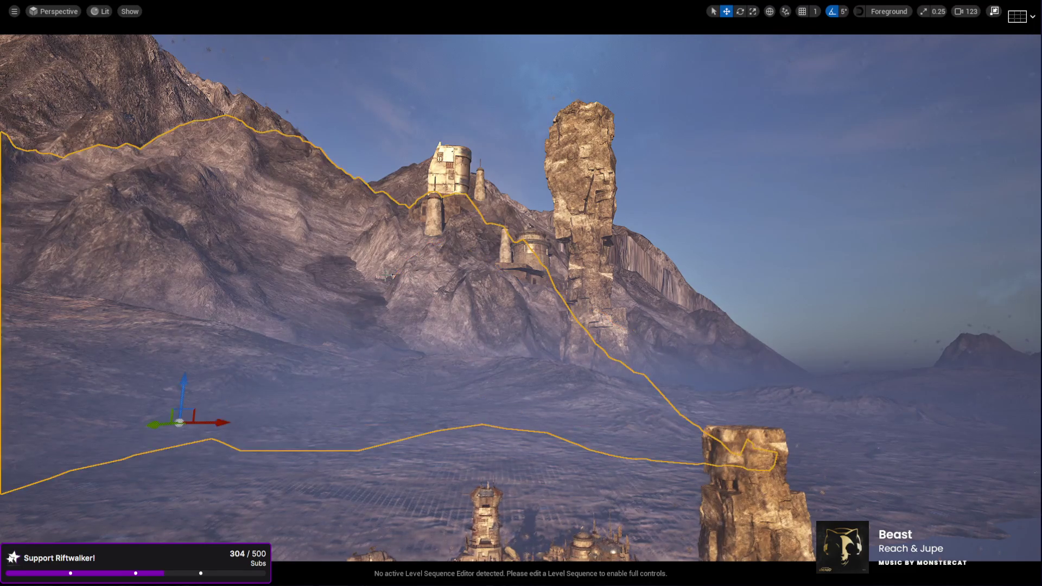
{"action": "left_click", "coordinate": [392, 276]}
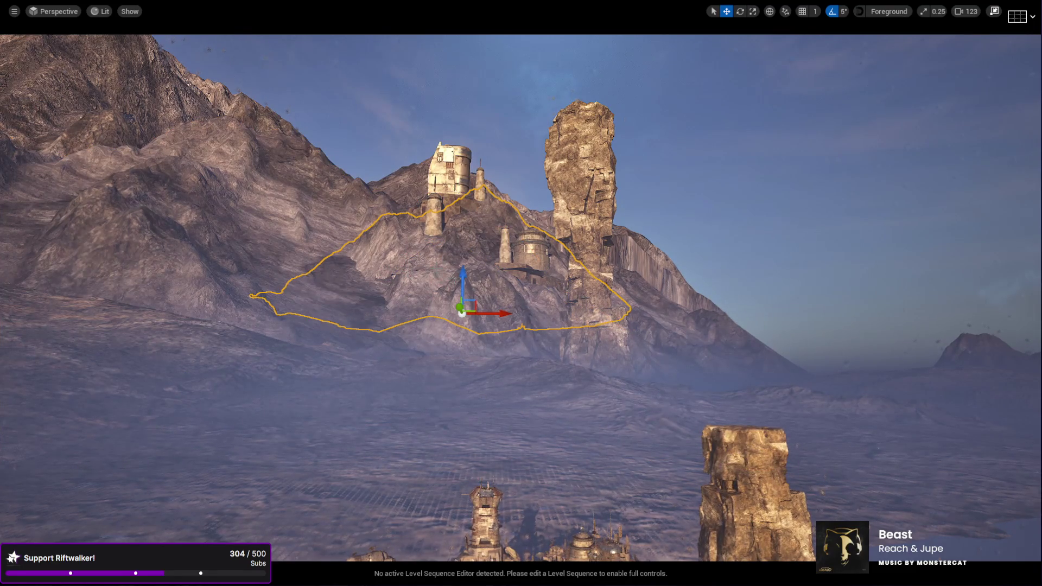
{"action": "key", "text": "e"}
{"action": "left_click_drag", "start_coordinate": [459, 323], "coordinate": [459, 337]}
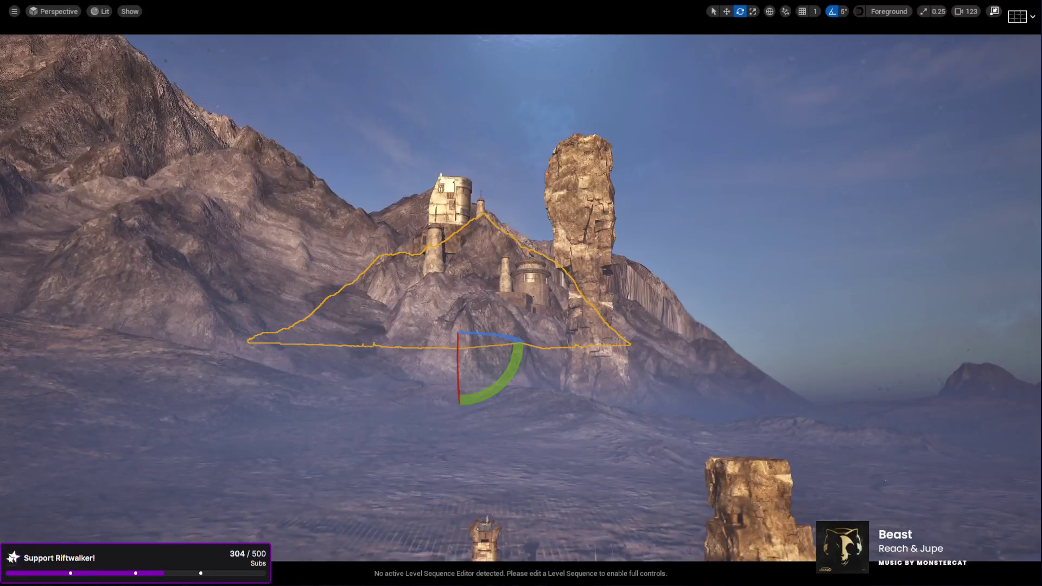
Lower the small object beside the tower slightly.
{"action": "left_click", "coordinate": [449, 248]}
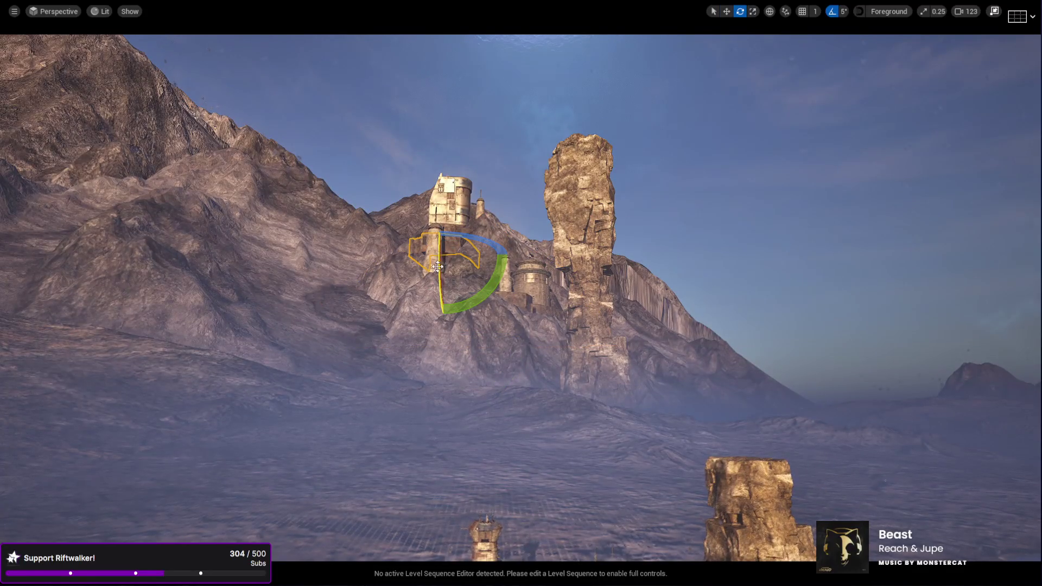
{"action": "key", "text": "w"}
{"action": "left_click_drag", "start_coordinate": [446, 228], "coordinate": [446, 234]}
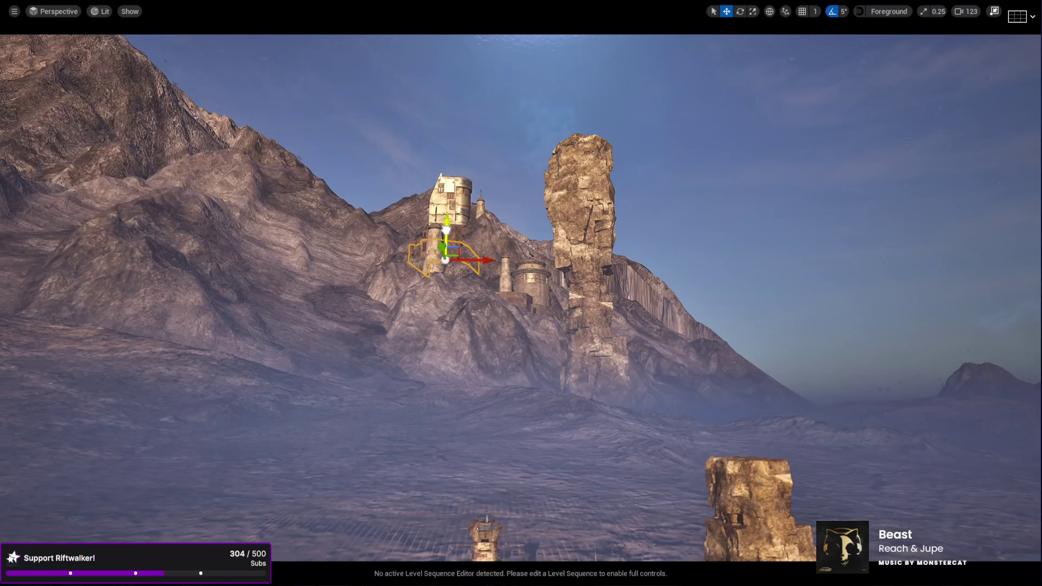
{"action": "key", "text": "Escape"}
{"action": "left_click", "coordinate": [456, 243]}
{"action": "key", "text": "e"}
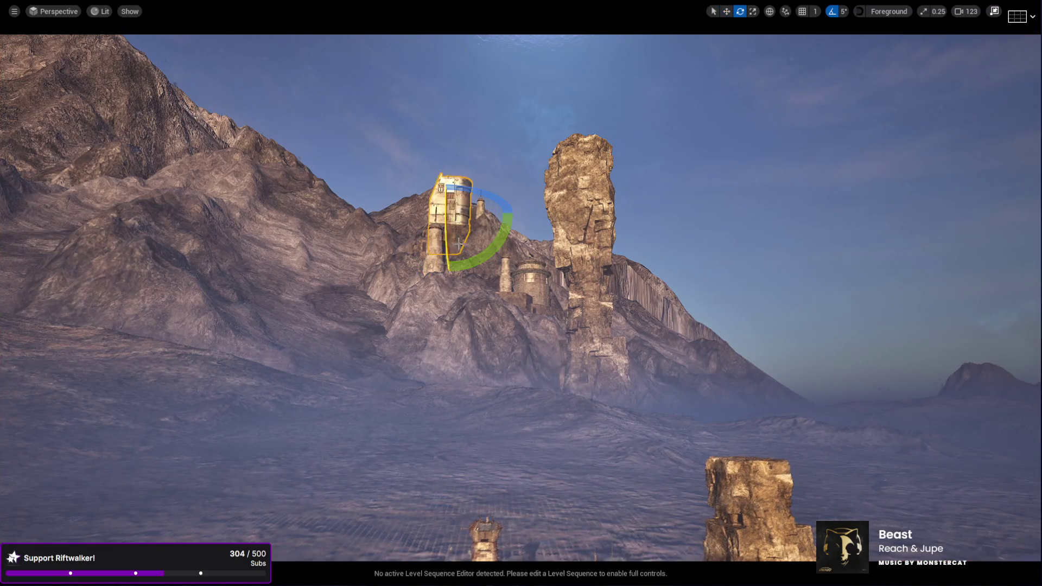
{"action": "left_click", "coordinate": [432, 158]}
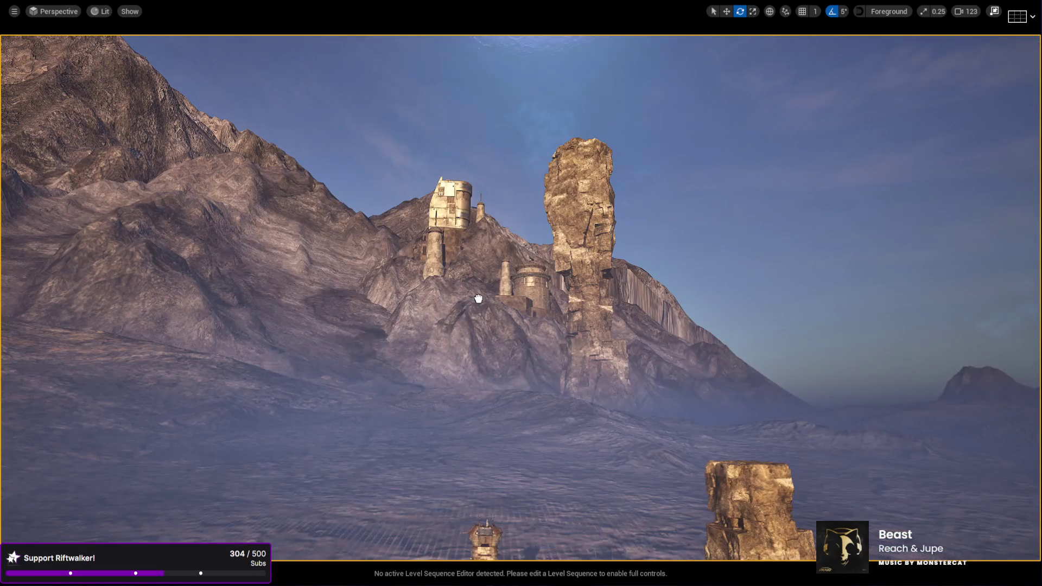
Enlarge the piece below the tower top and start a playtest of the level.
{"action": "left_click", "coordinate": [478, 299]}
{"action": "key", "text": "r"}
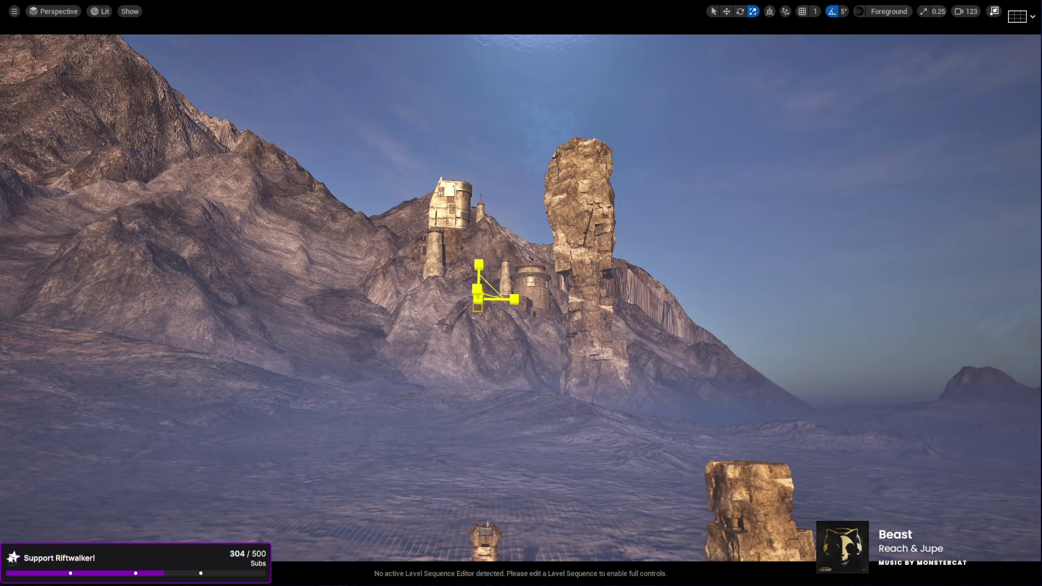
{"action": "mouse_move", "coordinate": [487, 286]}
{"action": "left_mouse_down"}
{"action": "mouse_move", "coordinate": [478, 209]}
{"action": "mouse_move", "coordinate": [476, 271]}
{"action": "mouse_move", "coordinate": [481, 245]}
{"action": "left_mouse_up"}
{"action": "key", "text": "w"}
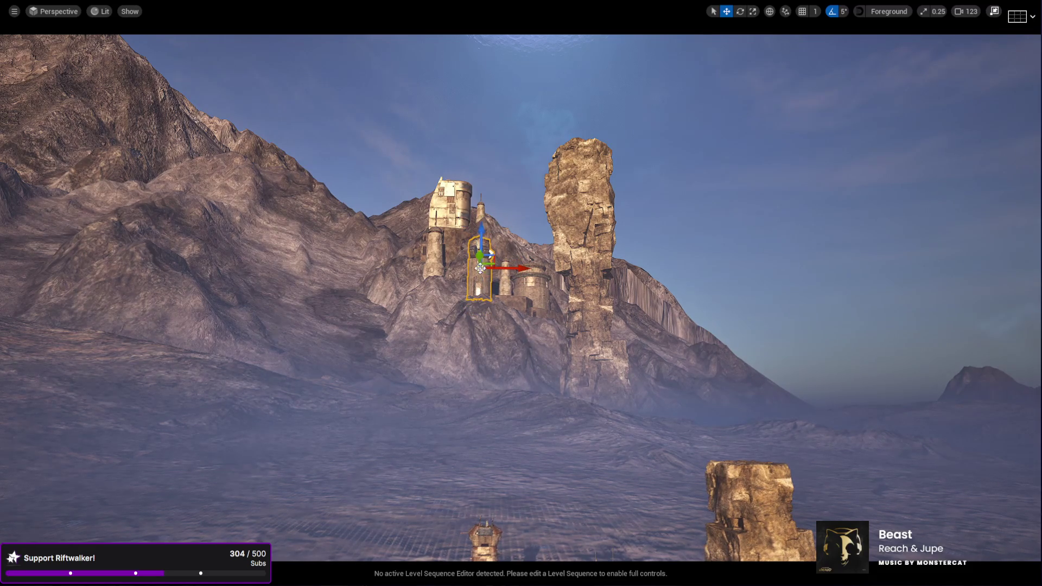
{"action": "key", "text": "alt+p"}
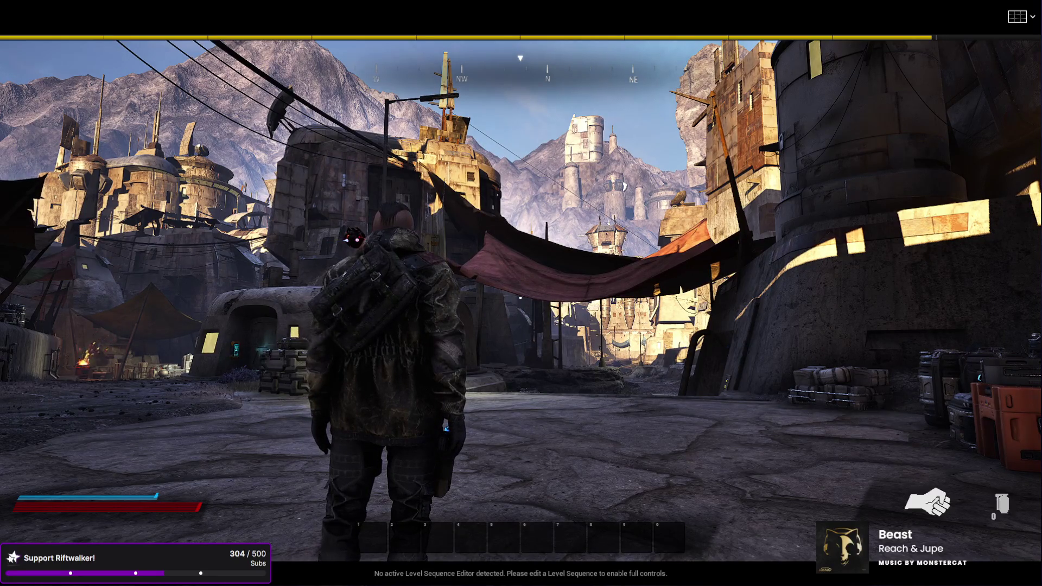
Stop the playtest and move the distant mountain tower up and to the right.
{"action": "key", "text": "Escape"}
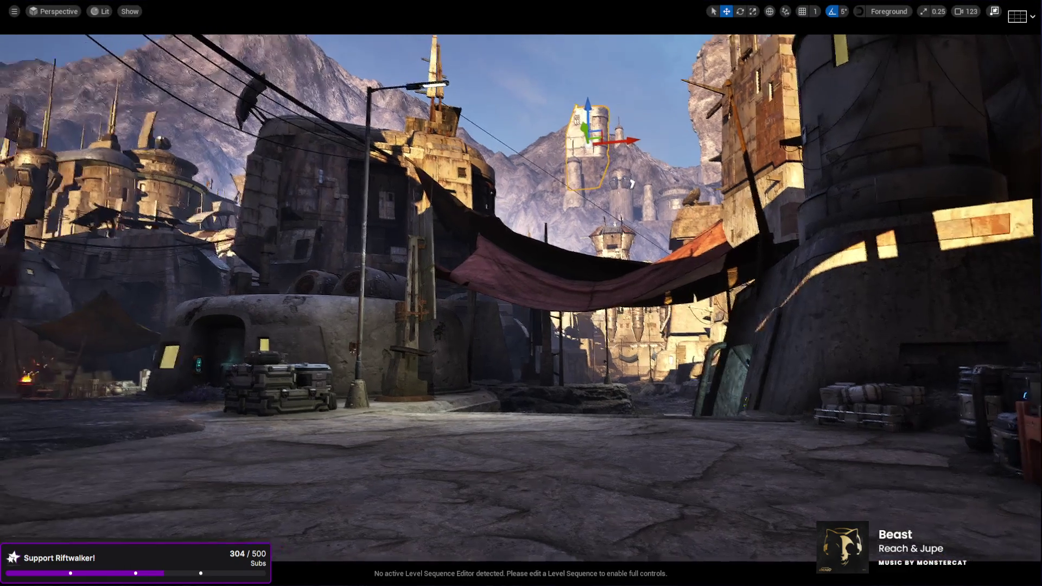
{"action": "key", "text": "e"}
{"action": "left_click_drag", "start_coordinate": [631, 185], "coordinate": [632, 184]}
{"action": "key", "text": "w"}
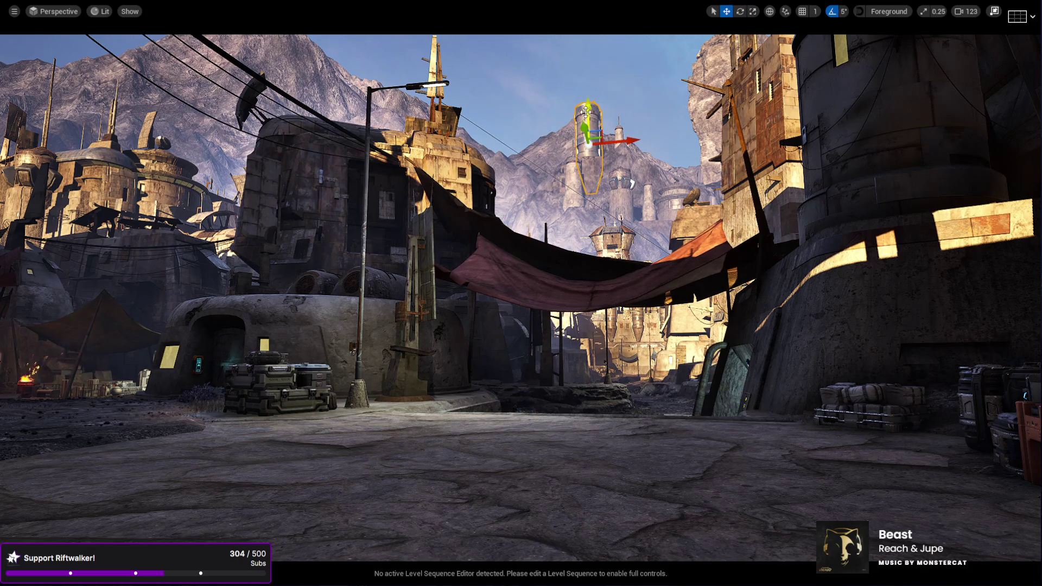
{"action": "left_click_drag", "start_coordinate": [586, 112], "coordinate": [597, 142]}
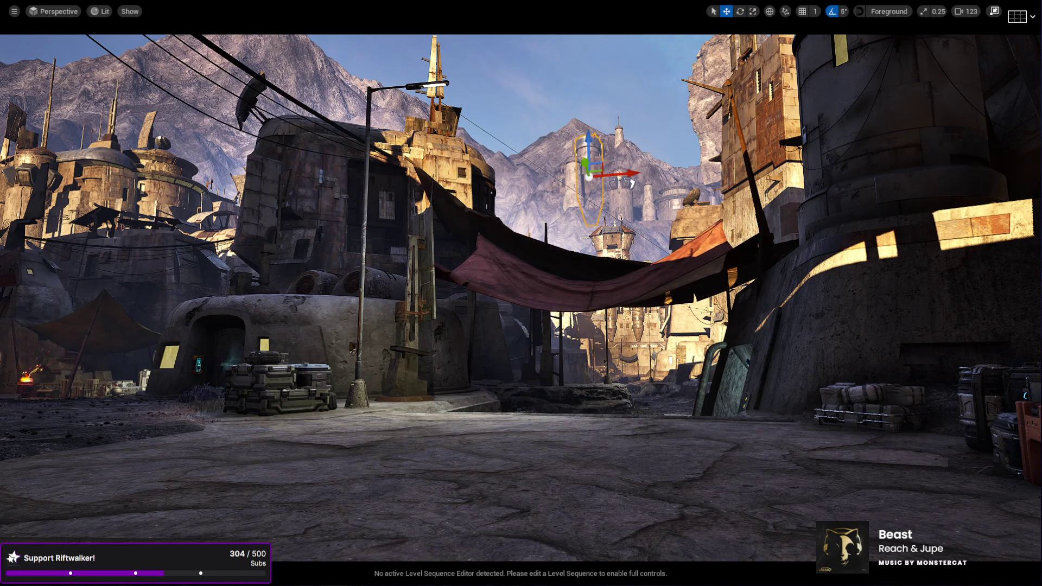
{"action": "mouse_move", "coordinate": [633, 184]}
{"action": "left_mouse_down"}
{"action": "mouse_move", "coordinate": [636, 93]}
{"action": "mouse_move", "coordinate": [593, 107]}
{"action": "mouse_move", "coordinate": [587, 169]}
{"action": "mouse_move", "coordinate": [595, 98]}
{"action": "left_mouse_up"}
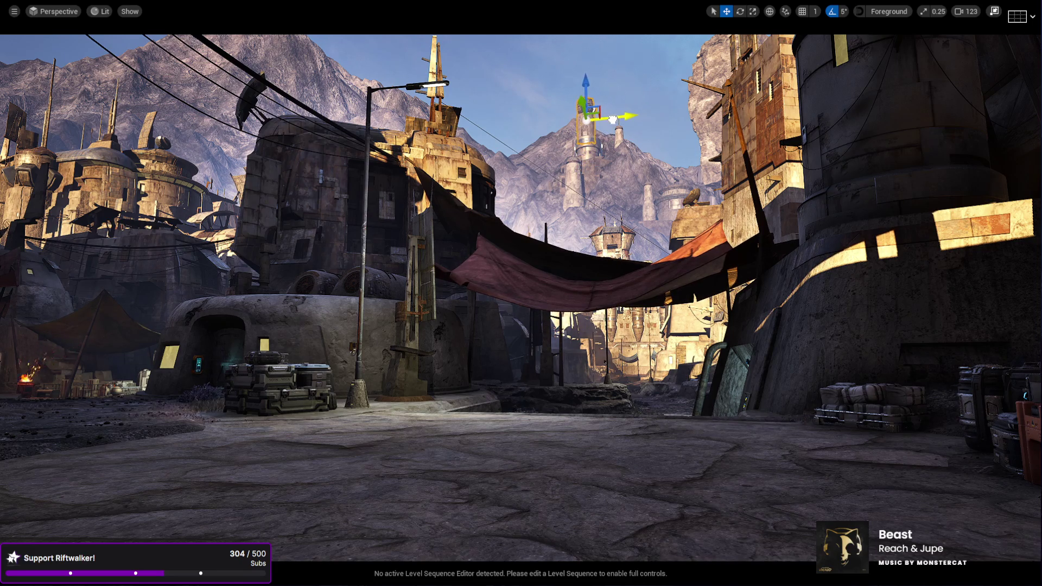
Turn the tower 80 degrees around its vertical axis and start a new play session.
{"action": "key", "text": "e"}
{"action": "mouse_move", "coordinate": [604, 103]}
{"action": "left_mouse_down"}
{"action": "mouse_move", "coordinate": [667, 112]}
{"action": "mouse_move", "coordinate": [655, 93]}
{"action": "mouse_move", "coordinate": [542, 82]}
{"action": "mouse_move", "coordinate": [670, 118]}
{"action": "left_mouse_up"}
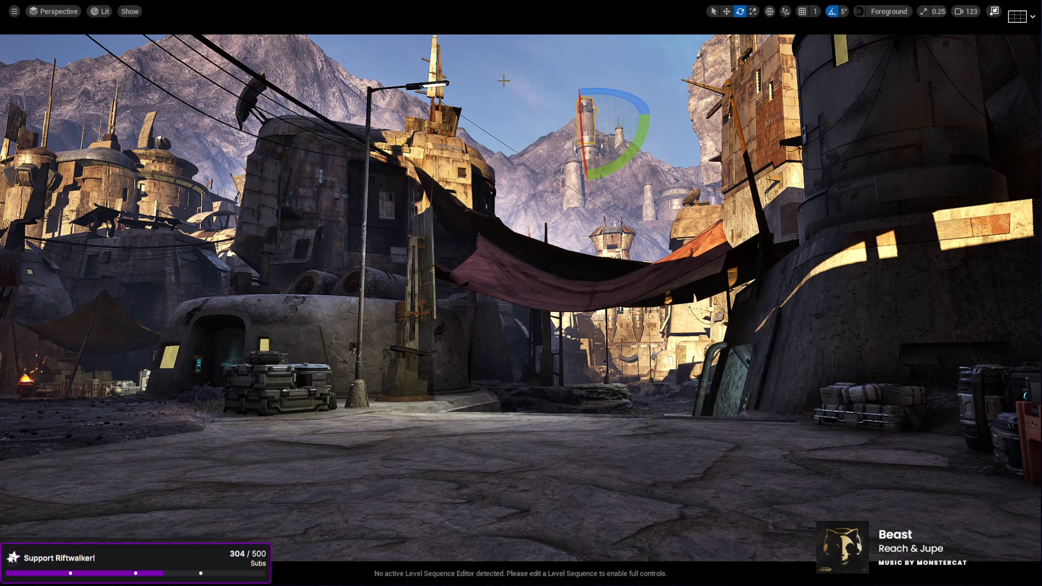
{"action": "left_click", "coordinate": [504, 80]}
{"action": "mouse_move", "coordinate": [512, 85]}
{"action": "left_mouse_down"}
{"action": "mouse_move", "coordinate": [432, 47]}
{"action": "mouse_move", "coordinate": [396, 44]}
{"action": "left_mouse_up"}
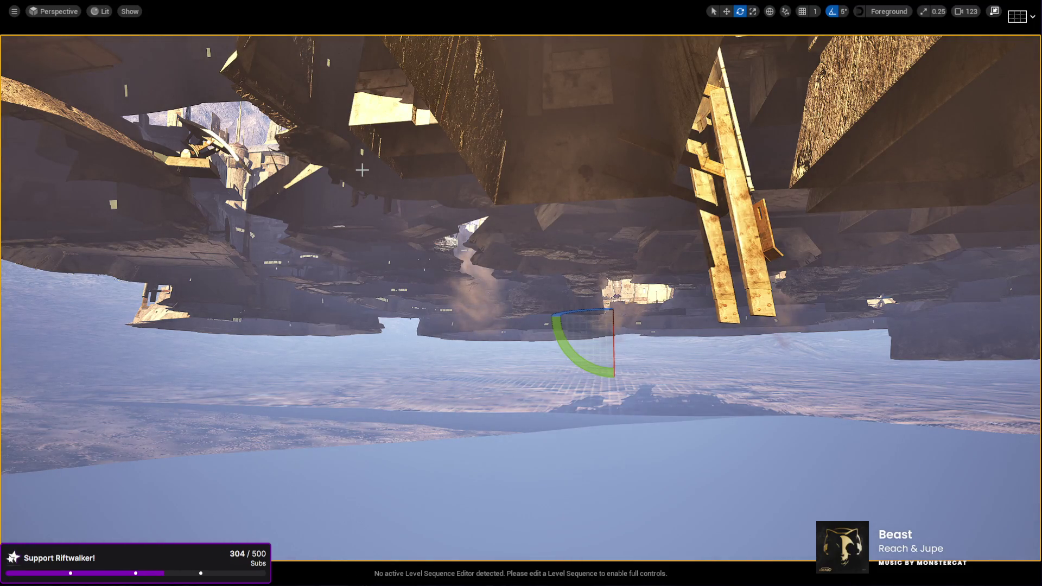
{"action": "key", "text": "alt+p"}
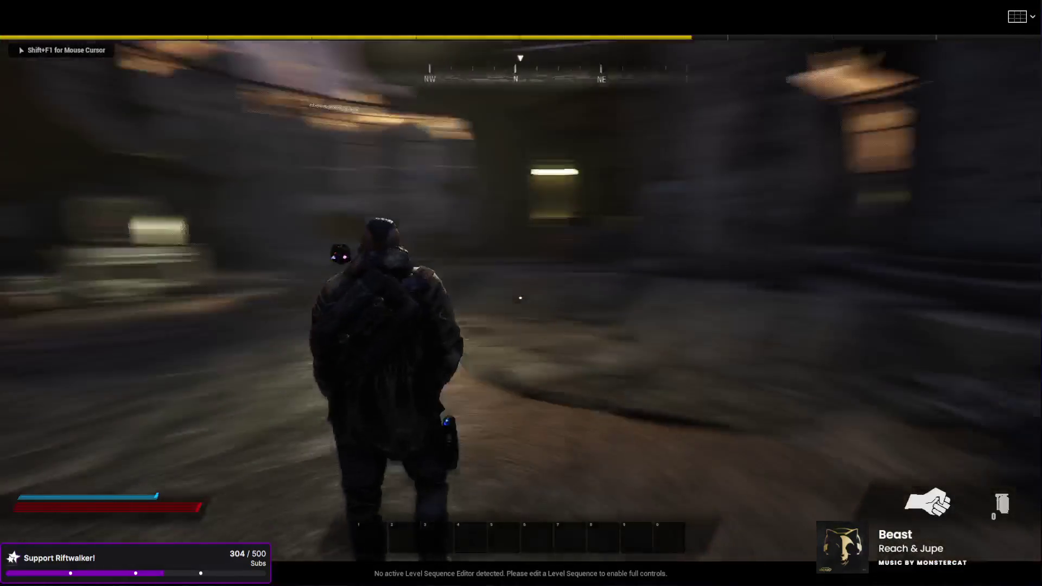
Run through the sunlit alley facing north toward the distant towers, then stop playing.
{"action": "key", "text": "w"}
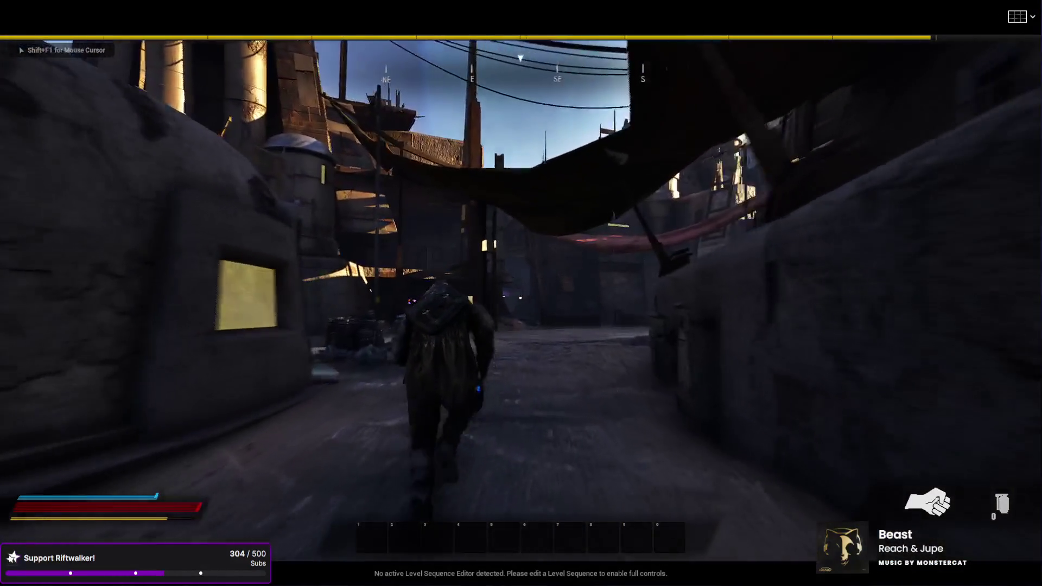
{"action": "key", "text": "w"}
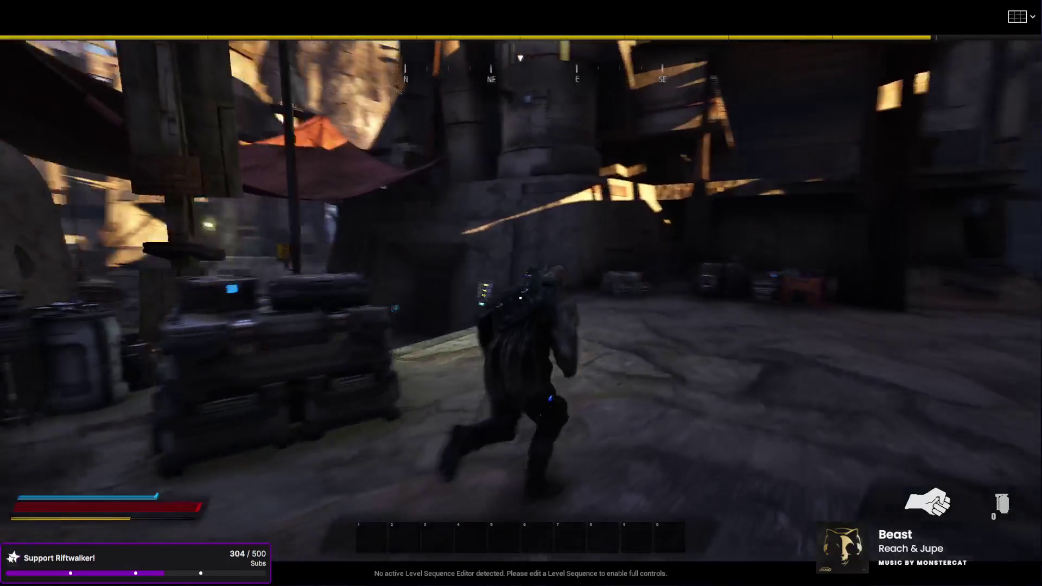
{"action": "key", "text": "w"}
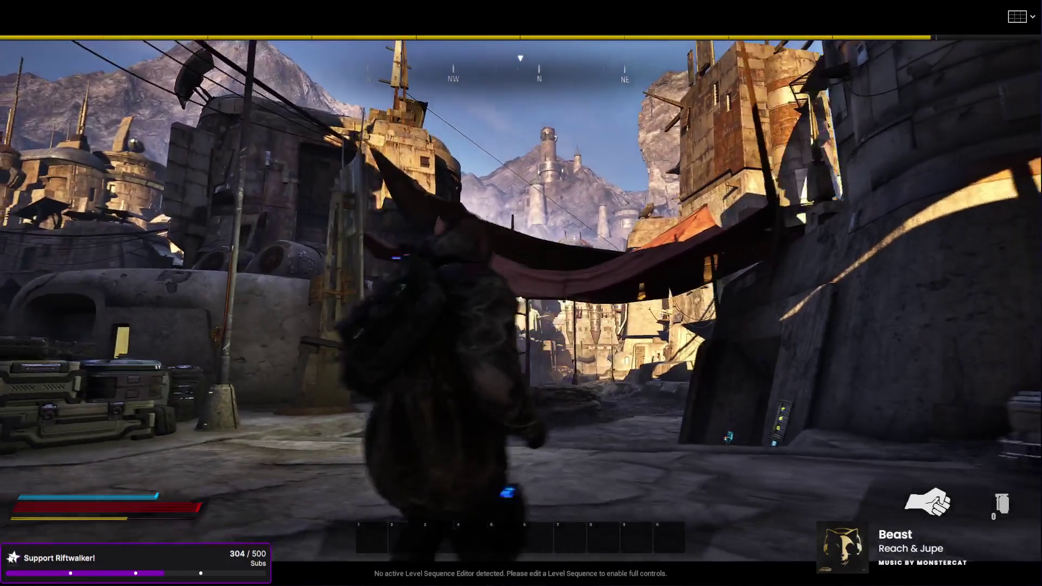
{"action": "key", "text": "w"}
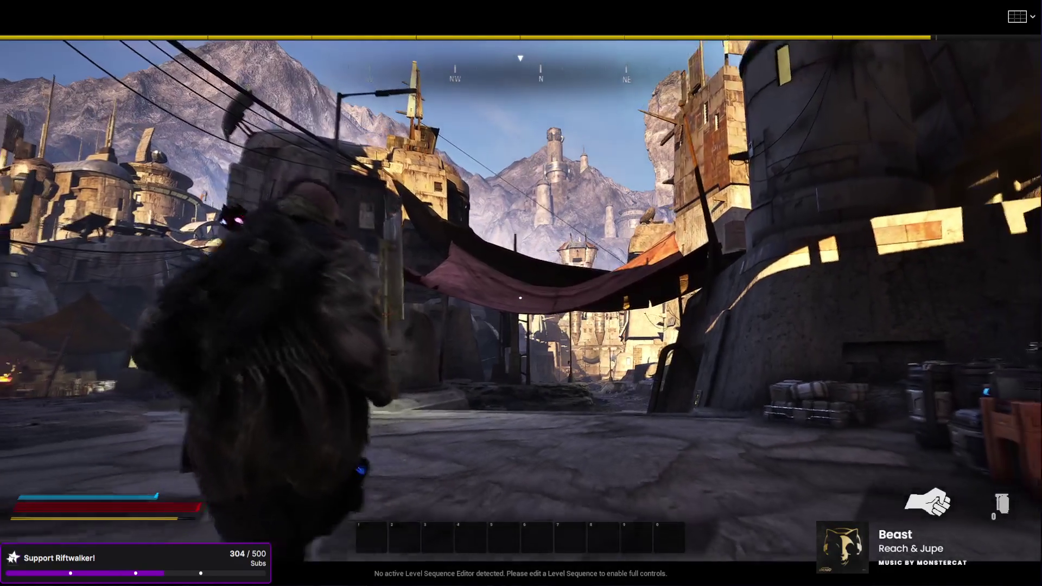
{"action": "key", "text": "w"}
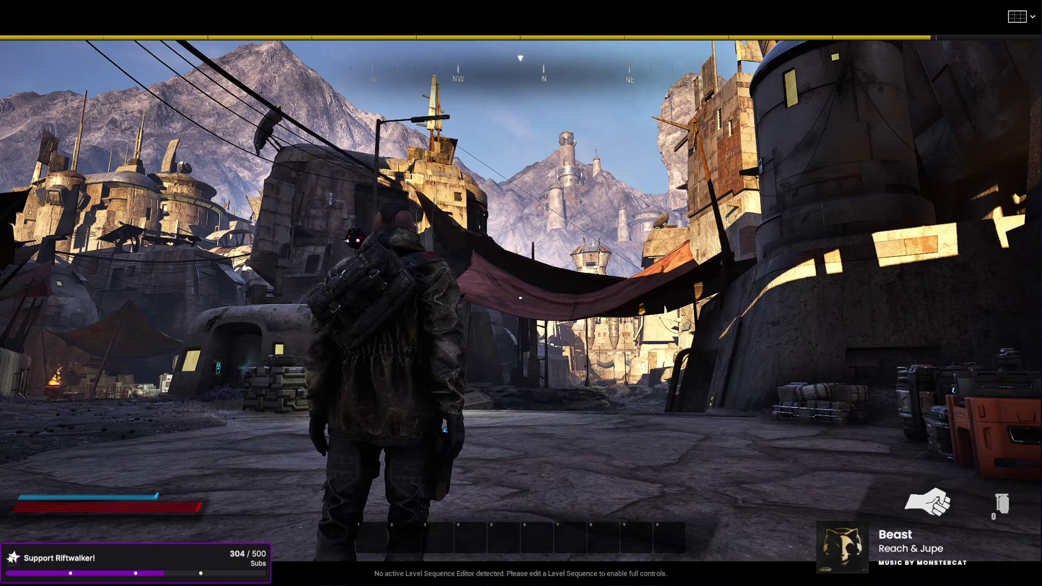
{"action": "key", "text": "d"}
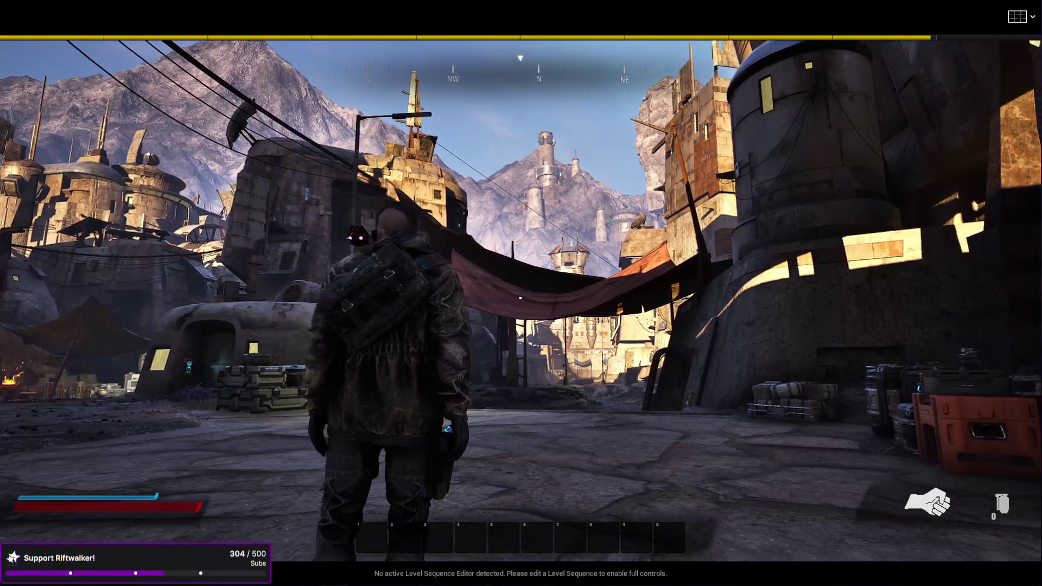
{"action": "key", "text": "Escape"}
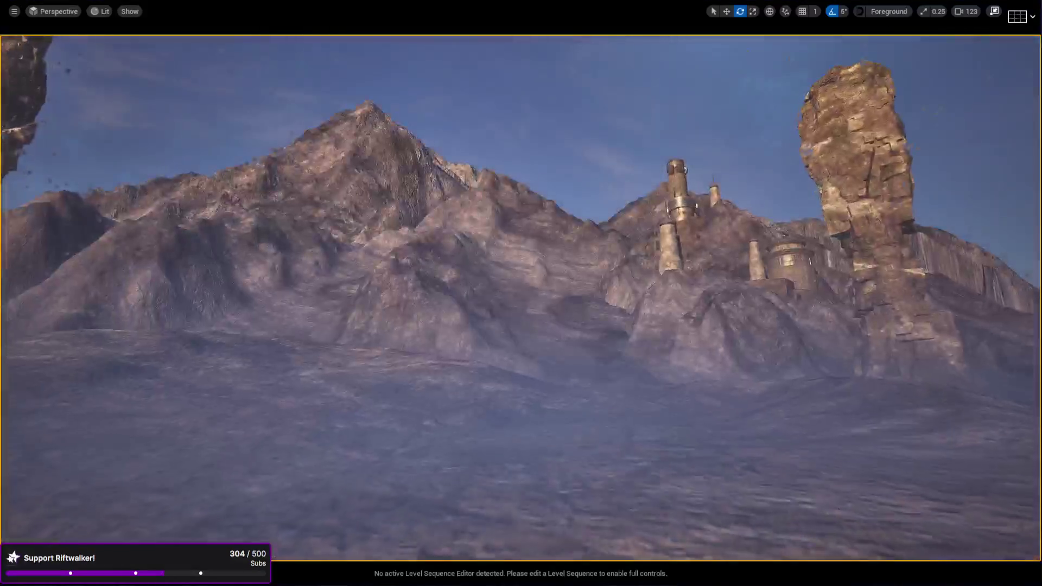
Playtest again out into the open yard, then restore the full editor layout.
{"action": "key", "text": "w"}
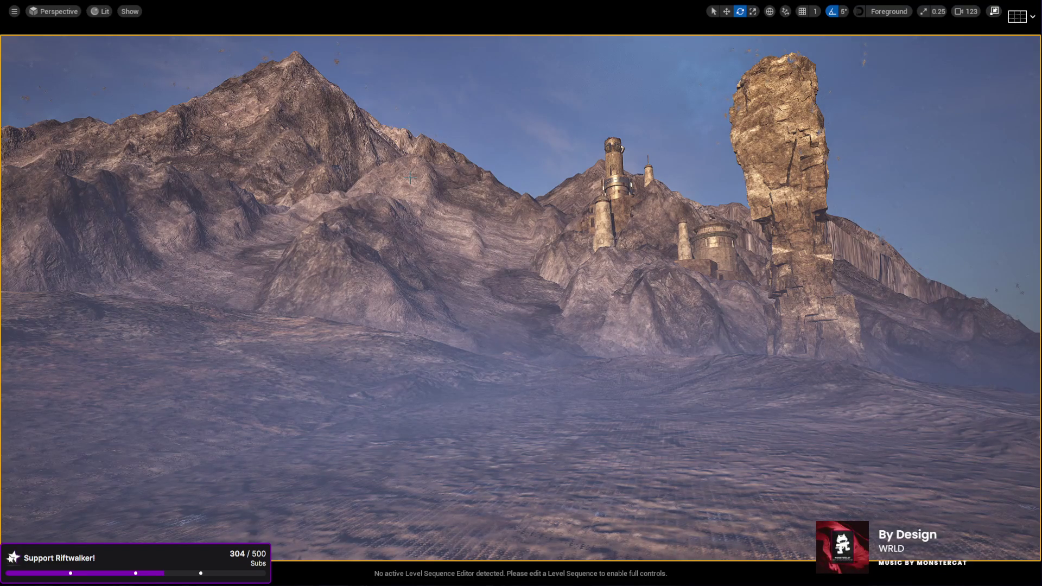
{"action": "key", "text": "alt+p"}
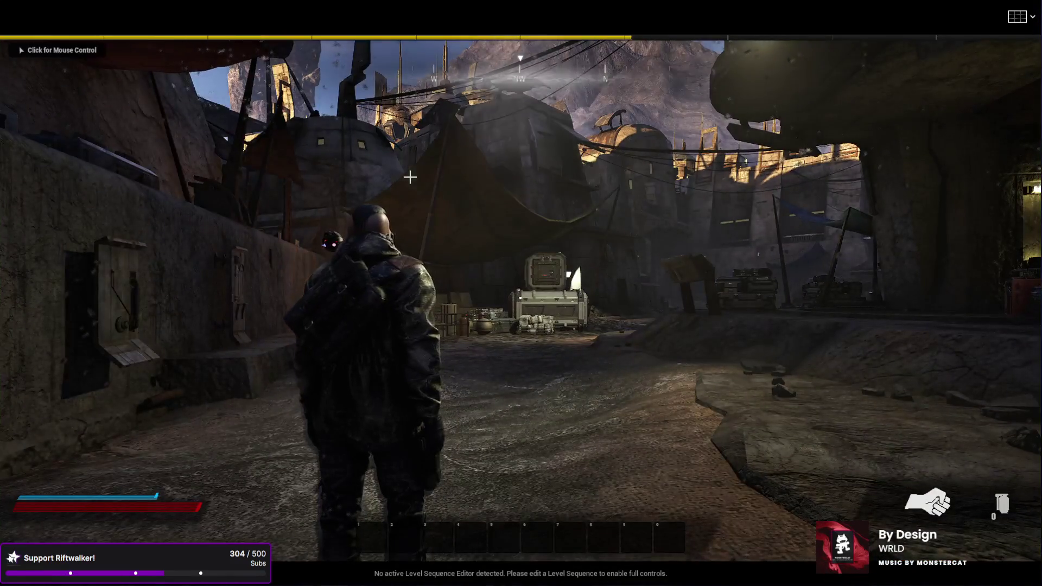
{"action": "key", "text": "w"}
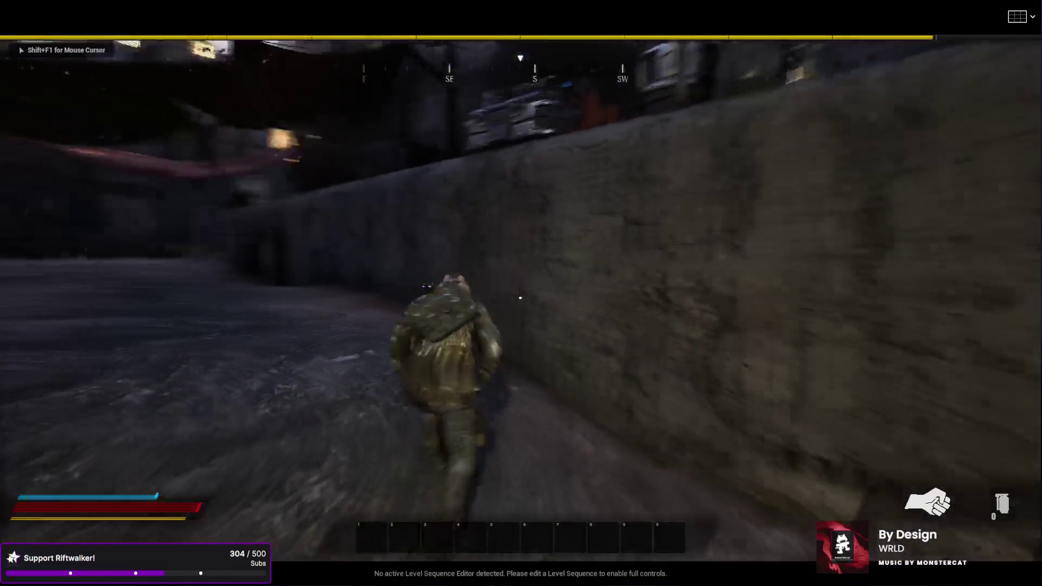
{"action": "key", "text": "w"}
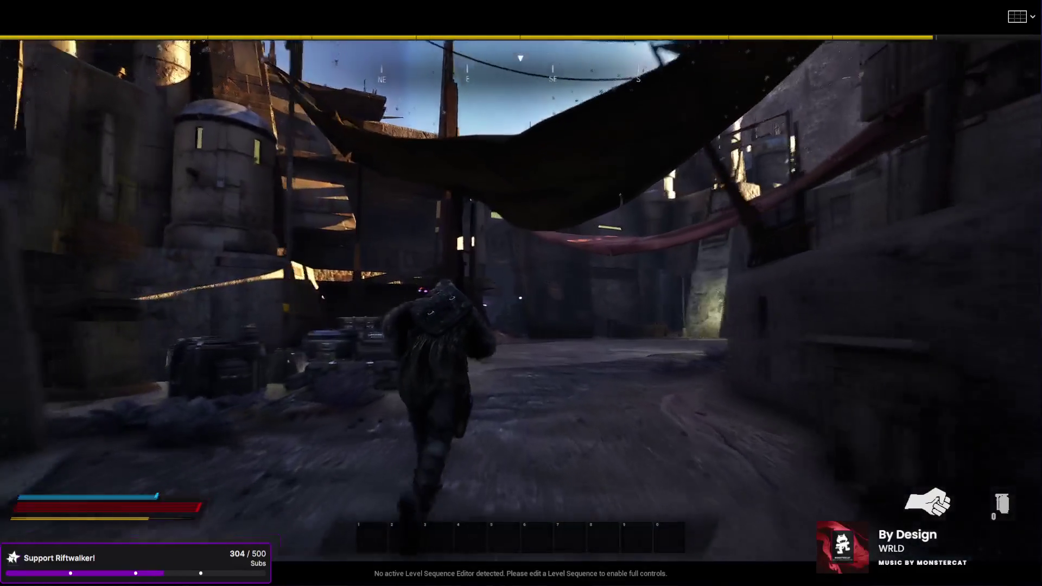
{"action": "key", "text": "w"}
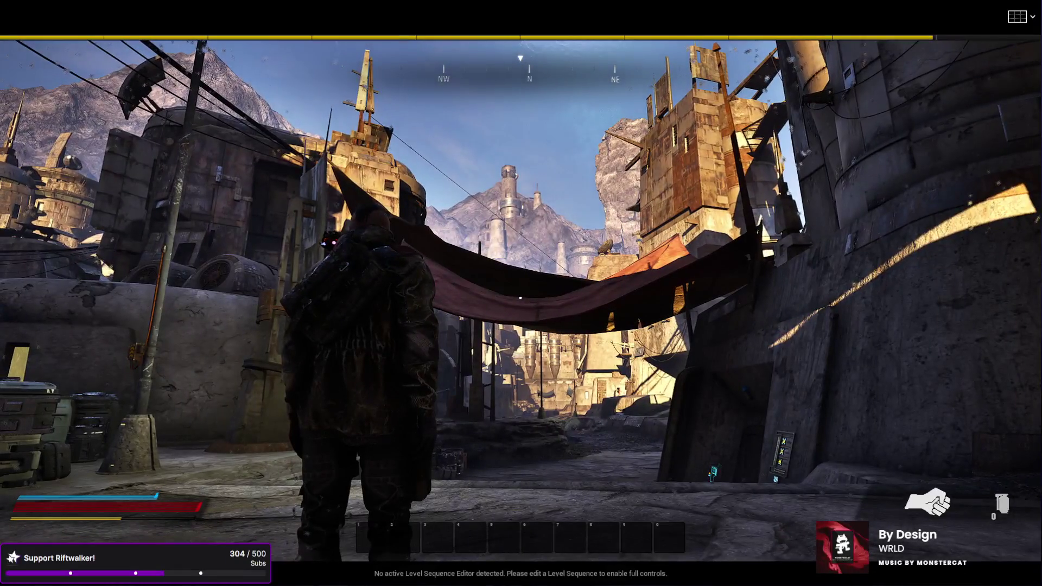
{"action": "key", "text": "Escape"}
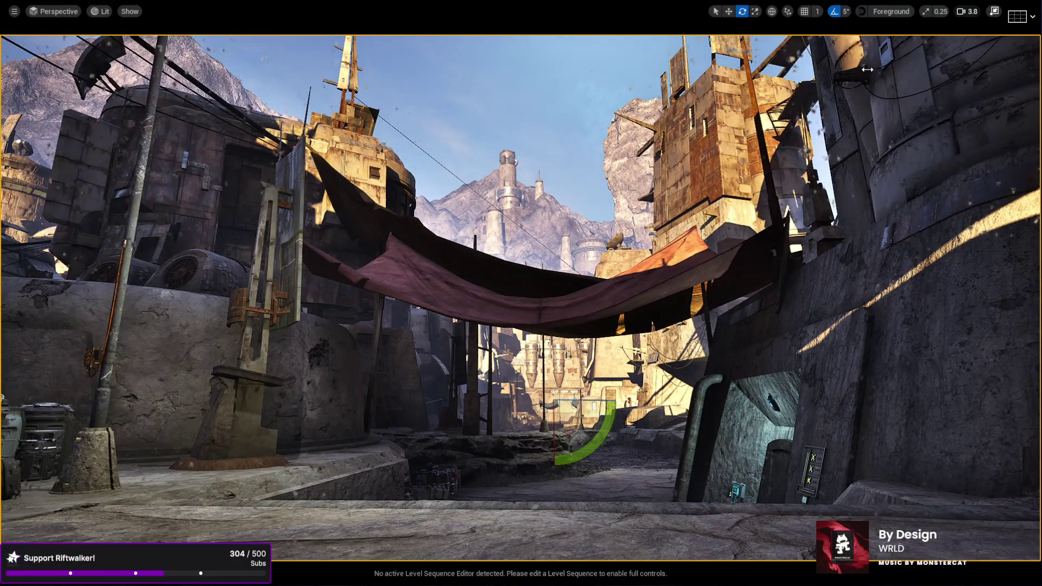
{"action": "scroll", "coordinate": [868, 69], "scroll_direction": "down", "scroll_amount": 3}
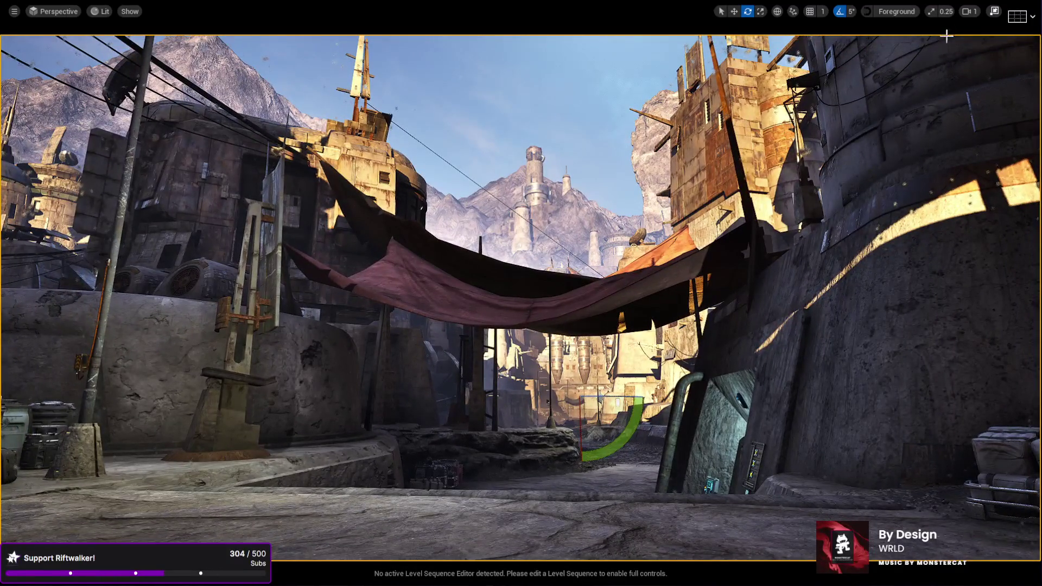
{"action": "left_click", "coordinate": [994, 12]}
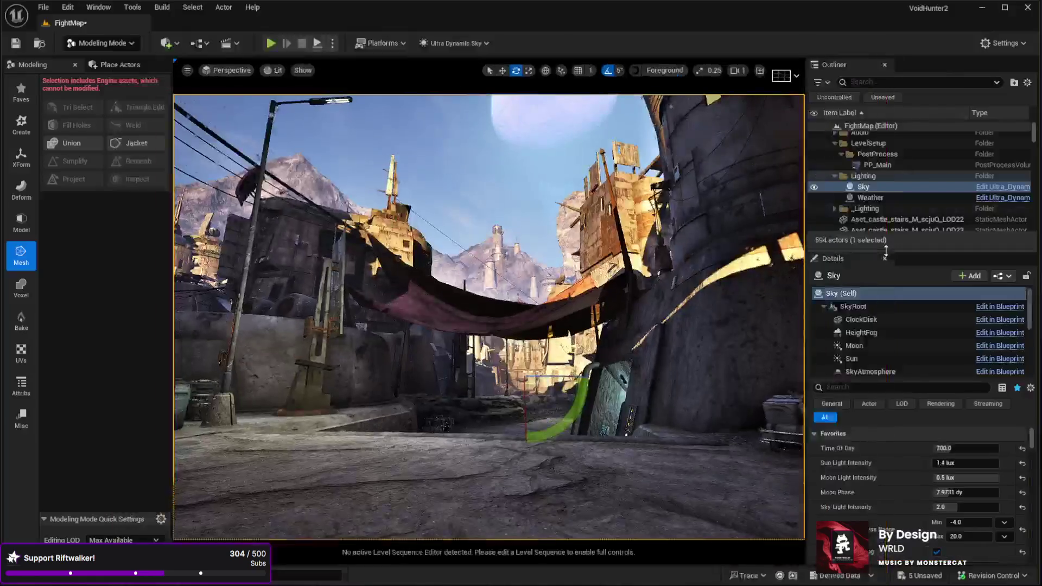
Set the sky's Time Of Day to 864, then 921.6, and select the distant mountain building.
{"action": "left_click_drag", "start_coordinate": [944, 449], "coordinate": [999, 449]}
{"action": "mouse_move", "coordinate": [488, 325]}
{"action": "left_mouse_down"}
{"action": "mouse_move", "coordinate": [488, 288]}
{"action": "mouse_move", "coordinate": [488, 321]}
{"action": "mouse_move", "coordinate": [559, 211]}
{"action": "left_mouse_up"}
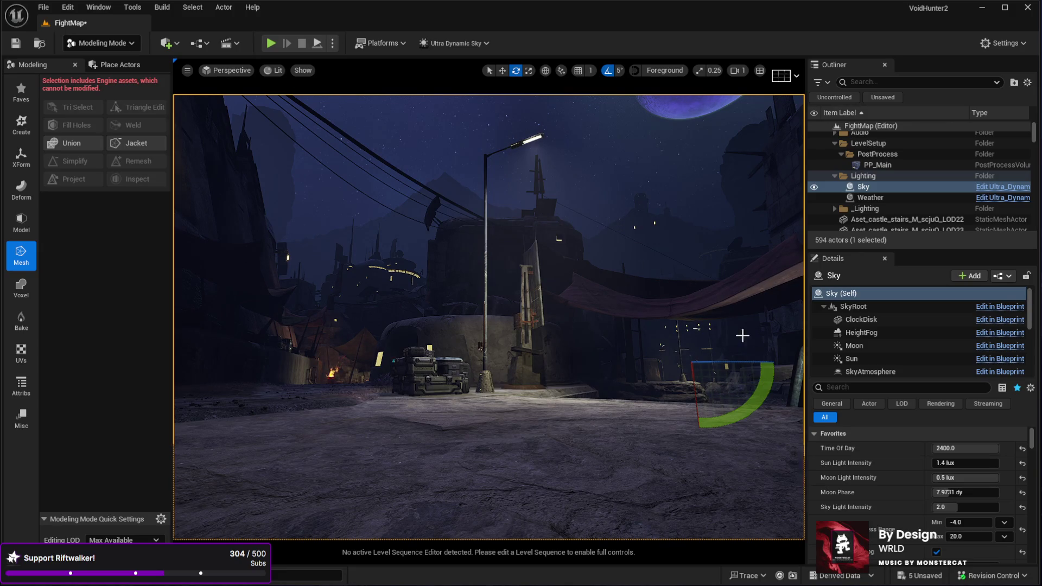
{"action": "left_click", "coordinate": [966, 449]}
{"action": "type", "text": "864"}
{"action": "key", "text": "Return"}
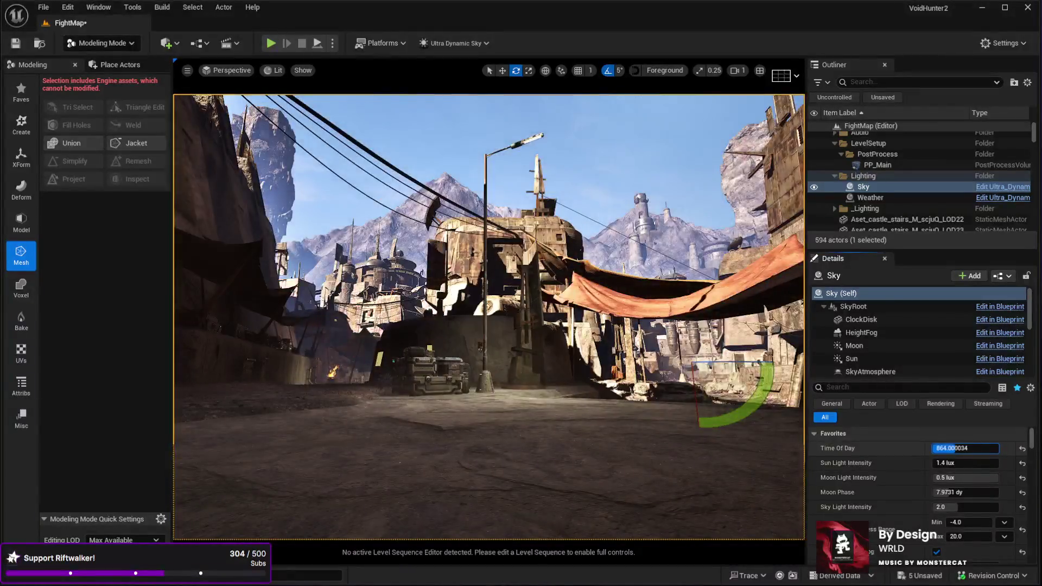
{"action": "type", "text": "921.6"}
{"action": "key", "text": "Return"}
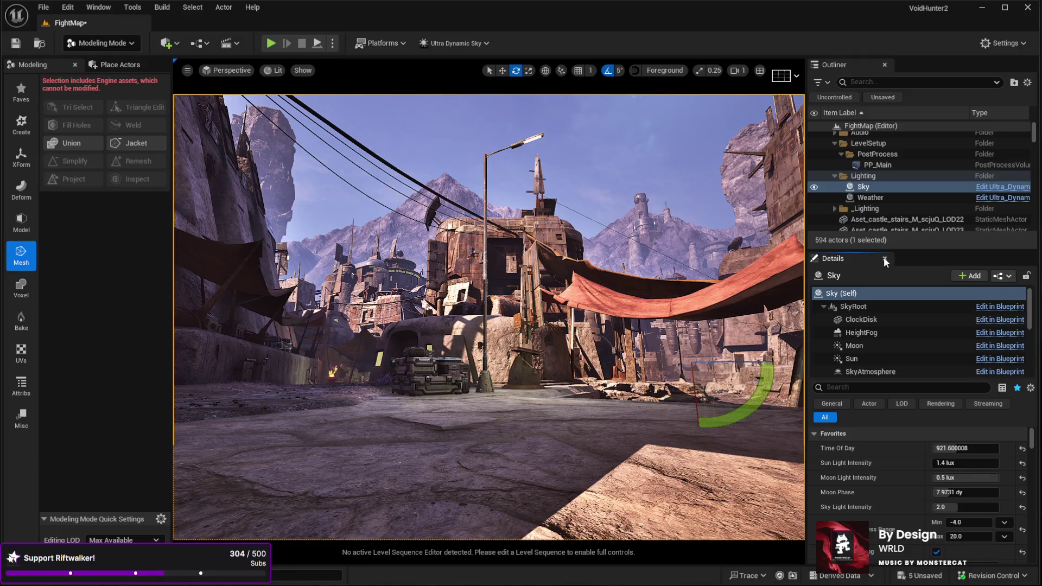
{"action": "left_click", "coordinate": [642, 208]}
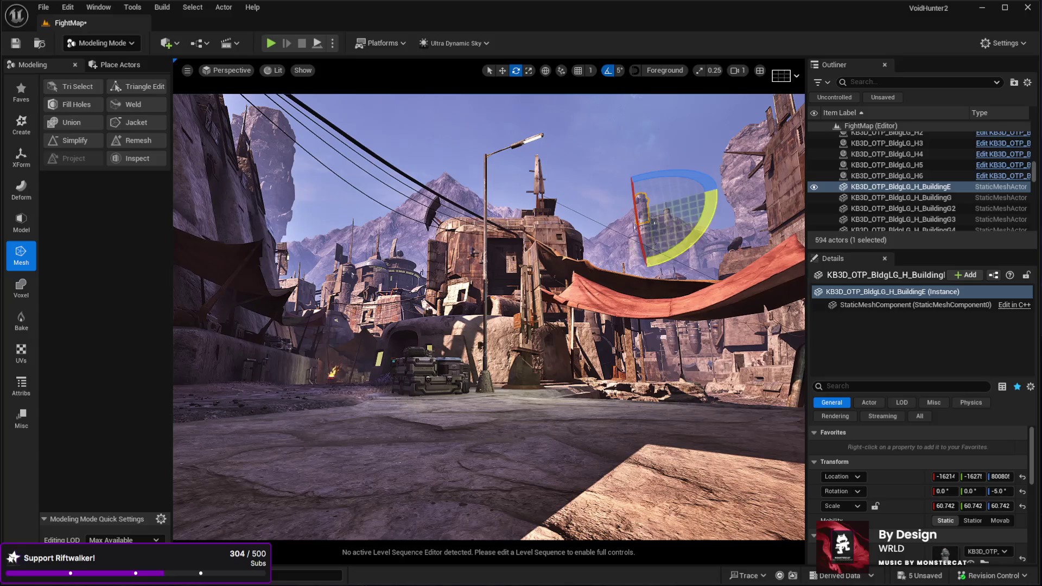
Delete the distant BuildingE tower from the mountain.
{"action": "scroll", "coordinate": [373, 477], "scroll_direction": "down", "scroll_amount": 5}
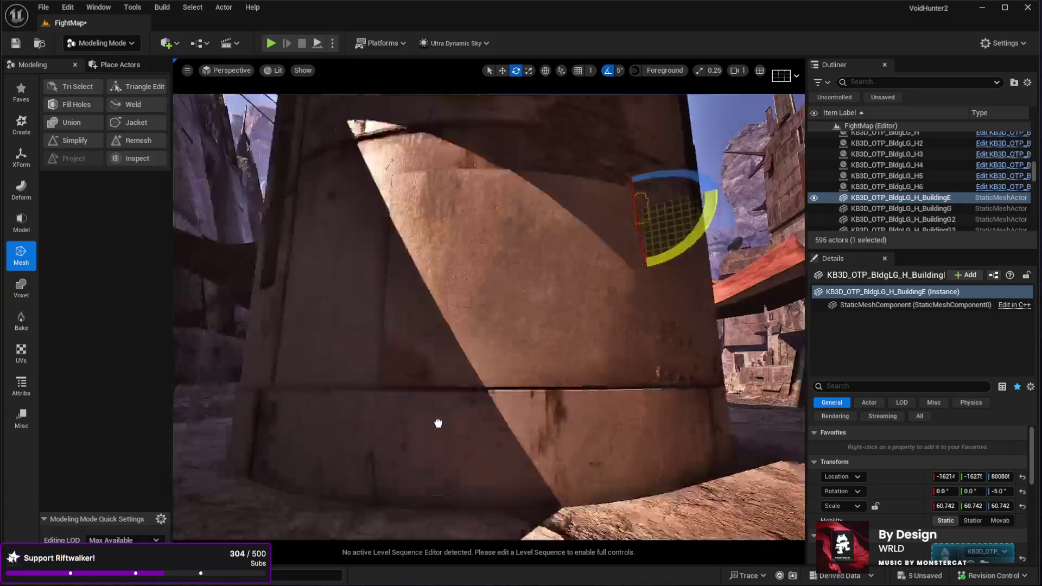
{"action": "left_click", "coordinate": [472, 421]}
{"action": "left_click_drag", "start_coordinate": [777, 421], "coordinate": [847, 402]}
{"action": "left_click", "coordinate": [552, 227]}
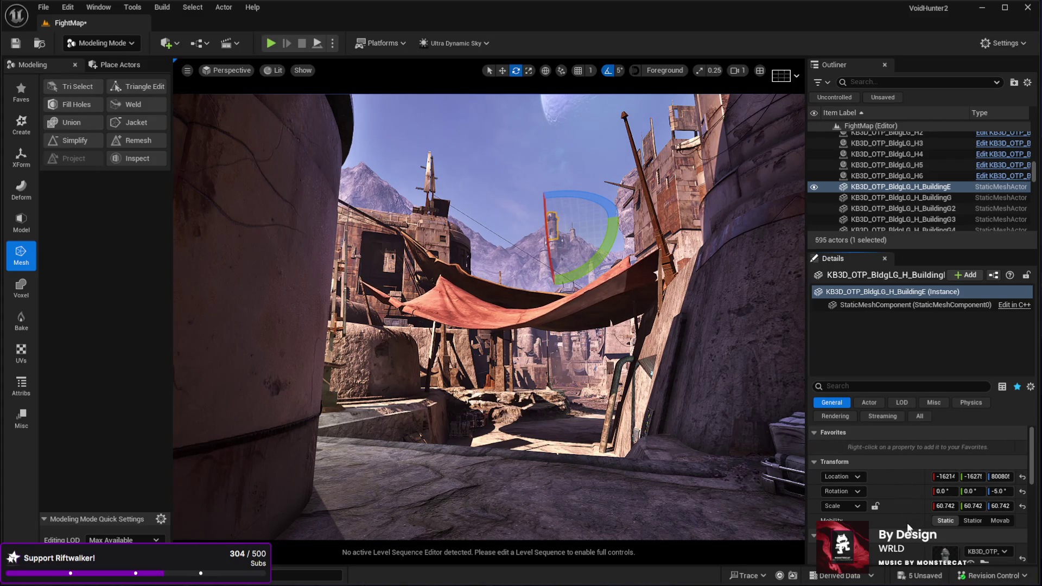
{"action": "left_click_drag", "start_coordinate": [770, 435], "coordinate": [768, 427]}
{"action": "key", "text": "Delete"}
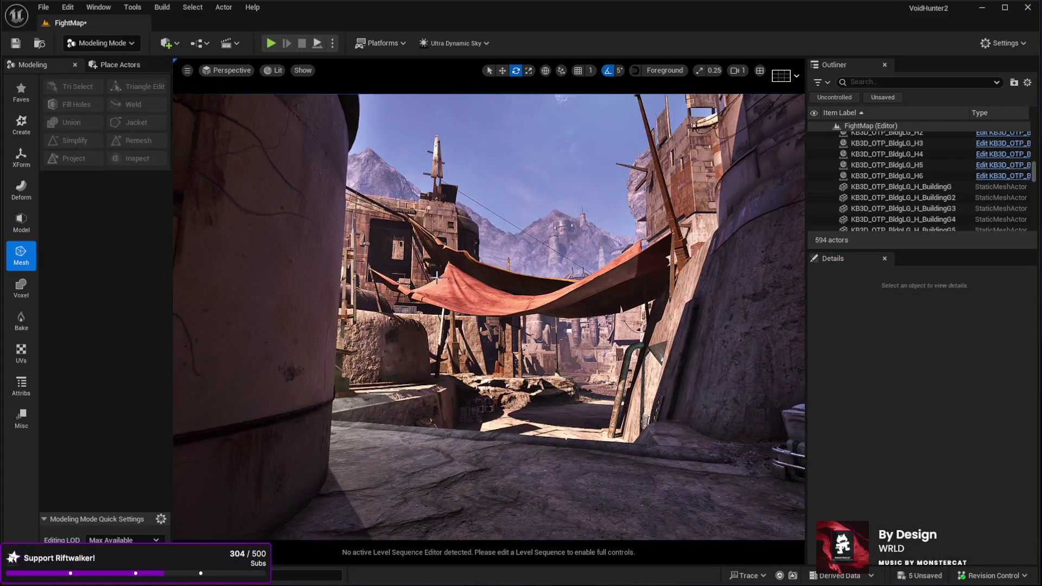
Scale up the TowerG2 tower to 129.66 and slide it left along X.
{"action": "left_click", "coordinate": [260, 326]}
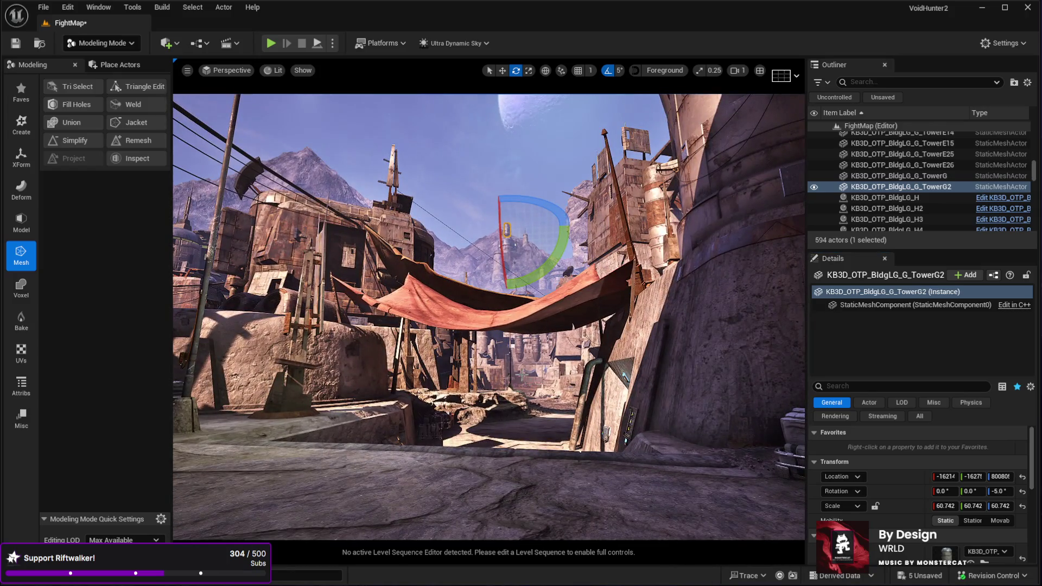
{"action": "key", "text": "r"}
{"action": "left_click_drag", "start_coordinate": [506, 228], "coordinate": [505, 238]}
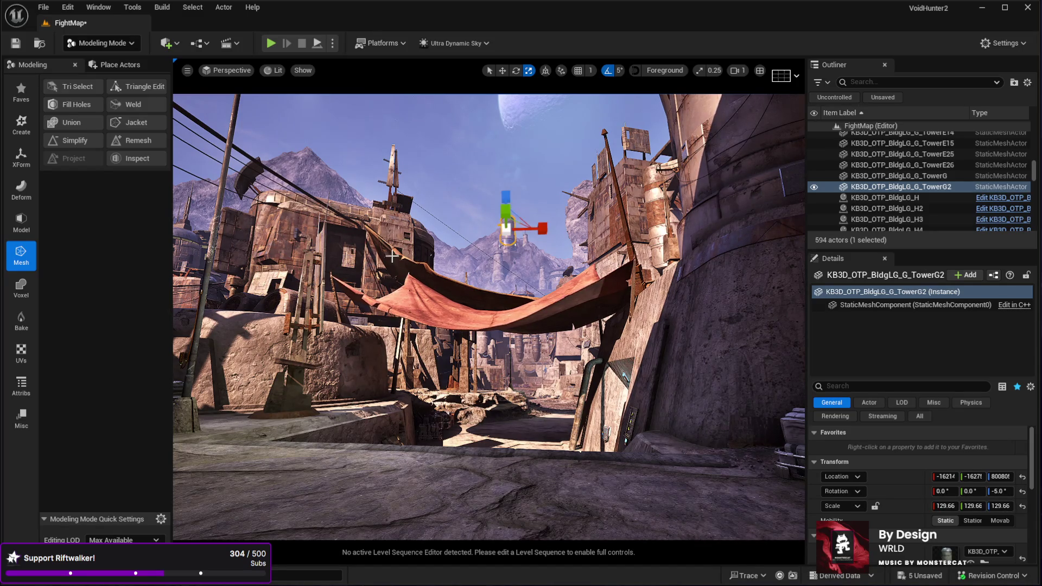
{"action": "key", "text": "g"}
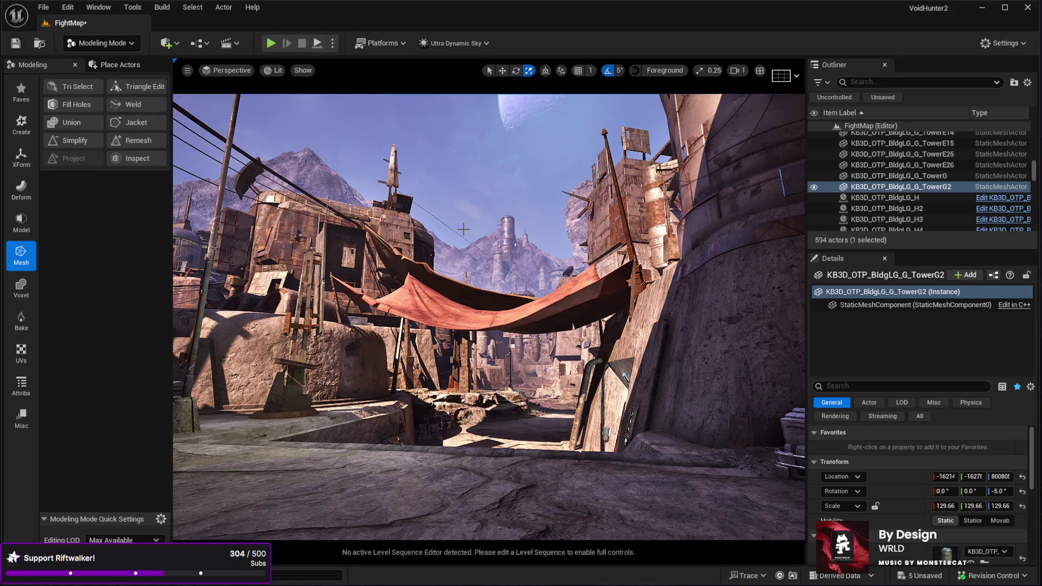
{"action": "key", "text": "g"}
{"action": "key", "text": "e"}
{"action": "key", "text": "w"}
{"action": "left_click_drag", "start_coordinate": [544, 228], "coordinate": [542, 229]}
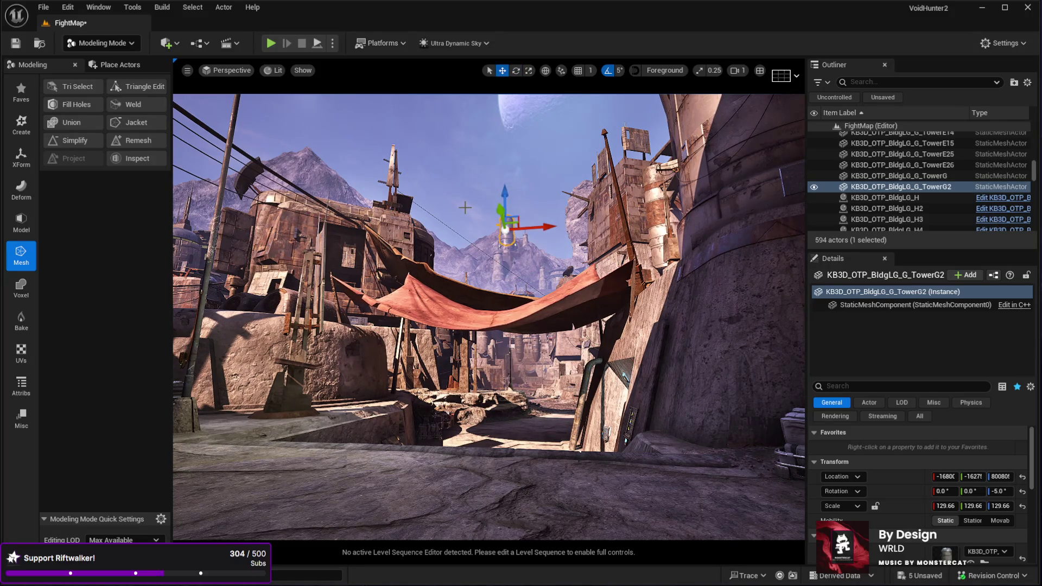
{"action": "mouse_move", "coordinate": [465, 207]}
{"action": "left_mouse_down"}
{"action": "mouse_move", "coordinate": [466, 179]}
{"action": "mouse_move", "coordinate": [459, 220]}
{"action": "mouse_move", "coordinate": [454, 152]}
{"action": "mouse_move", "coordinate": [475, 148]}
{"action": "mouse_move", "coordinate": [458, 150]}
{"action": "mouse_move", "coordinate": [479, 237]}
{"action": "left_mouse_up"}
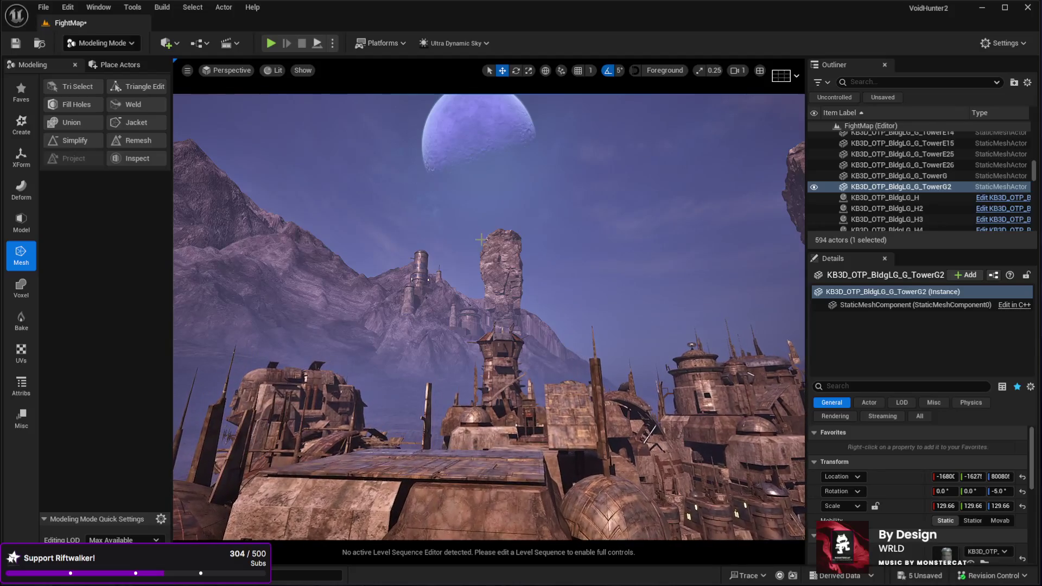
{"action": "left_click", "coordinate": [537, 334]}
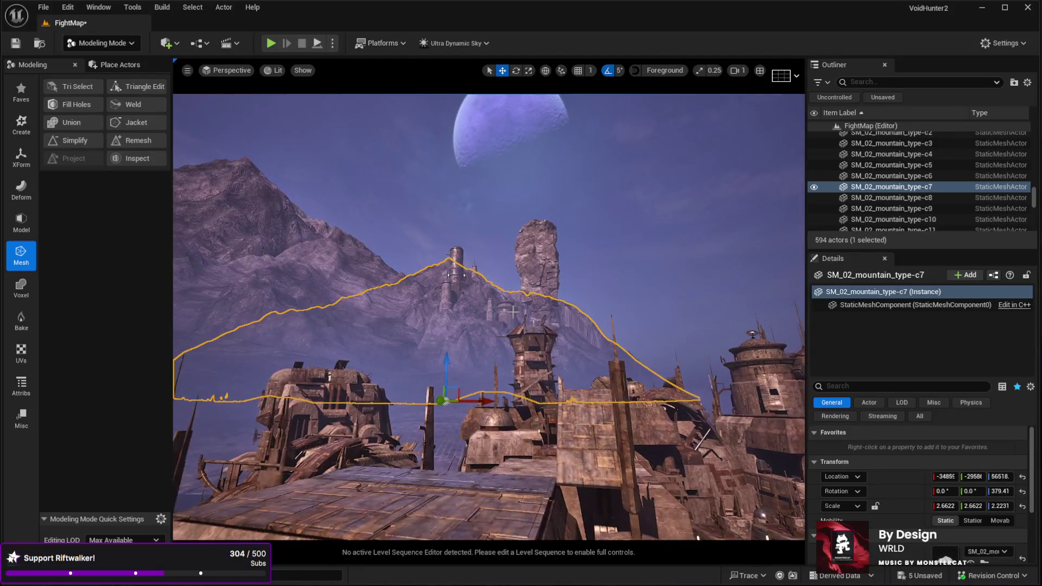
Turn the mountain to about 349 degrees around its vertical axis.
{"action": "key", "text": "e"}
{"action": "left_click_drag", "start_coordinate": [475, 400], "coordinate": [437, 403]}
{"action": "left_click_drag", "start_coordinate": [488, 325], "coordinate": [488, 293]}
{"action": "left_click", "coordinate": [459, 350]}
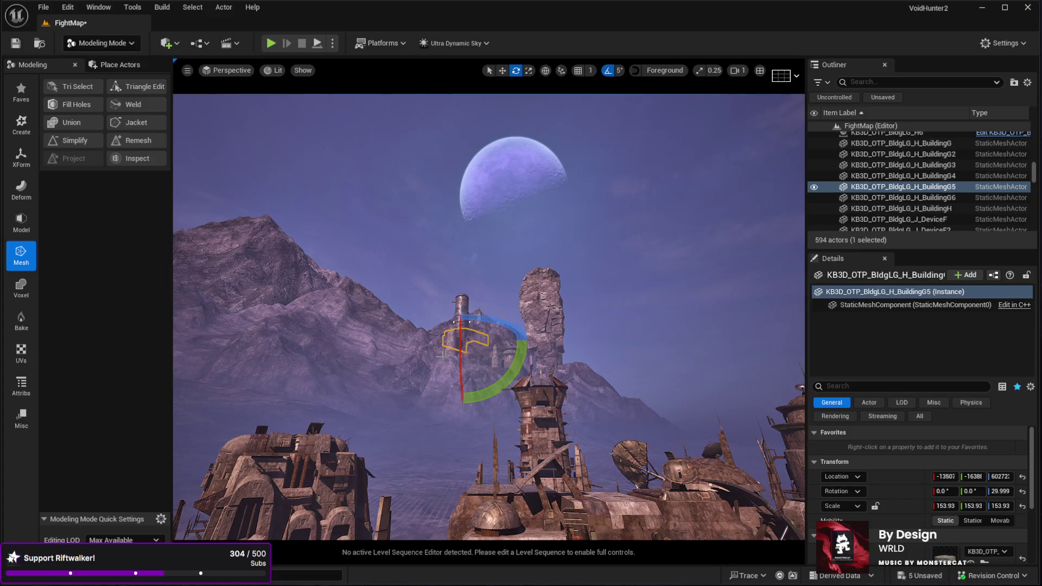
Duplicate the tower building and sink the copy into a new spot on the mountain.
{"action": "key", "text": "ctrl+d"}
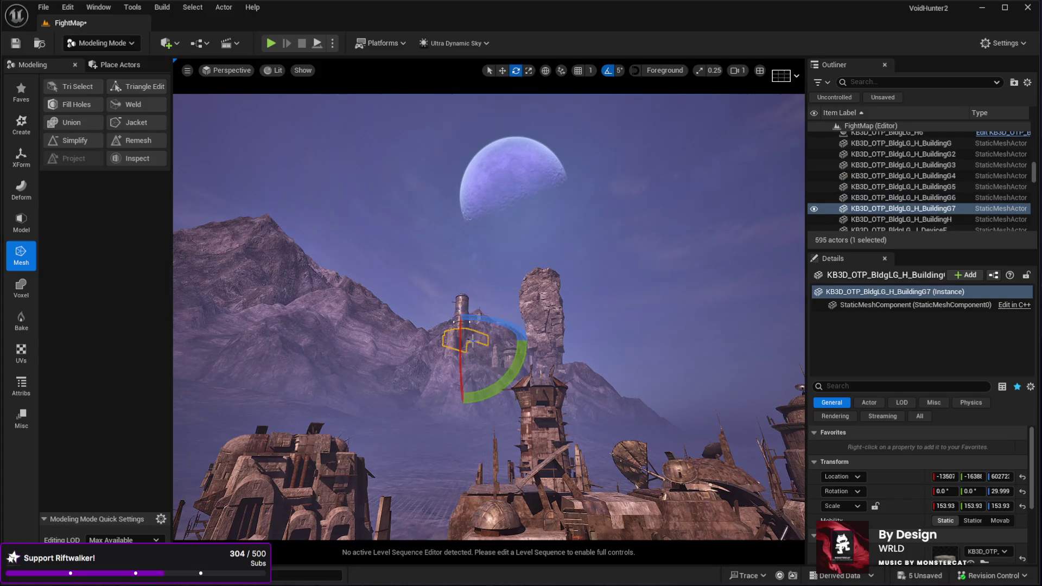
{"action": "key", "text": "w"}
{"action": "mouse_move", "coordinate": [473, 337]}
{"action": "left_mouse_down"}
{"action": "mouse_move", "coordinate": [485, 334]}
{"action": "mouse_move", "coordinate": [478, 313]}
{"action": "left_mouse_up"}
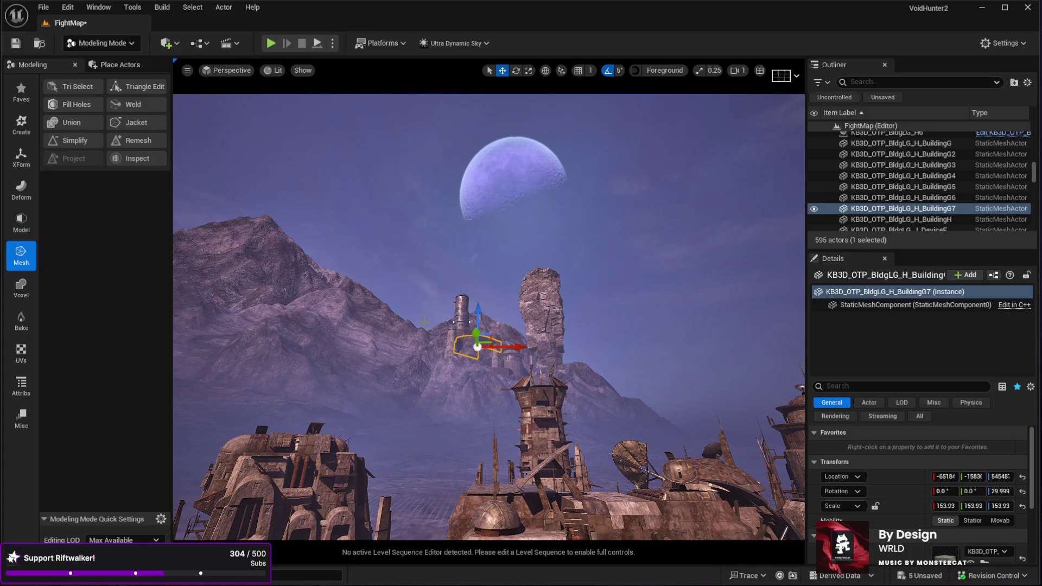
{"action": "key", "text": "g"}
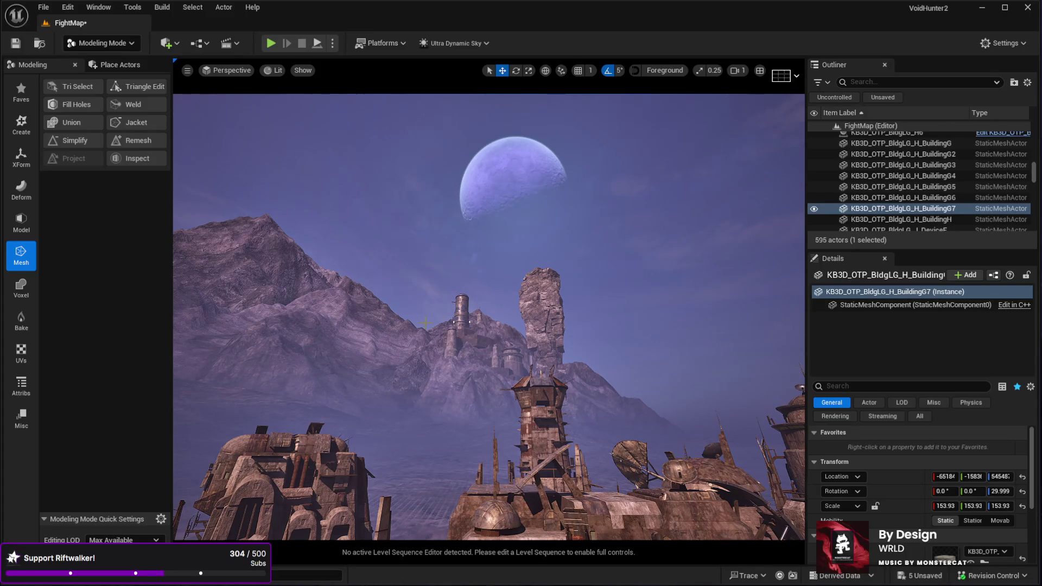
{"action": "key", "text": "g"}
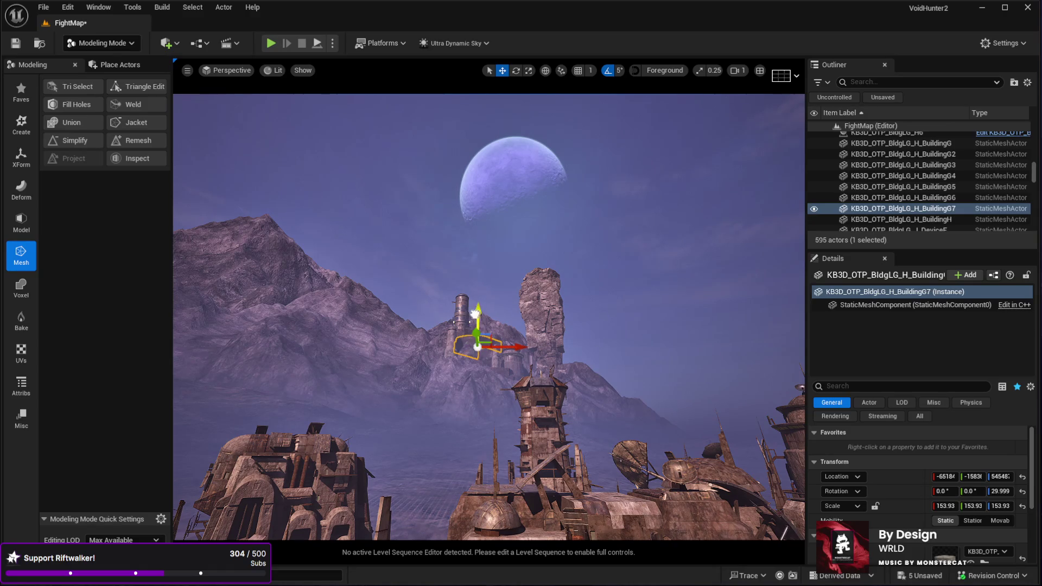
{"action": "left_click_drag", "start_coordinate": [476, 313], "coordinate": [478, 319]}
{"action": "key", "text": "g"}
{"action": "key", "text": "g"}
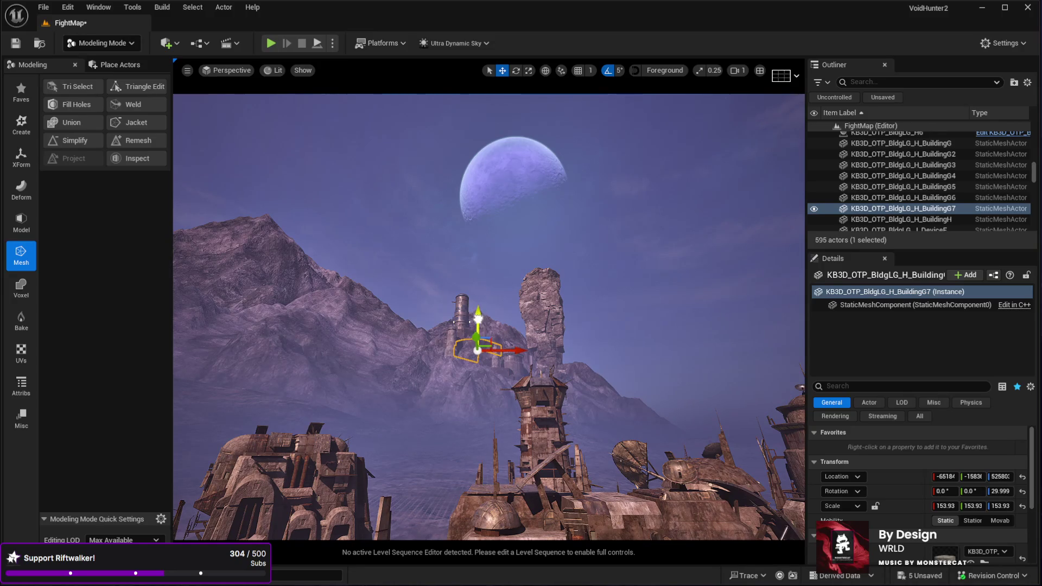
{"action": "key", "text": "g"}
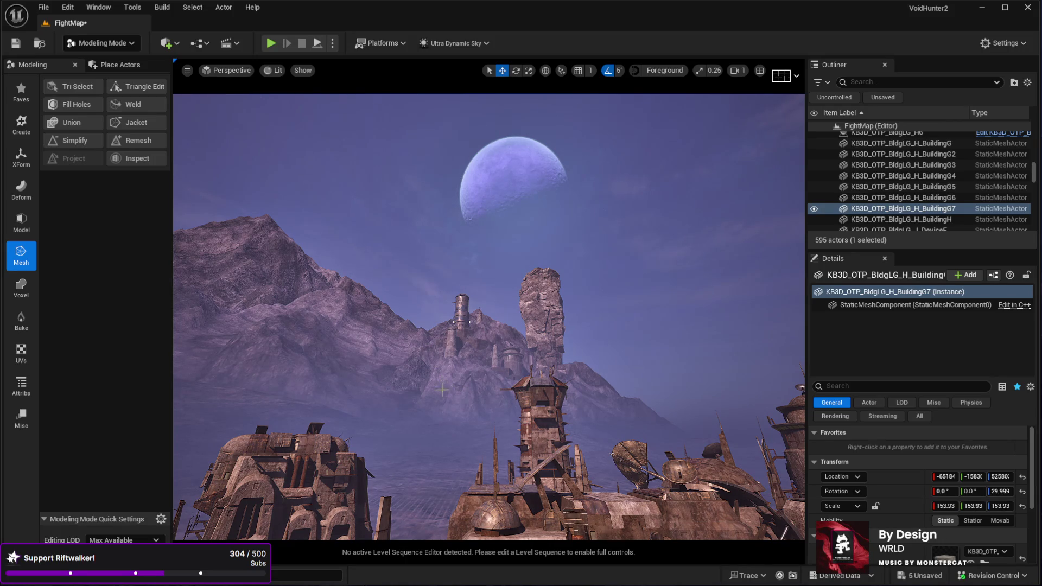
Add another enlarged copy of the tower building and lower it onto the slope.
{"action": "left_click", "coordinate": [462, 333]}
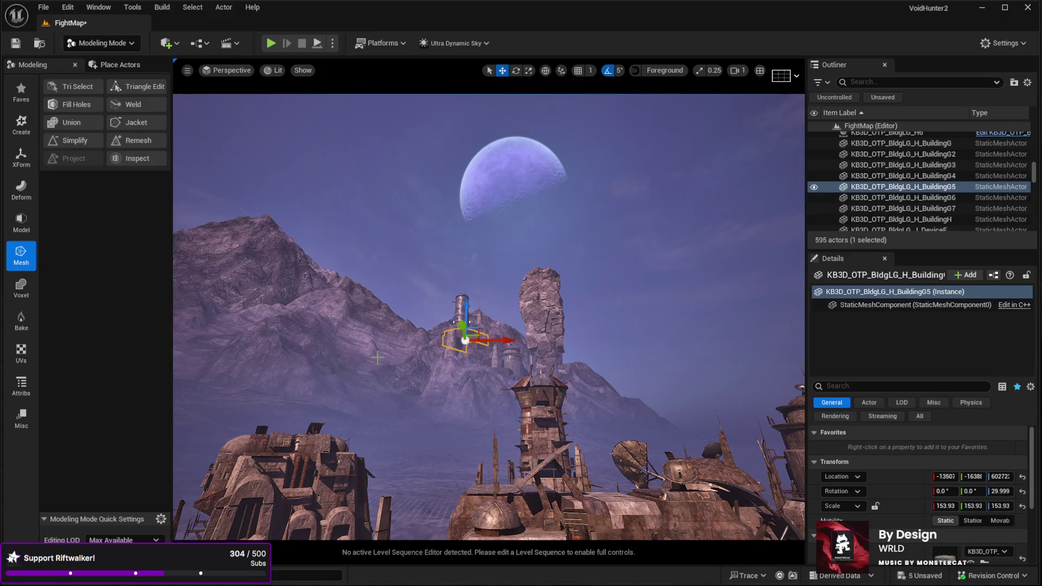
{"action": "key", "text": "ctrl+d"}
{"action": "key", "text": "r"}
{"action": "left_click_drag", "start_coordinate": [465, 340], "coordinate": [464, 379]}
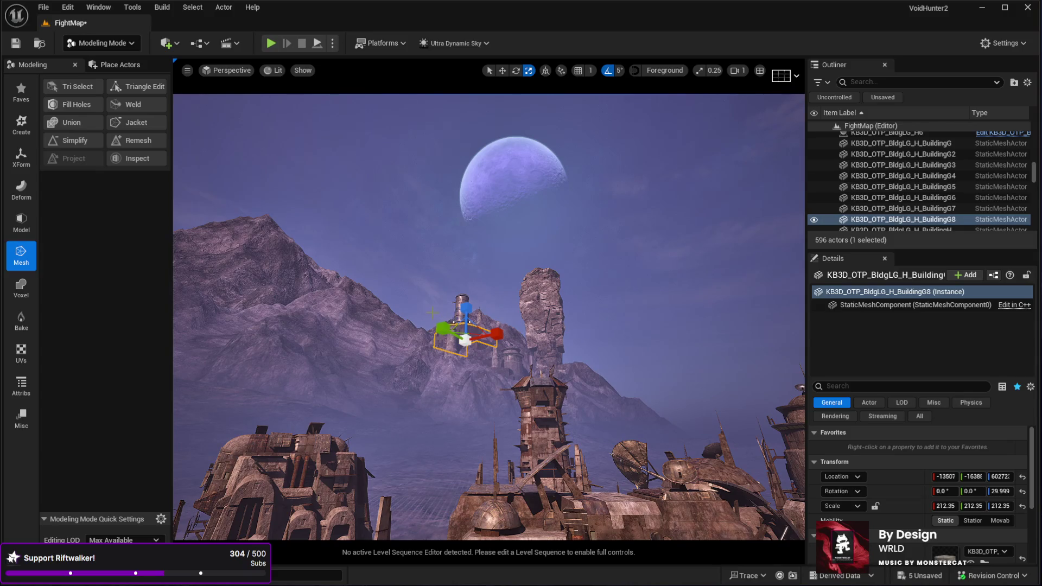
{"action": "left_click_drag", "start_coordinate": [420, 305], "coordinate": [421, 307]}
{"action": "key", "text": "e"}
{"action": "key", "text": "w"}
{"action": "mouse_move", "coordinate": [467, 319]}
{"action": "left_mouse_down"}
{"action": "mouse_move", "coordinate": [470, 351]}
{"action": "mouse_move", "coordinate": [490, 339]}
{"action": "left_mouse_up"}
{"action": "left_click_drag", "start_coordinate": [482, 304], "coordinate": [484, 320]}
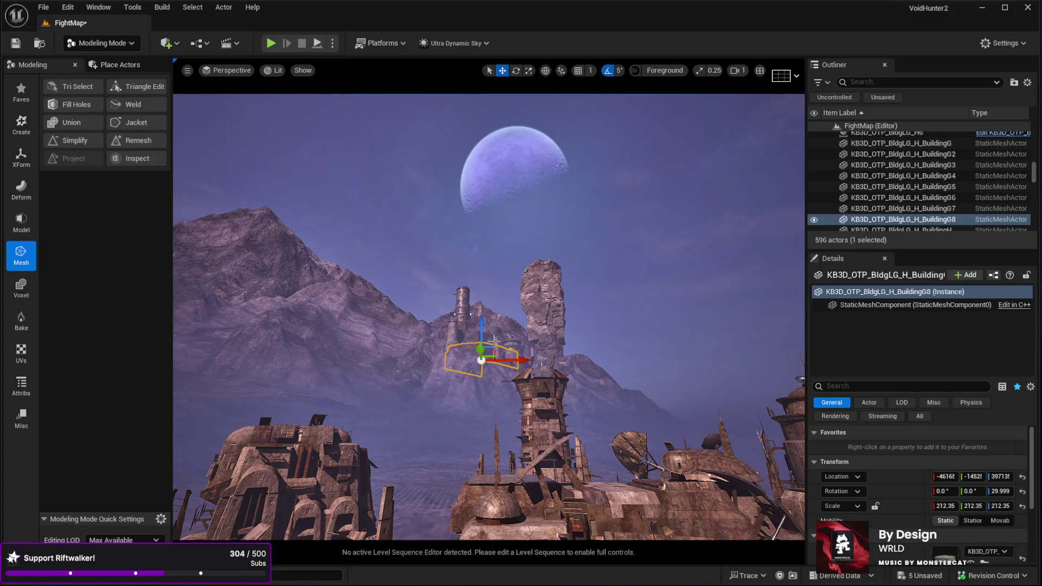
Rotate the enlarged BuildingG8 copy to -10 and nudge it slightly lower.
{"action": "key", "text": "e"}
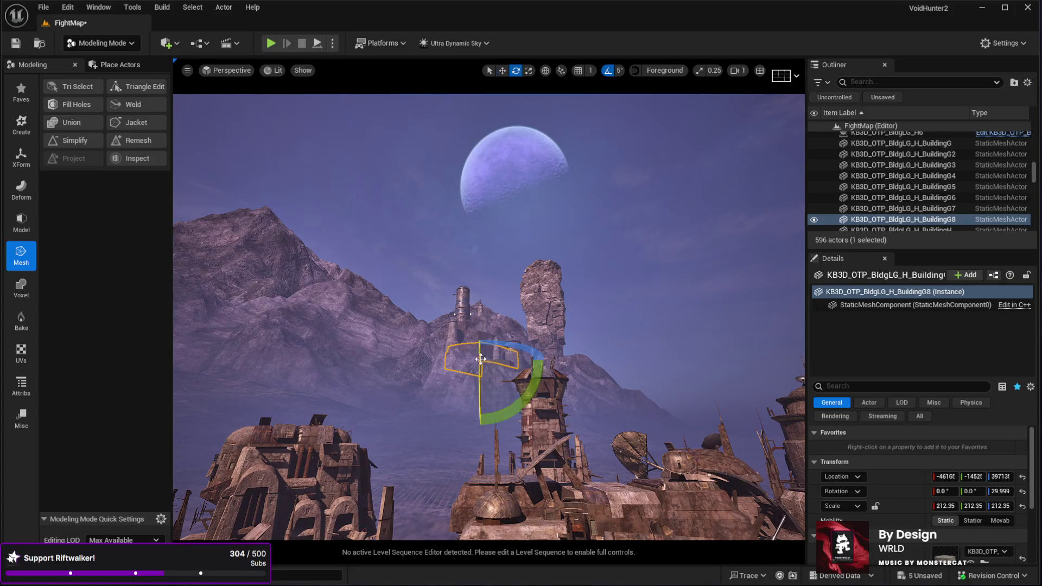
{"action": "mouse_move", "coordinate": [536, 359]}
{"action": "left_mouse_down"}
{"action": "mouse_move", "coordinate": [547, 364]}
{"action": "mouse_move", "coordinate": [535, 365]}
{"action": "left_mouse_up"}
{"action": "key", "text": "w"}
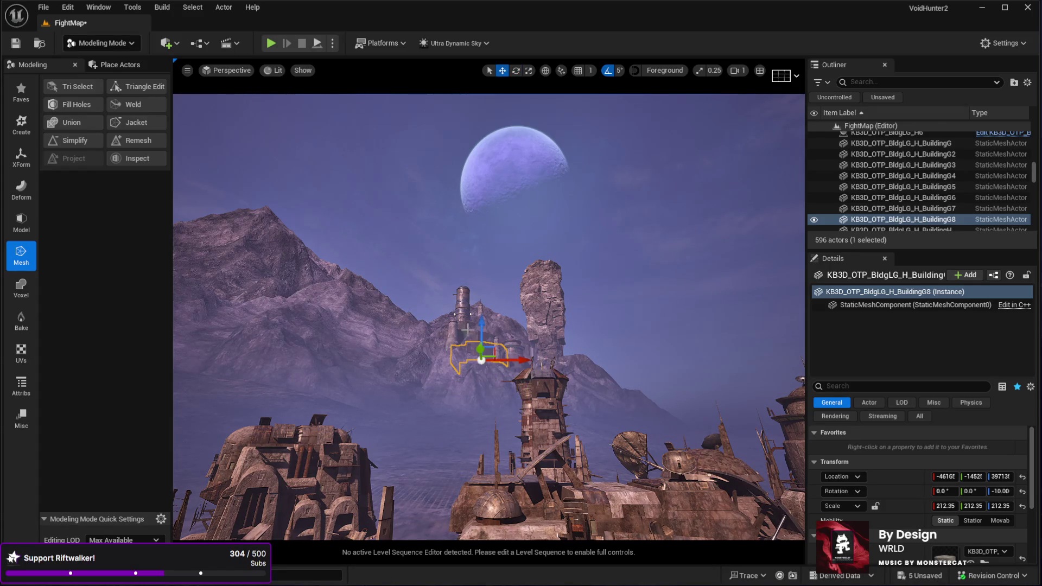
{"action": "left_click_drag", "start_coordinate": [477, 321], "coordinate": [476, 326]}
{"action": "key", "text": "g"}
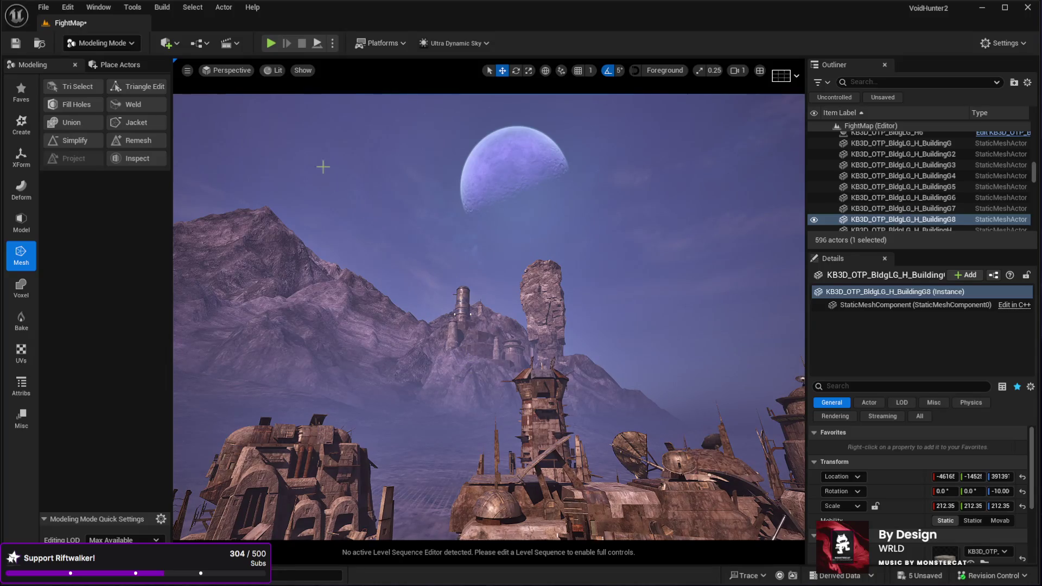
Expand the viewport to full screen and start a play session of the level.
{"action": "scroll", "coordinate": [299, 152], "scroll_direction": "up", "scroll_amount": 3}
{"action": "key", "text": "F11"}
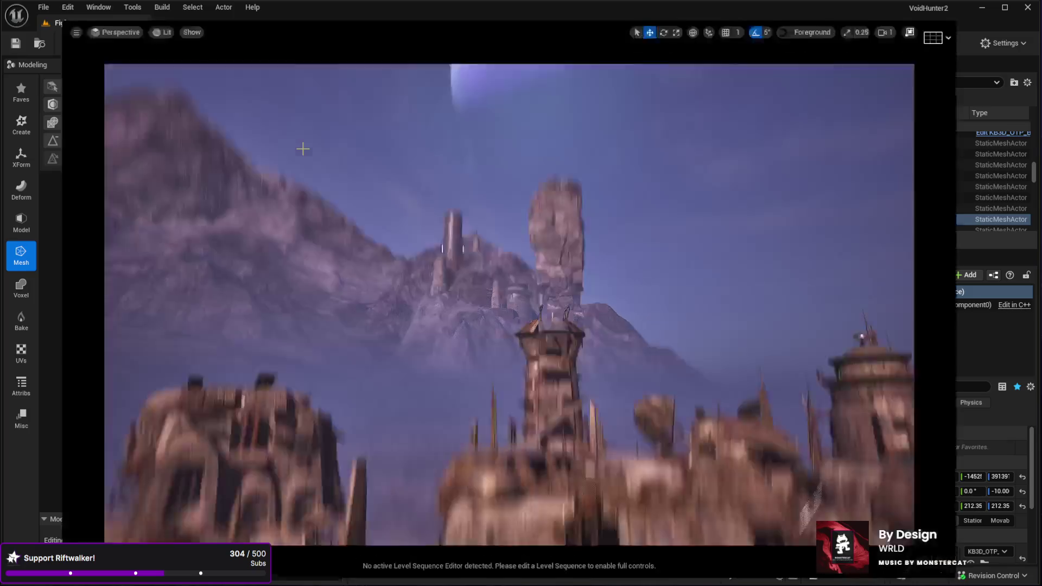
{"action": "left_click_drag", "start_coordinate": [299, 154], "coordinate": [300, 153]}
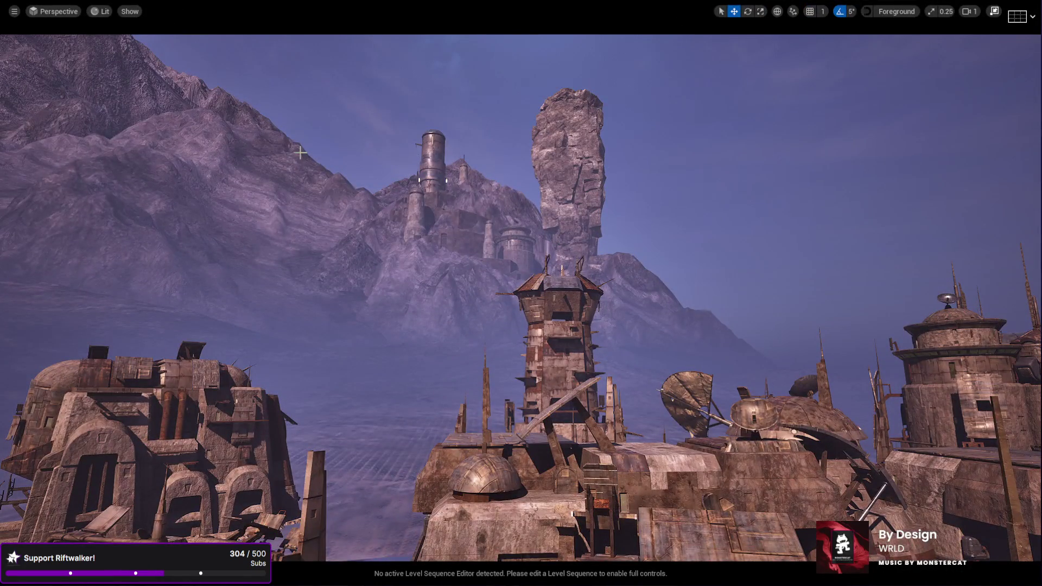
{"action": "key", "text": "alt+p"}
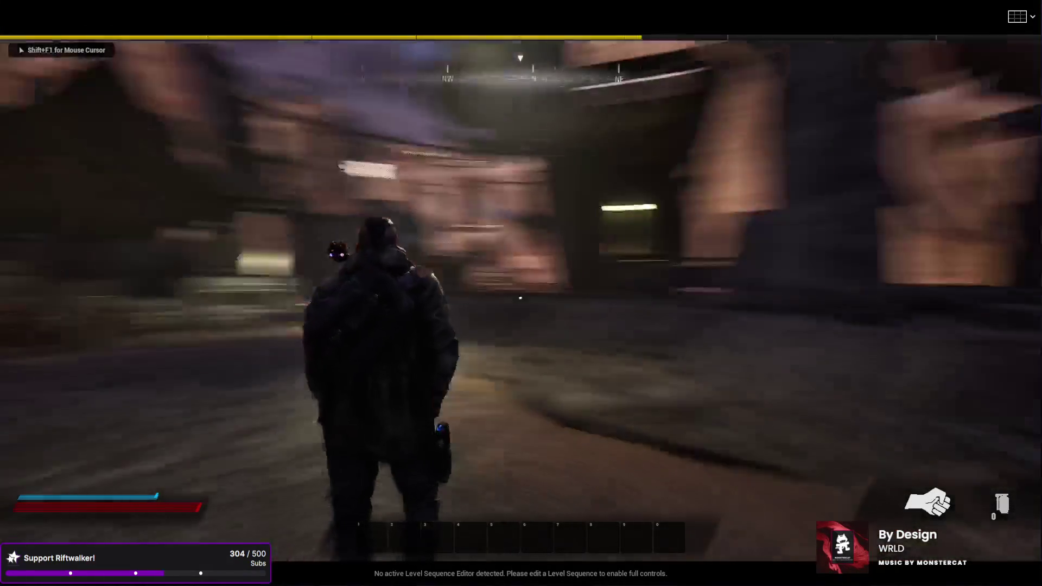
{"action": "key", "text": "w"}
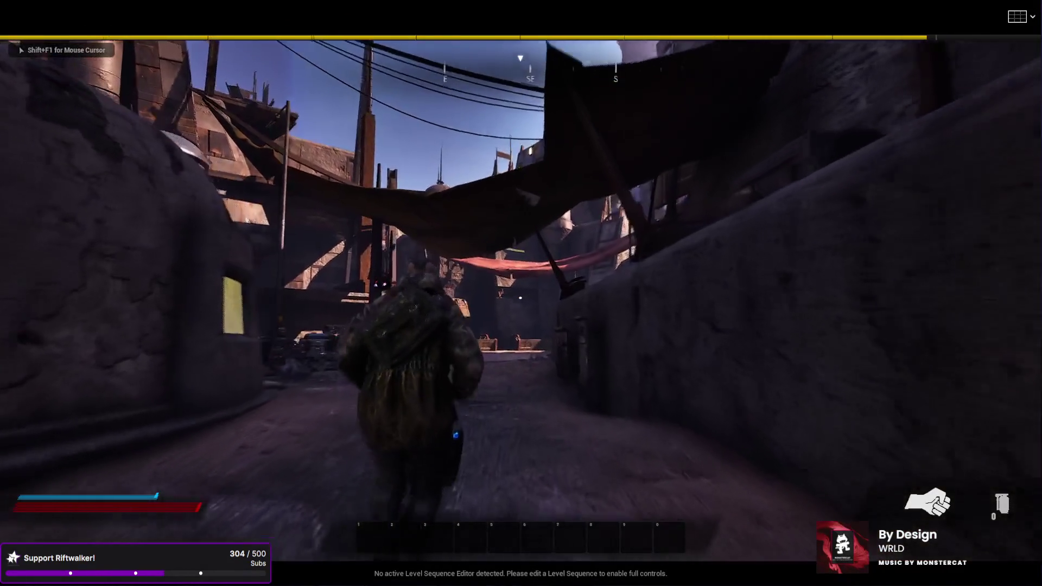
{"action": "key", "text": "w"}
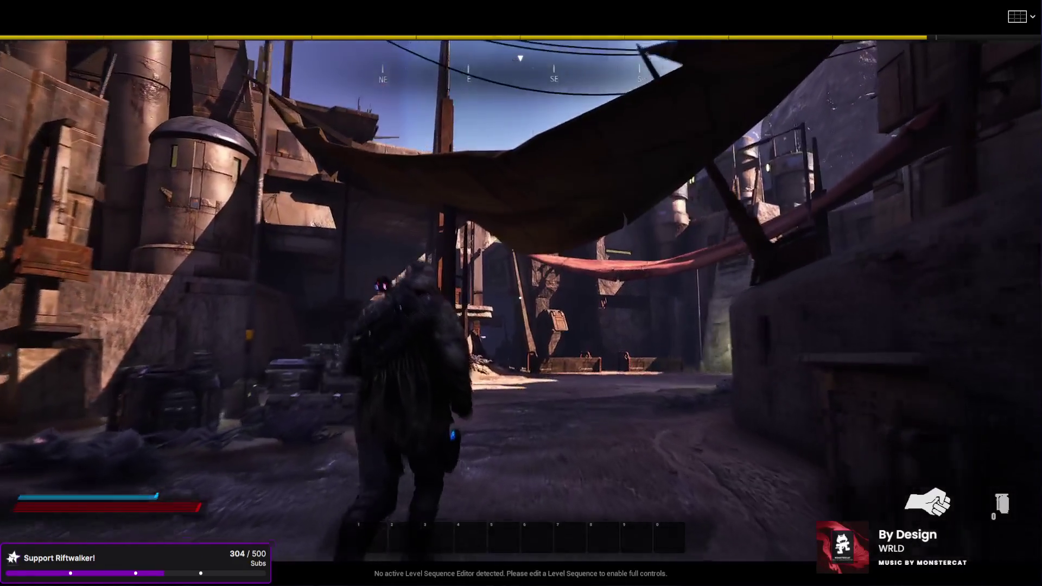
{"action": "key", "text": "w"}
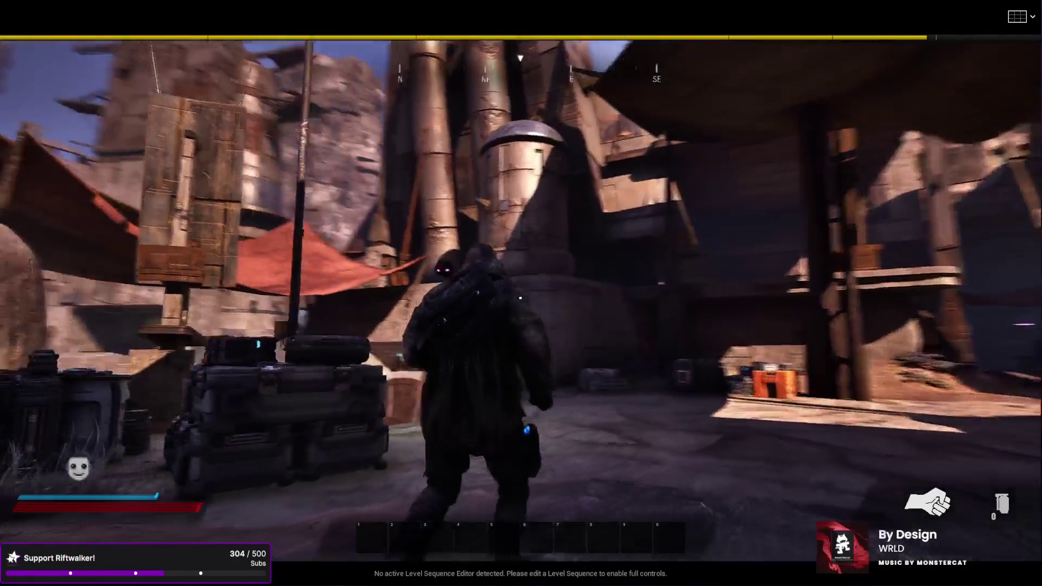
{"action": "key", "text": "w"}
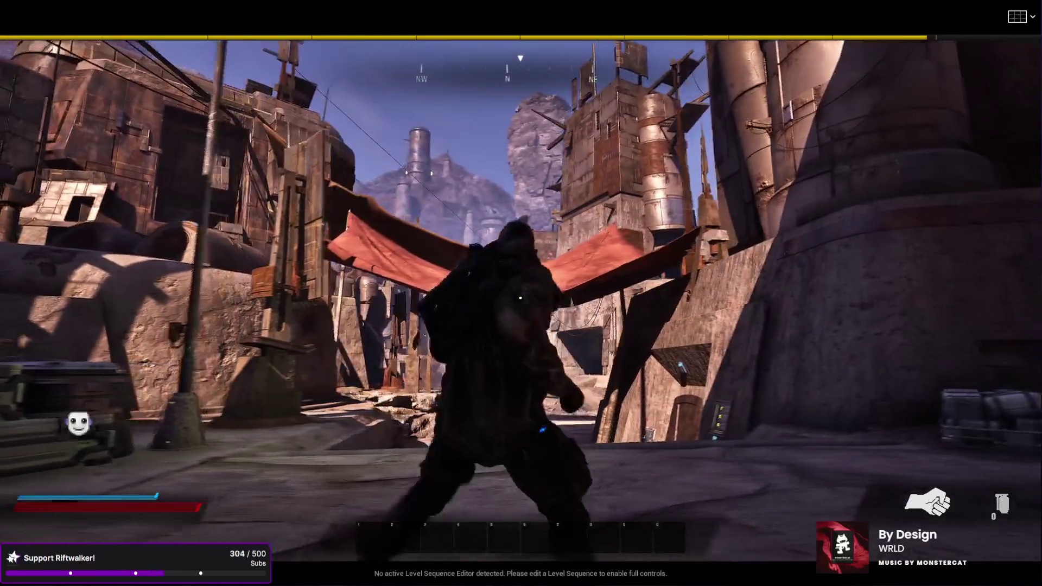
{"action": "key", "text": "w"}
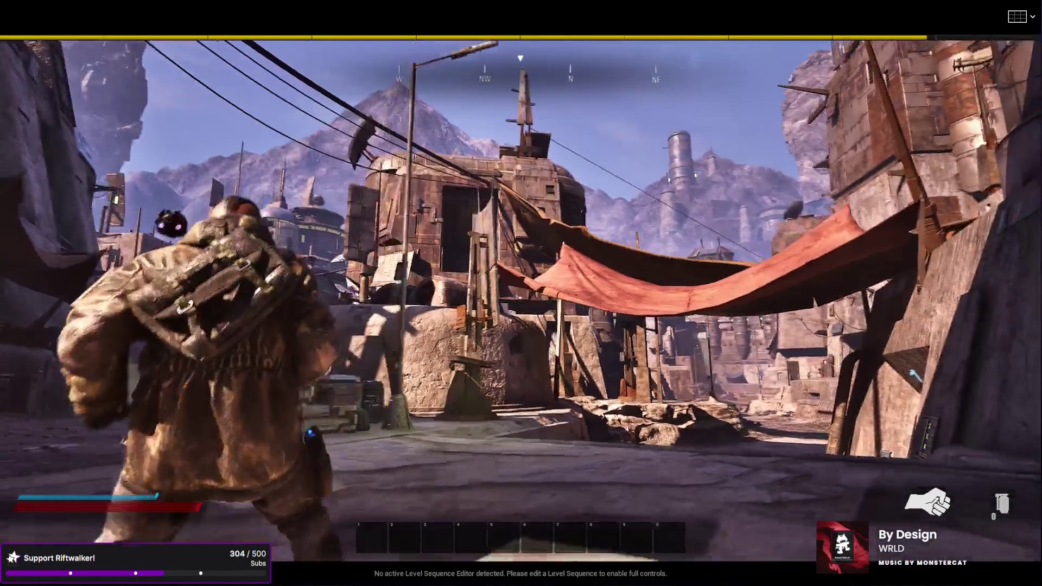
{"action": "key", "text": "w"}
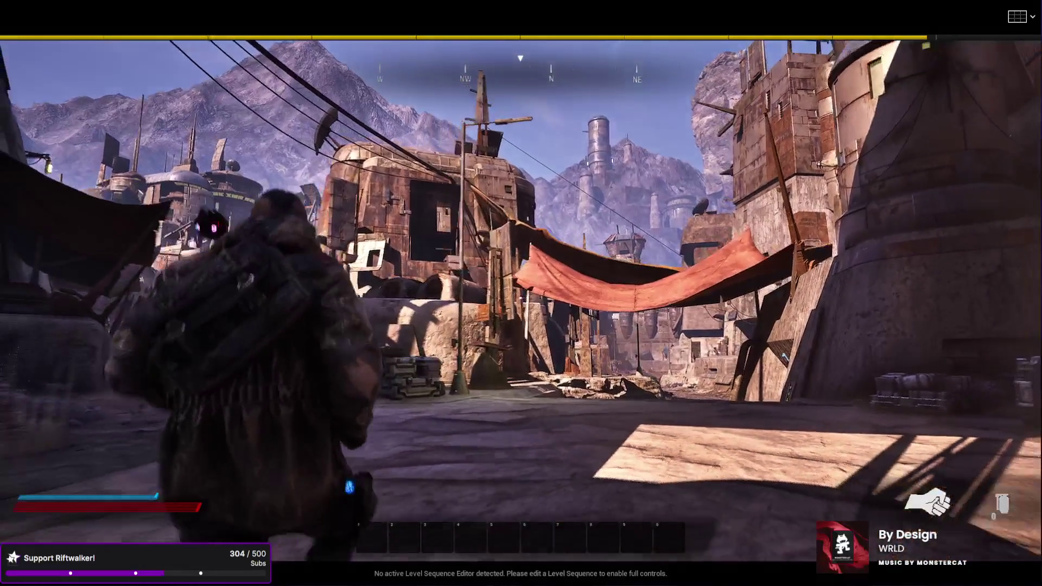
{"action": "key", "text": "w"}
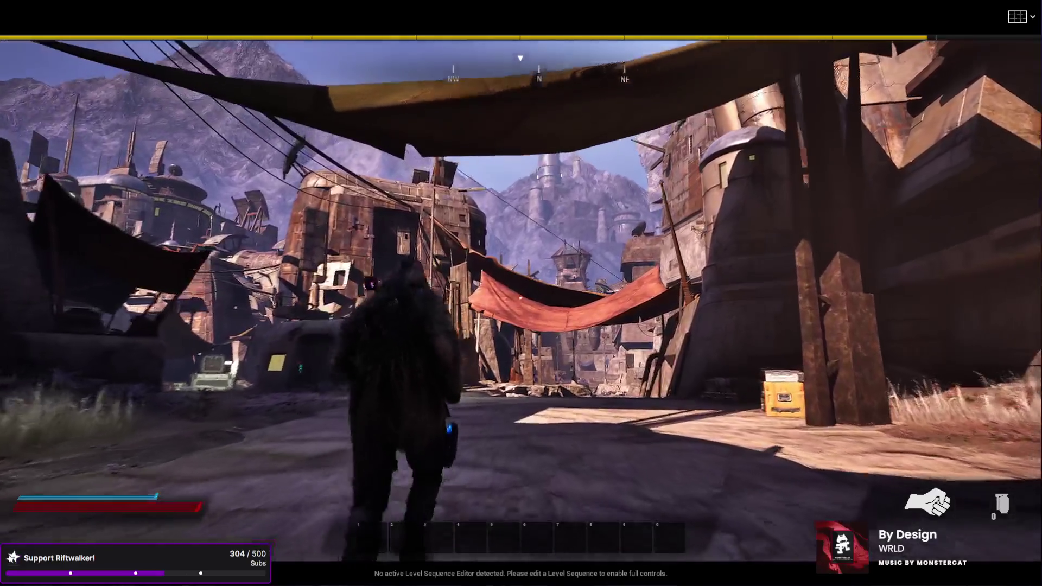
{"action": "key", "text": "w"}
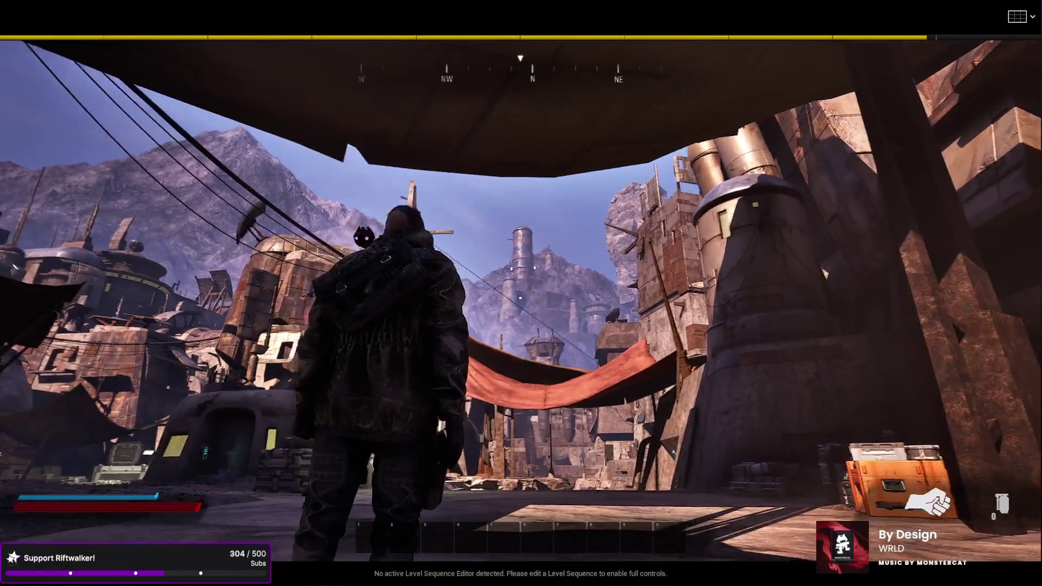
{"action": "key", "text": "w"}
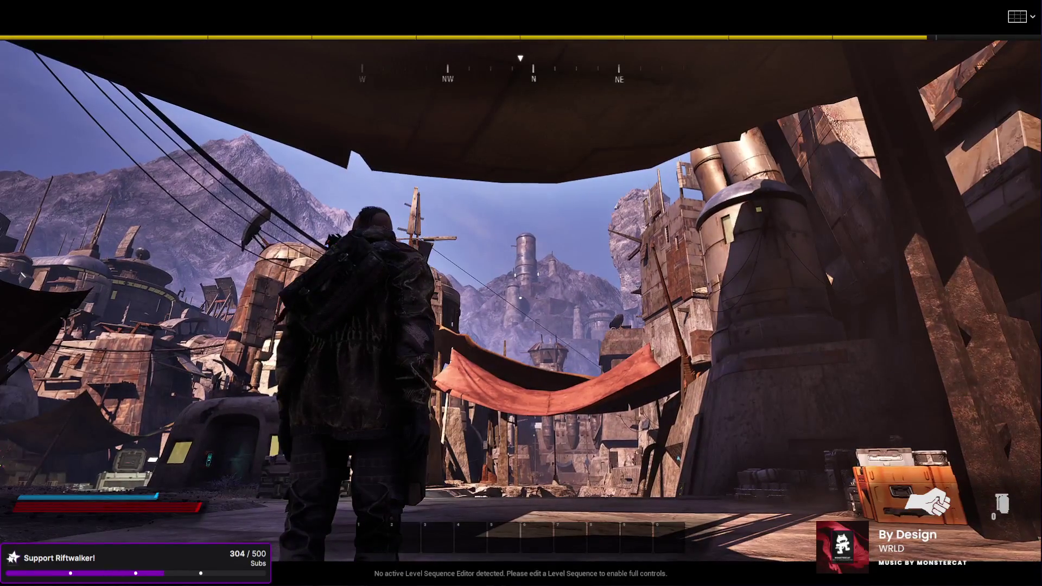
{"action": "key", "text": "Escape"}
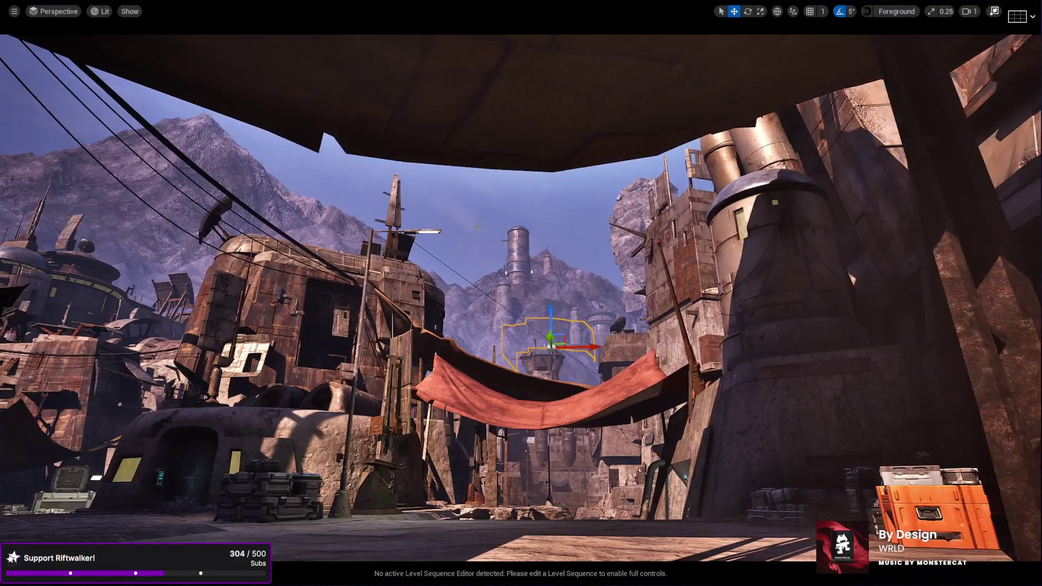
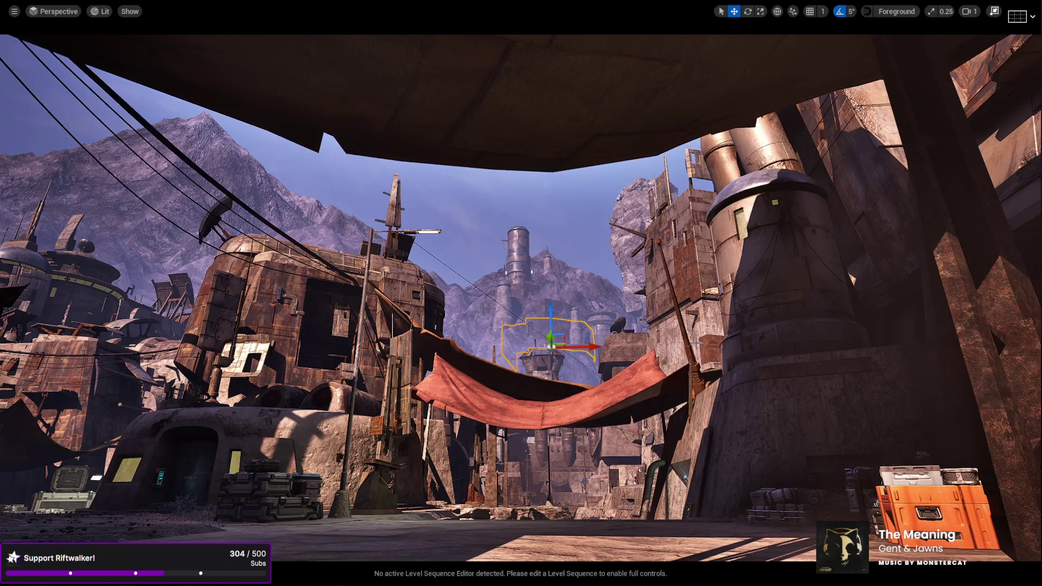
Raise the outlined distant building slightly and frame the camera on it.
{"action": "left_click_drag", "start_coordinate": [551, 341], "coordinate": [543, 302]}
{"action": "key", "text": "f"}
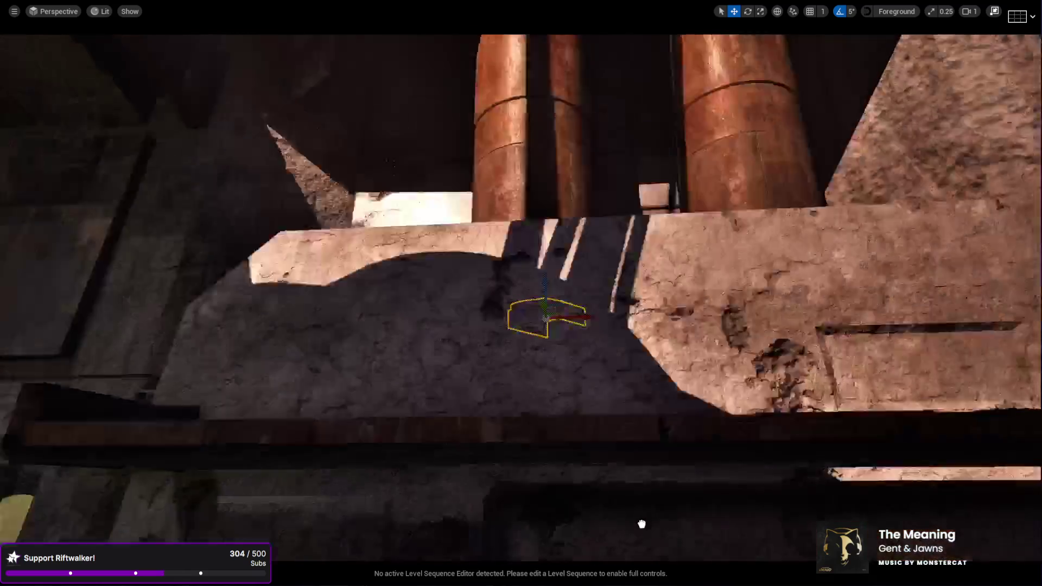
{"action": "scroll", "coordinate": [544, 493], "scroll_direction": "up", "scroll_amount": 3}
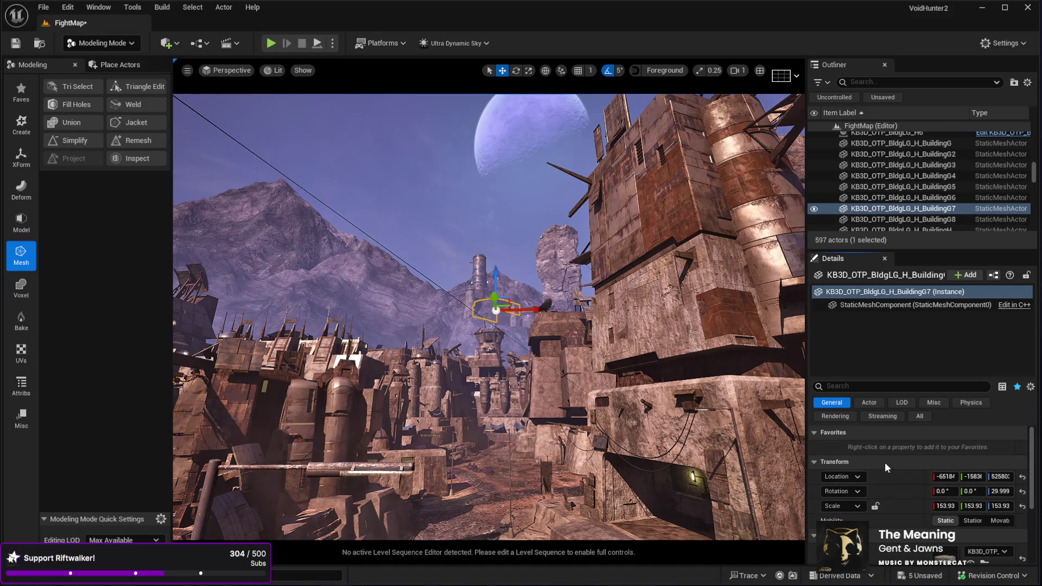
Select the distant BuildingB and scale it down to about a third of its size.
{"action": "left_click_drag", "start_coordinate": [793, 489], "coordinate": [792, 380]}
{"action": "left_click", "coordinate": [600, 414]}
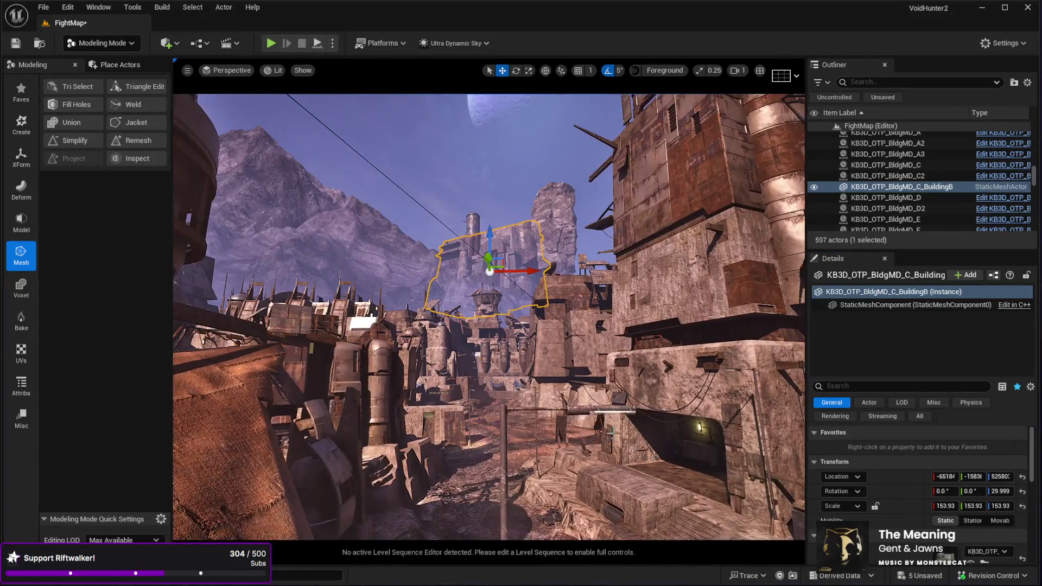
{"action": "key", "text": "e"}
{"action": "key", "text": "r"}
{"action": "mouse_move", "coordinate": [490, 239]}
{"action": "left_mouse_down"}
{"action": "mouse_move", "coordinate": [481, 252]}
{"action": "mouse_move", "coordinate": [486, 239]}
{"action": "mouse_move", "coordinate": [543, 239]}
{"action": "mouse_move", "coordinate": [544, 251]}
{"action": "mouse_move", "coordinate": [529, 258]}
{"action": "mouse_move", "coordinate": [522, 244]}
{"action": "mouse_move", "coordinate": [468, 239]}
{"action": "mouse_move", "coordinate": [432, 217]}
{"action": "mouse_move", "coordinate": [500, 224]}
{"action": "mouse_move", "coordinate": [507, 247]}
{"action": "mouse_move", "coordinate": [497, 213]}
{"action": "left_mouse_up"}
Rotate BuildingB to -35° around Z and sink it lower into the skyline.
{"action": "key", "text": "e"}
{"action": "key", "text": "w"}
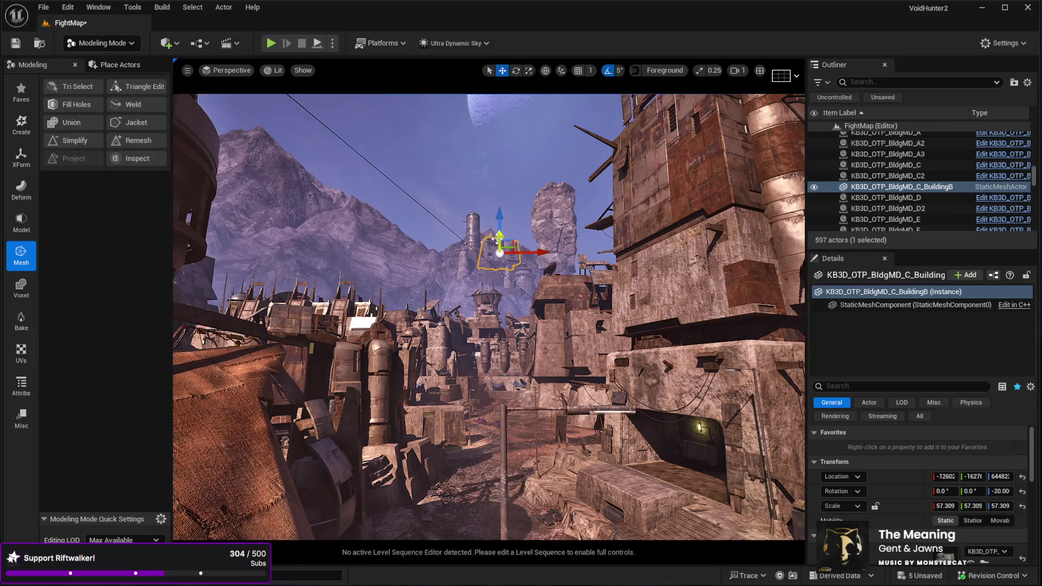
{"action": "key", "text": "e"}
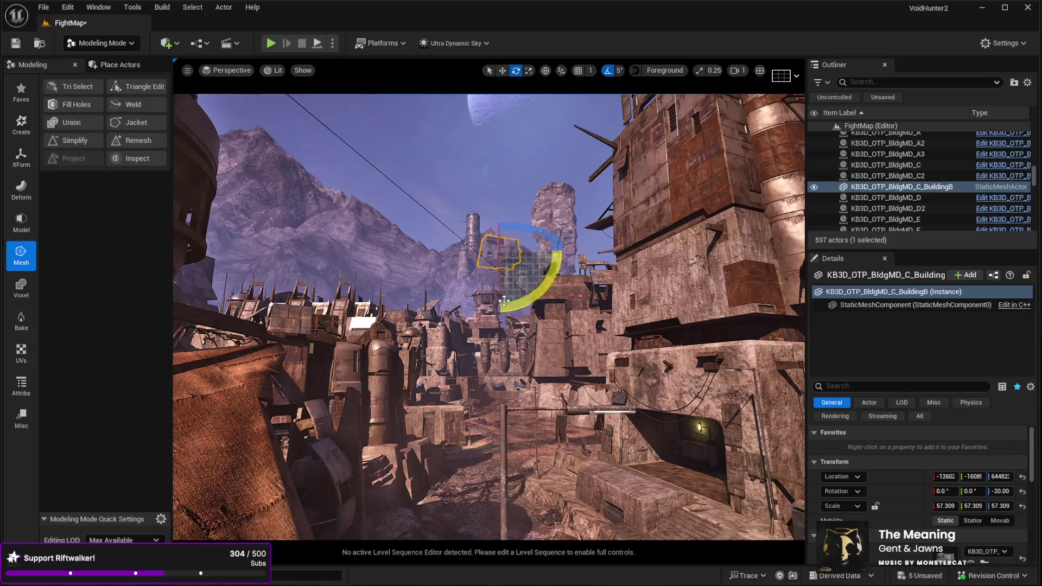
{"action": "left_click_drag", "start_coordinate": [543, 255], "coordinate": [567, 255]}
{"action": "key", "text": "w"}
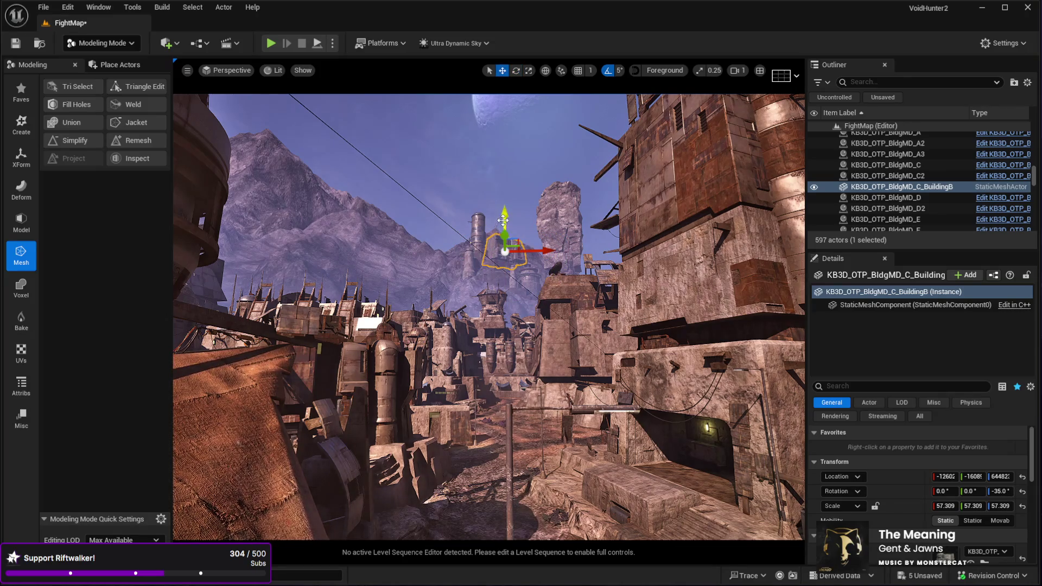
{"action": "left_click_drag", "start_coordinate": [505, 220], "coordinate": [510, 256]}
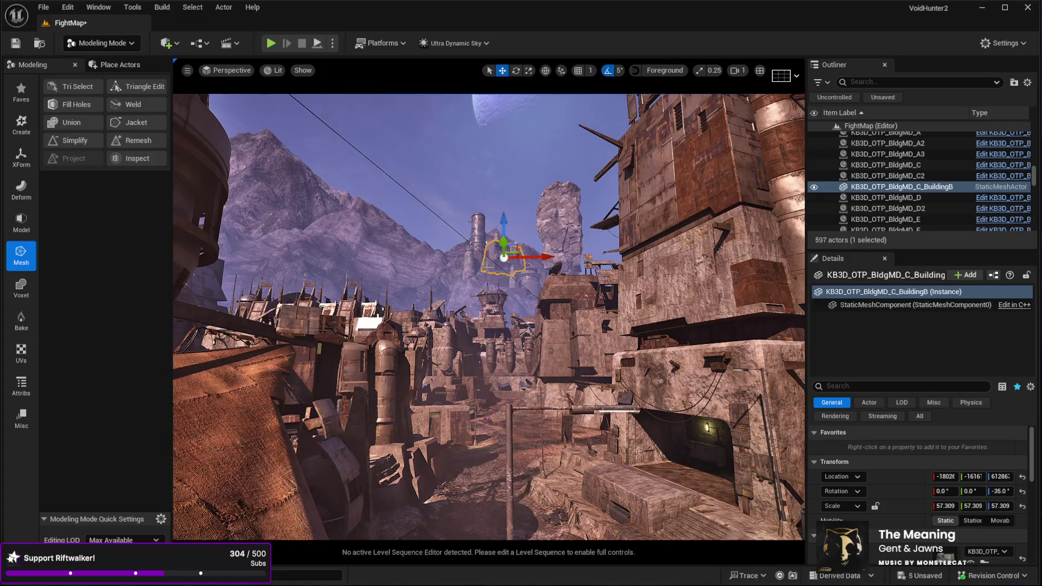
Nudge the mountain slightly sideways and lower BuildingG7 a little.
{"action": "key", "text": "g"}
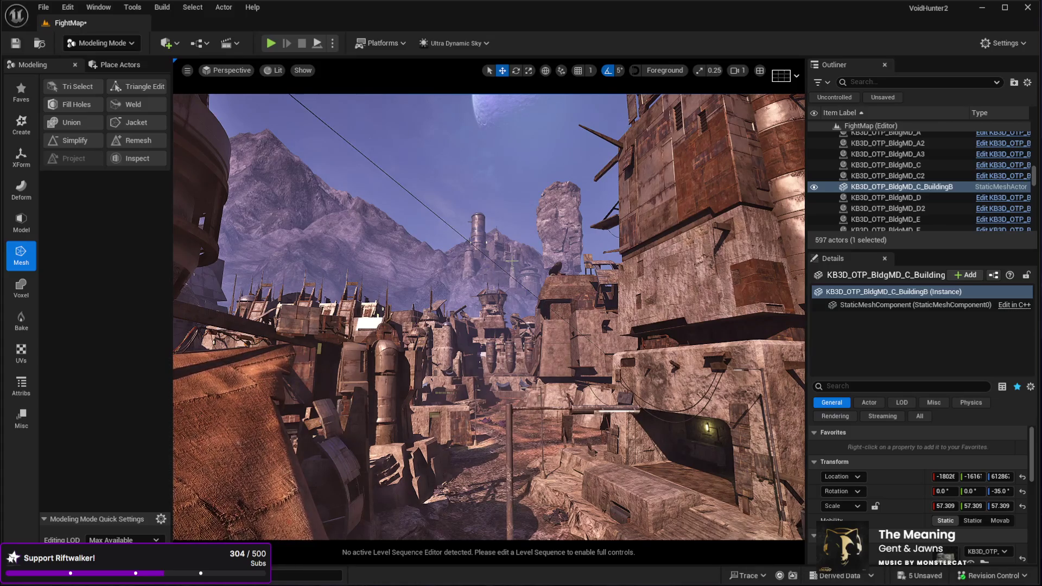
{"action": "left_click", "coordinate": [512, 261]}
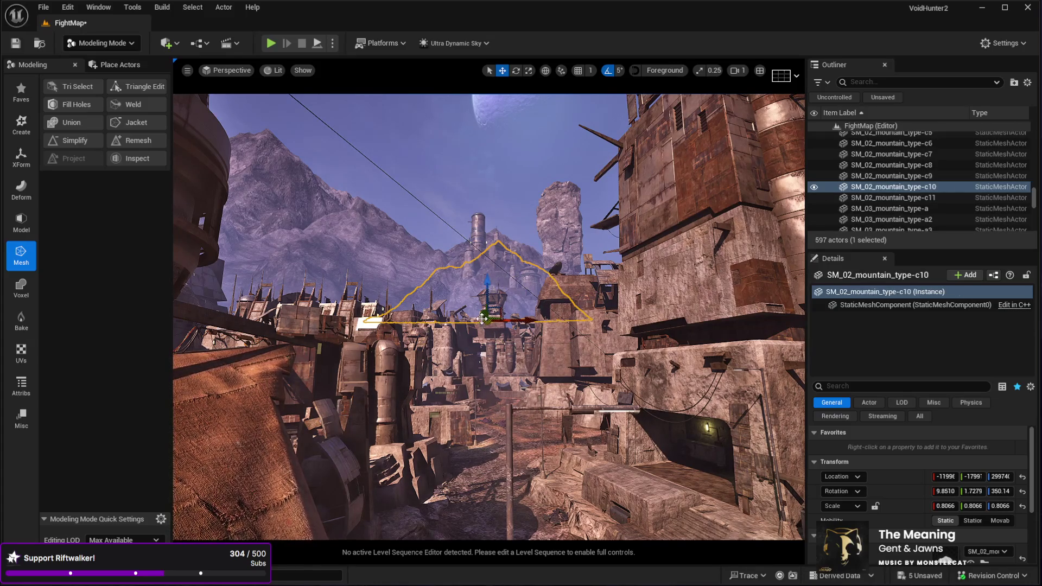
{"action": "left_click_drag", "start_coordinate": [482, 317], "coordinate": [482, 318]}
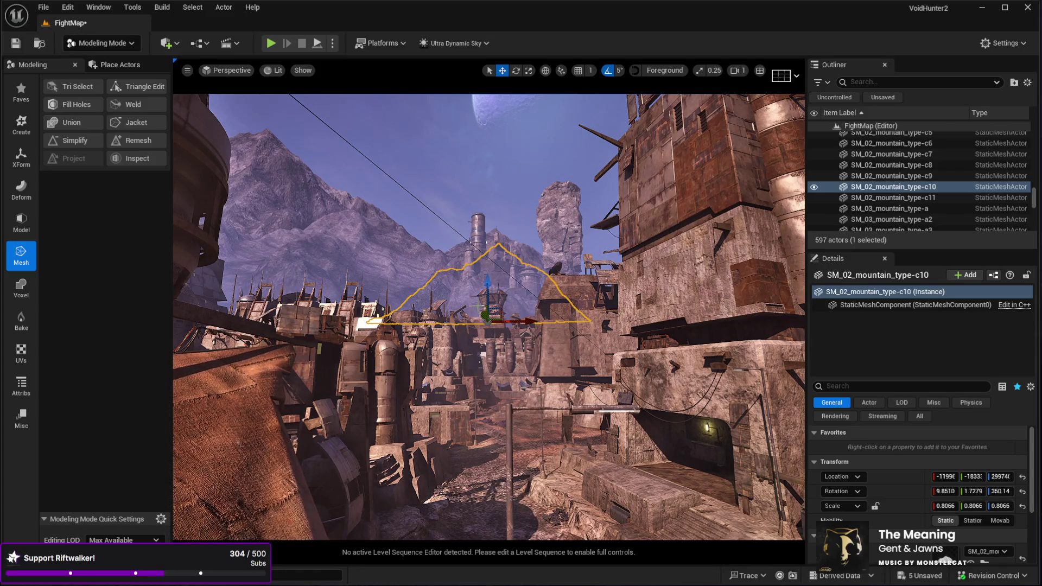
{"action": "left_click", "coordinate": [492, 266]}
{"action": "left_click_drag", "start_coordinate": [495, 238], "coordinate": [495, 244]}
Shift BuildingB to the left and turn it to -38.3° around Z.
{"action": "key", "text": "g"}
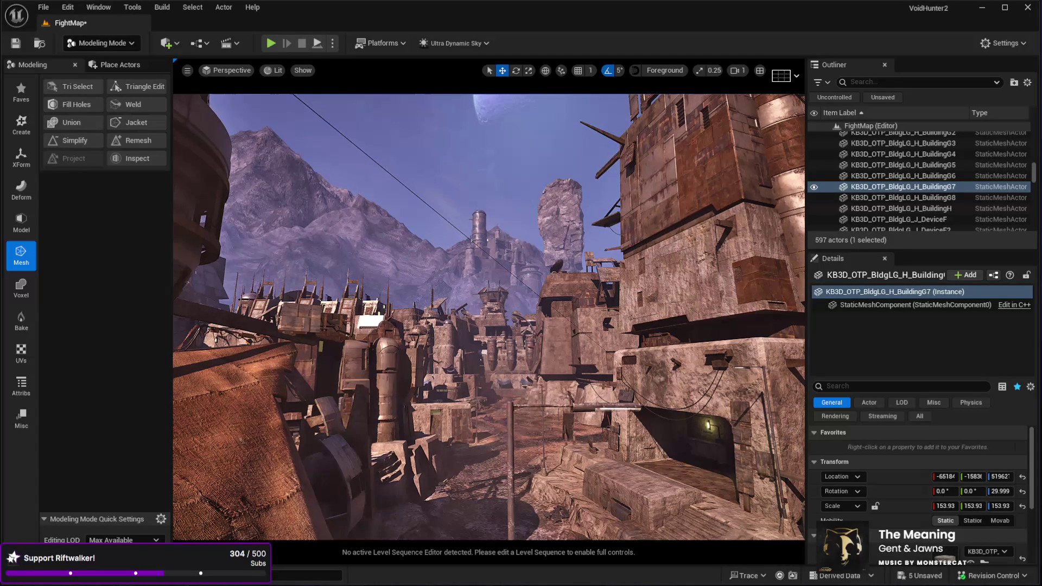
{"action": "scroll", "coordinate": [470, 191], "scroll_direction": "up", "scroll_amount": 5}
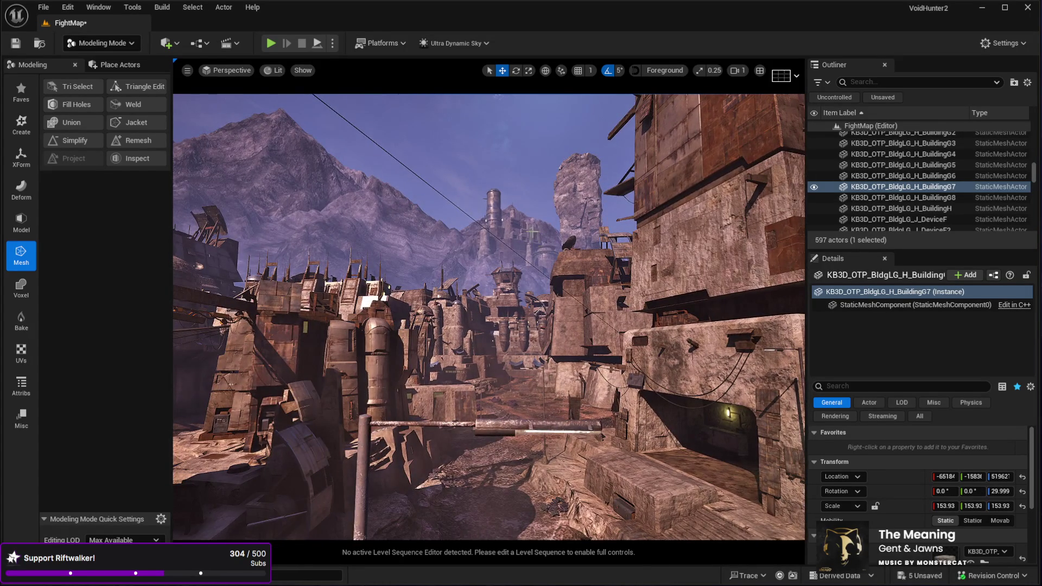
{"action": "left_click", "coordinate": [508, 256]}
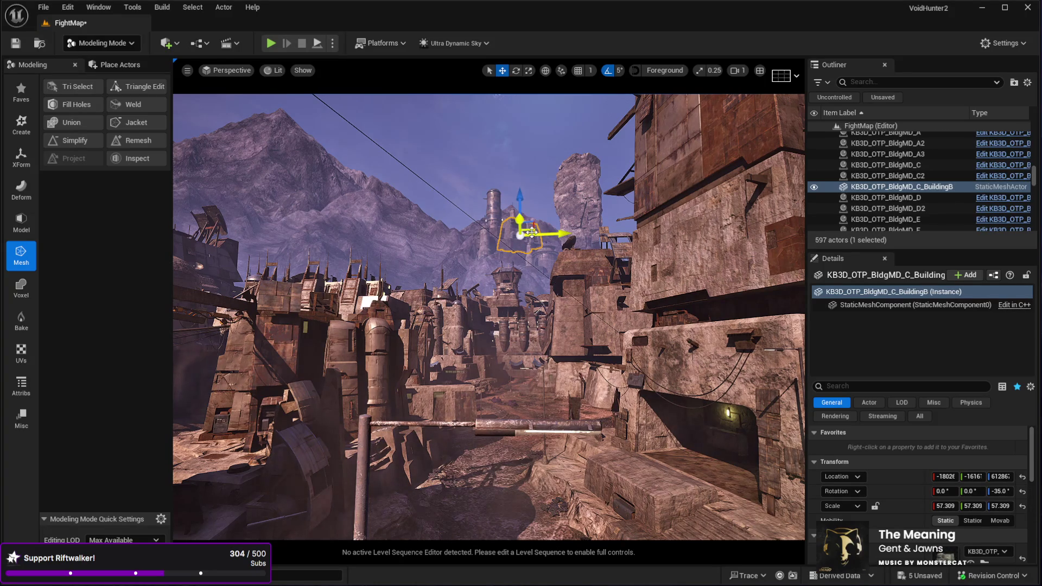
{"action": "left_click_drag", "start_coordinate": [532, 232], "coordinate": [528, 233]}
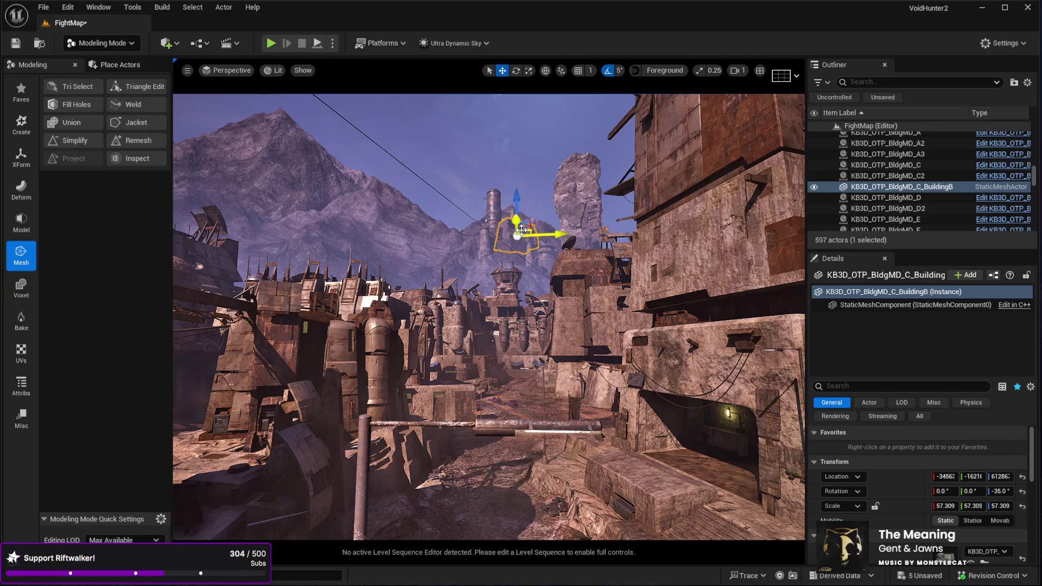
{"action": "key", "text": "g"}
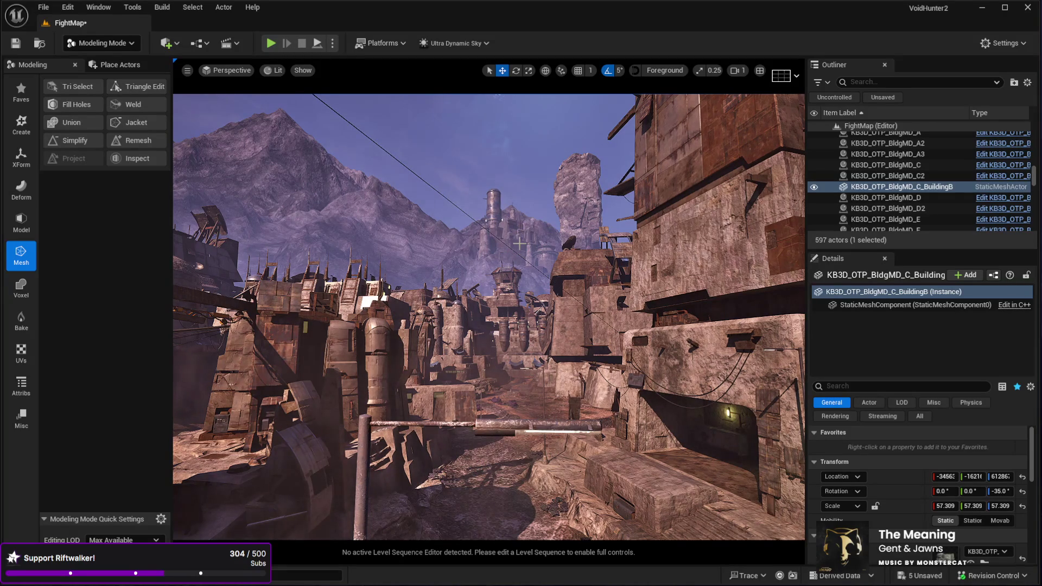
{"action": "key", "text": "g"}
{"action": "key", "text": "r"}
{"action": "key", "text": "e"}
{"action": "left_click_drag", "start_coordinate": [531, 213], "coordinate": [564, 255]}
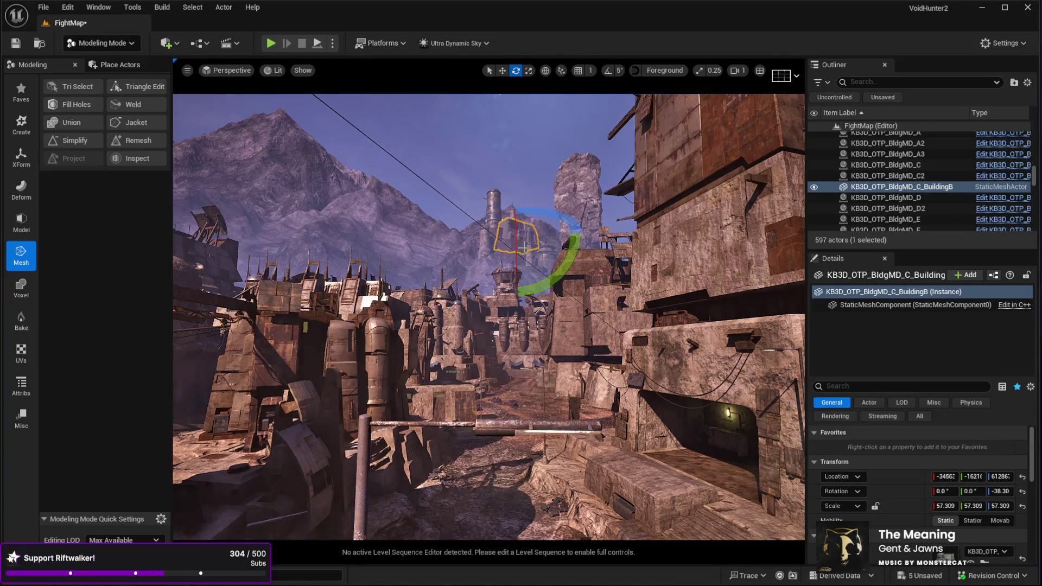
Lower BuildingB slightly and preview the skyline without editor overlays.
{"action": "key", "text": "g"}
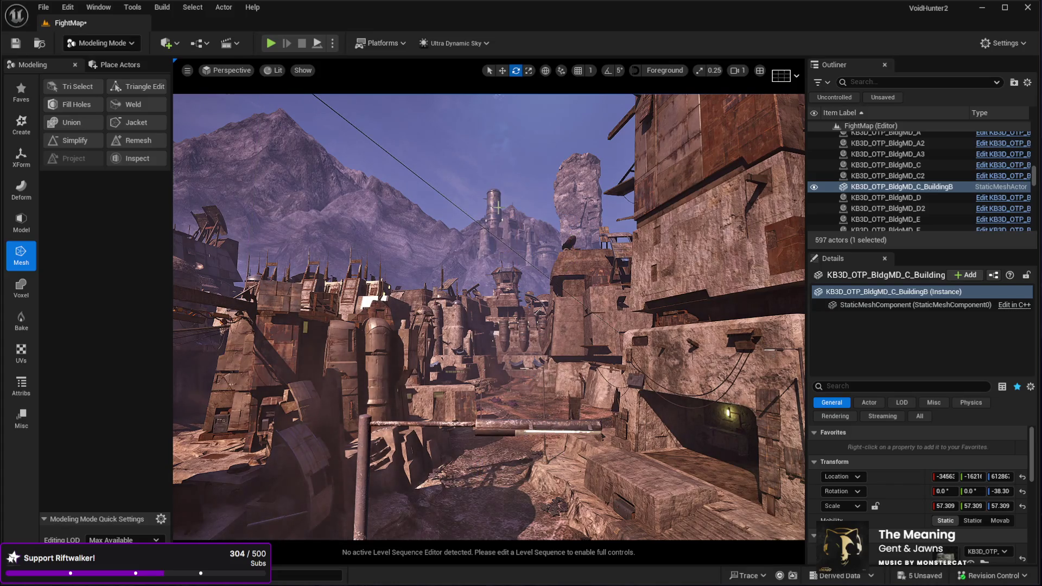
{"action": "key", "text": "g"}
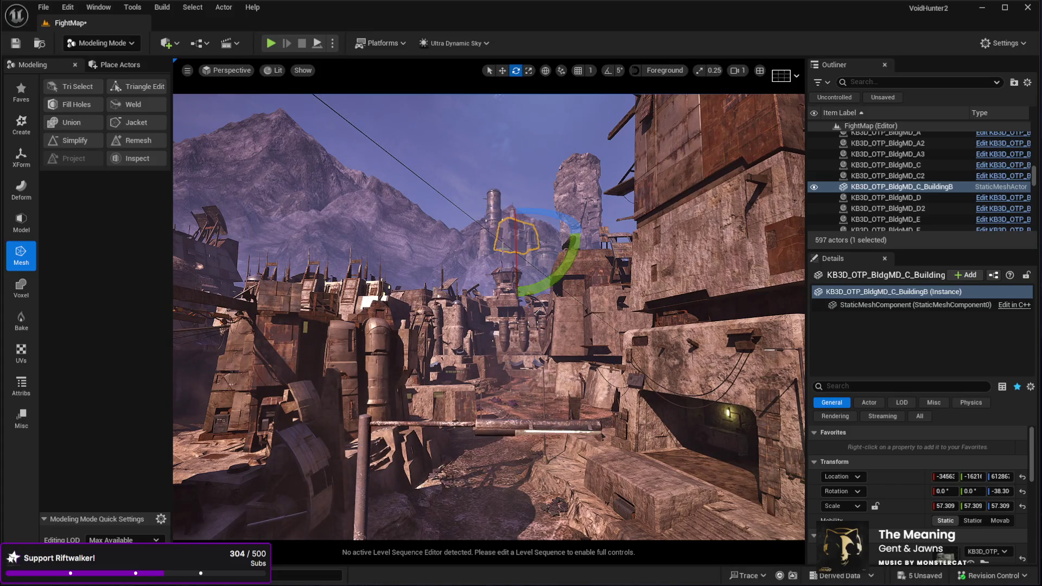
{"action": "key", "text": "w"}
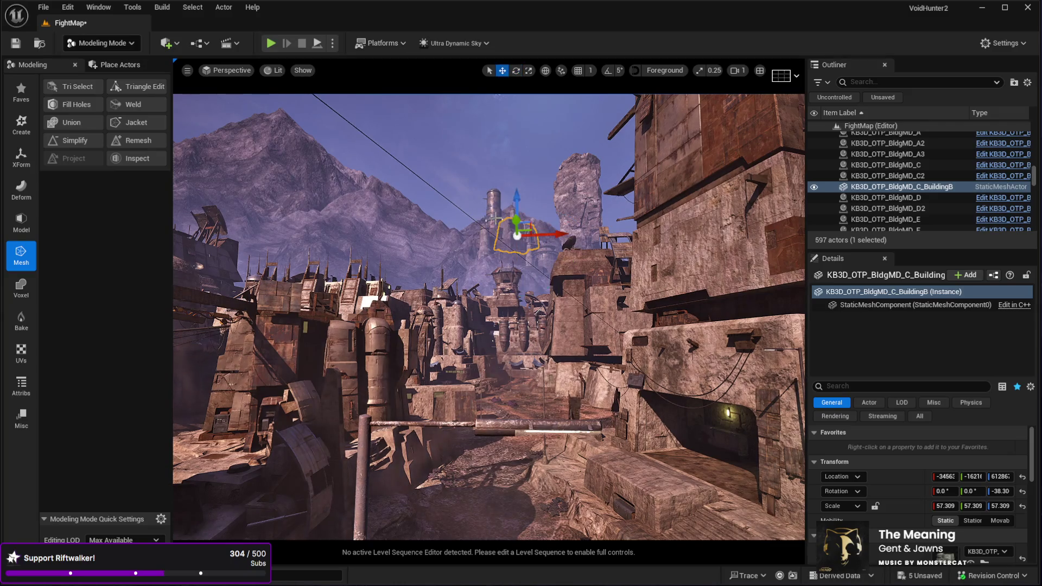
{"action": "left_click_drag", "start_coordinate": [514, 199], "coordinate": [514, 204]}
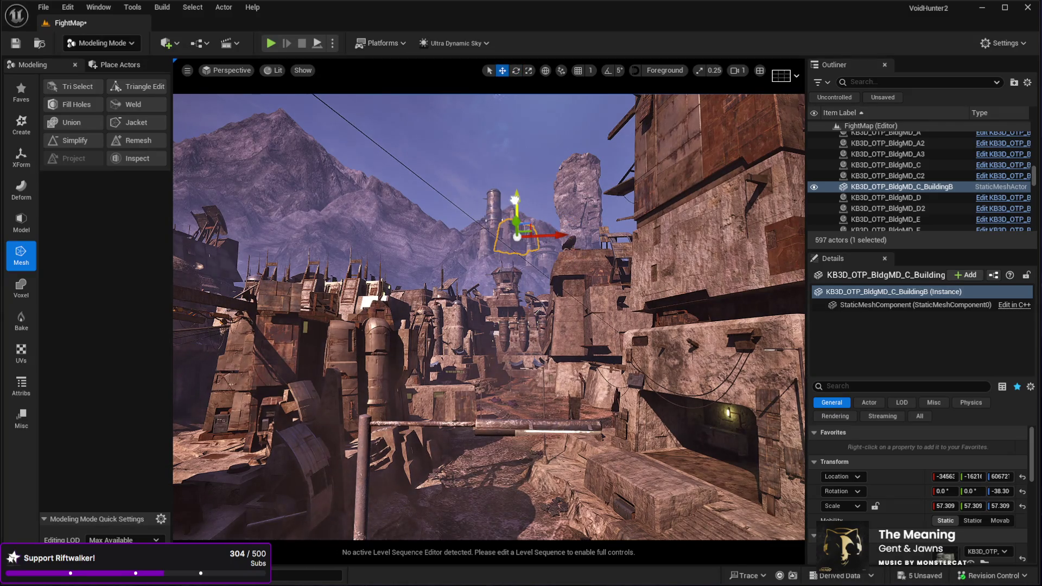
{"action": "key", "text": "g"}
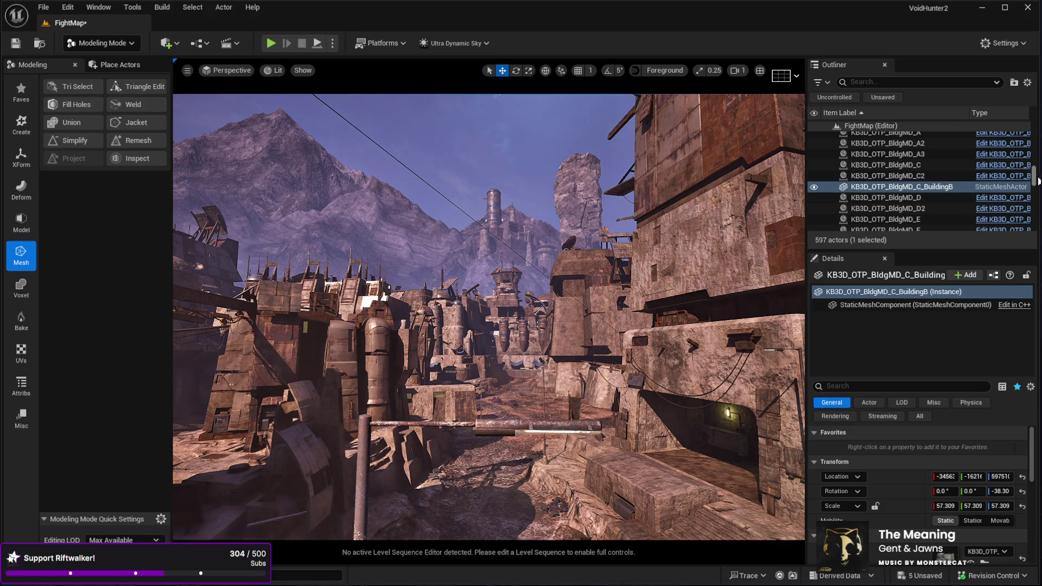
{"action": "left_click_drag", "start_coordinate": [1035, 182], "coordinate": [1035, 128]}
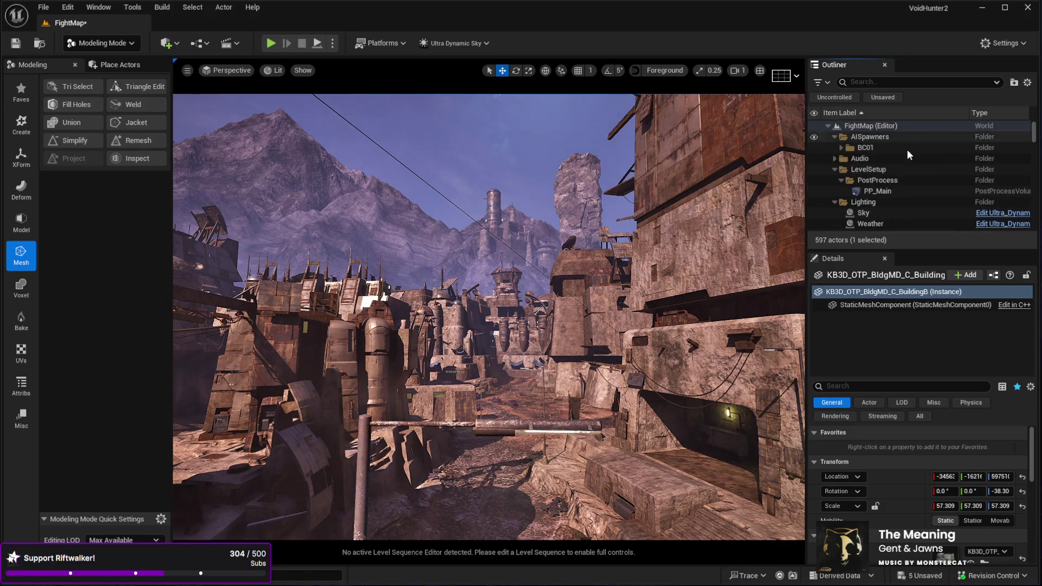
Set the Sky actor's Time Of Day to 1700 and return to Selection Mode.
{"action": "left_click", "coordinate": [863, 213]}
{"action": "left_click", "coordinate": [965, 448]}
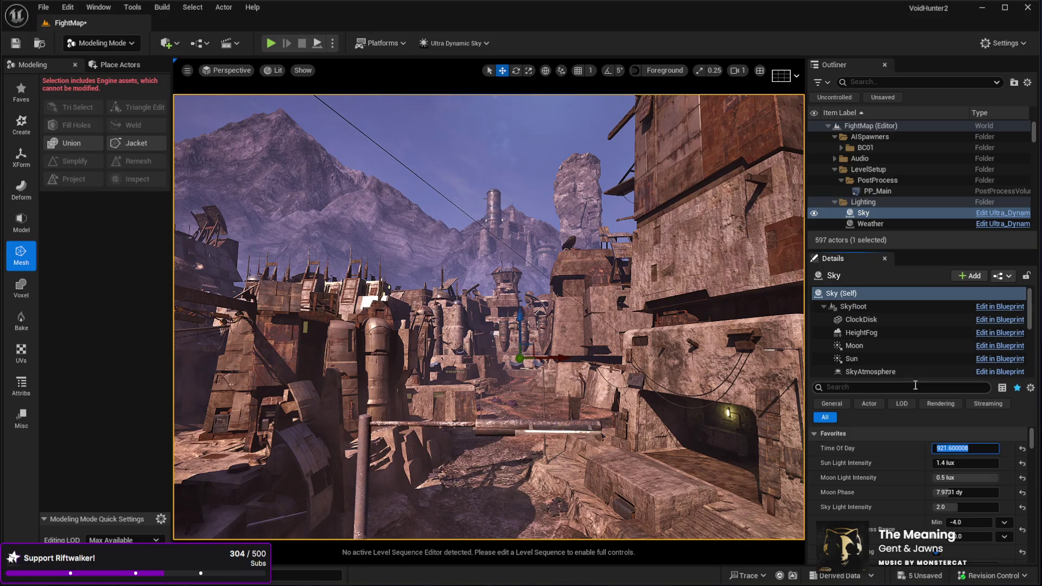
{"action": "type", "text": "0"}
{"action": "key", "text": "Return"}
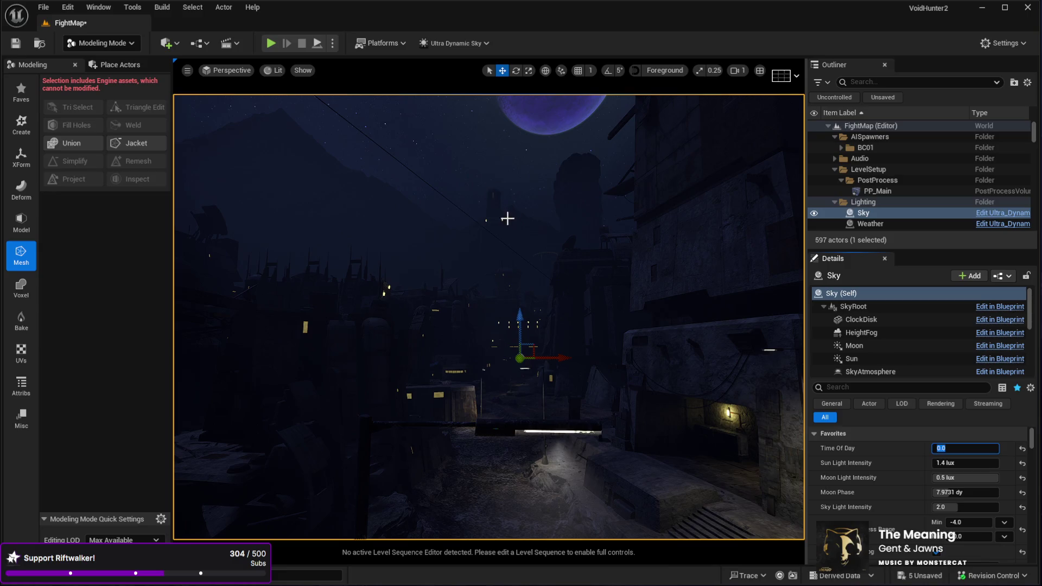
{"action": "type", "text": "0"}
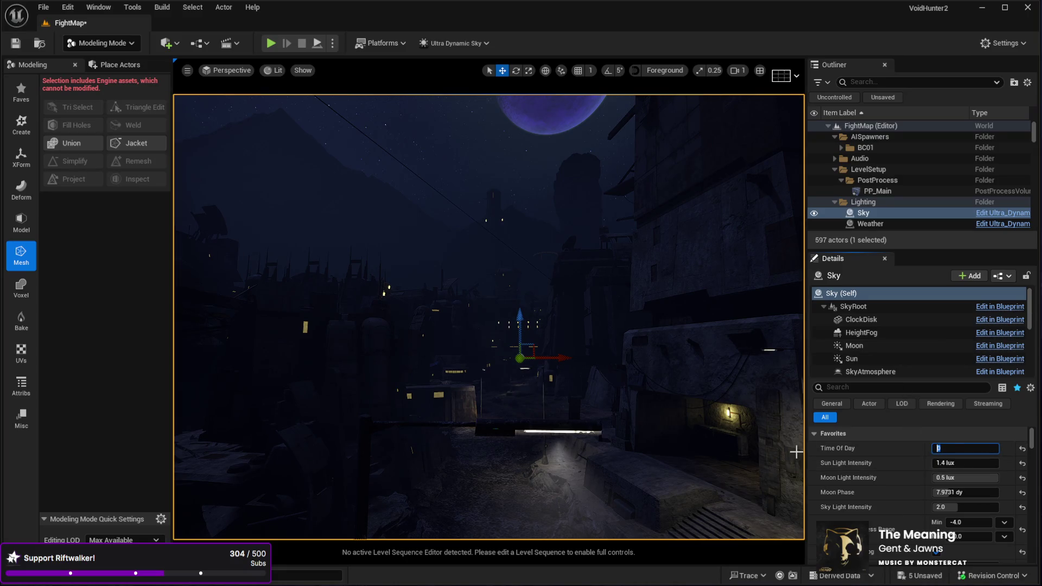
{"action": "key", "text": "BackSpace"}
{"action": "key", "text": "BackSpace"}
{"action": "key", "text": "Return"}
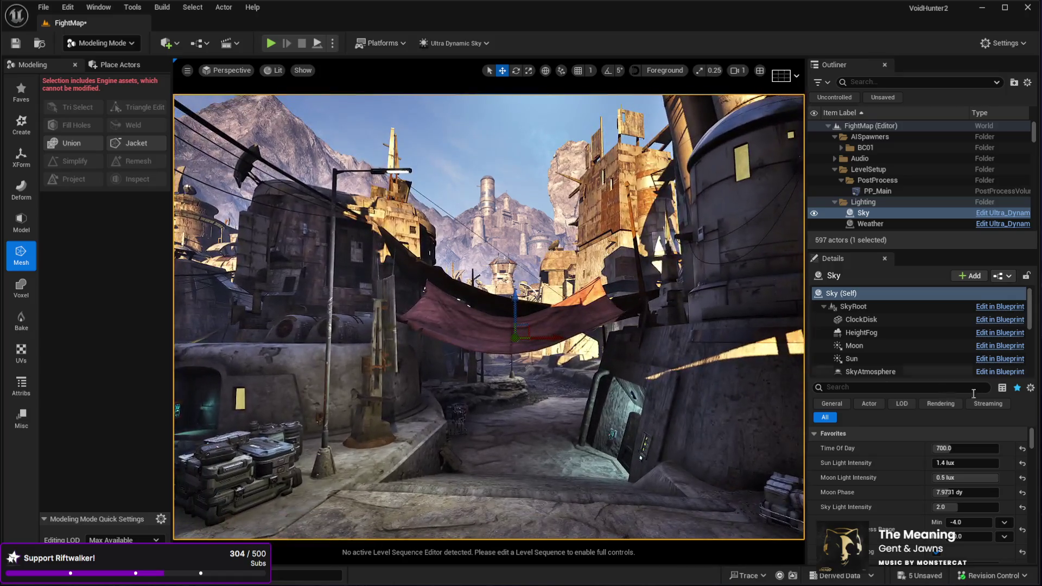
{"action": "left_click", "coordinate": [950, 448]}
{"action": "type", "text": "1700"}
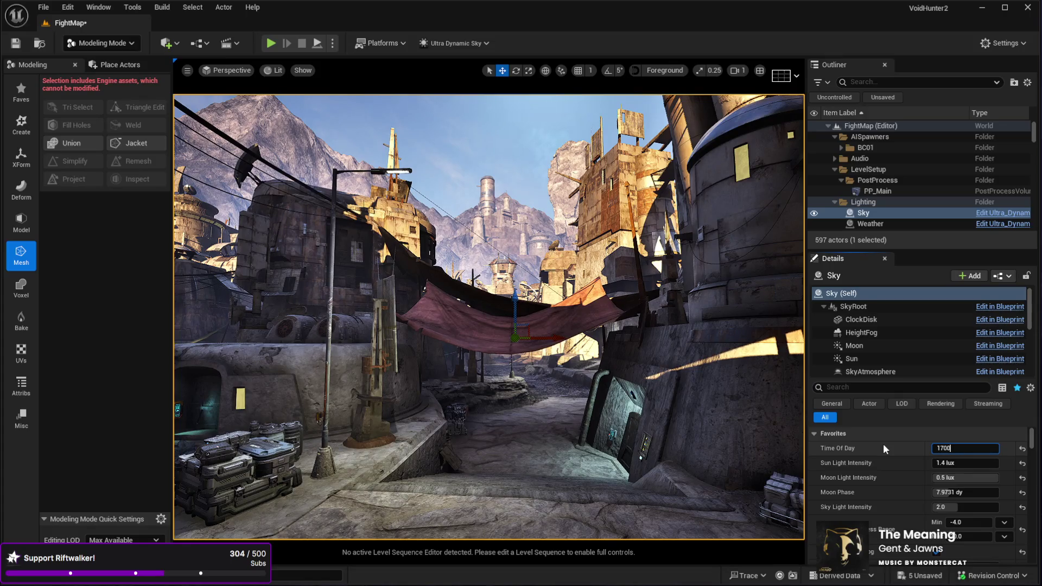
{"action": "key", "text": "Return"}
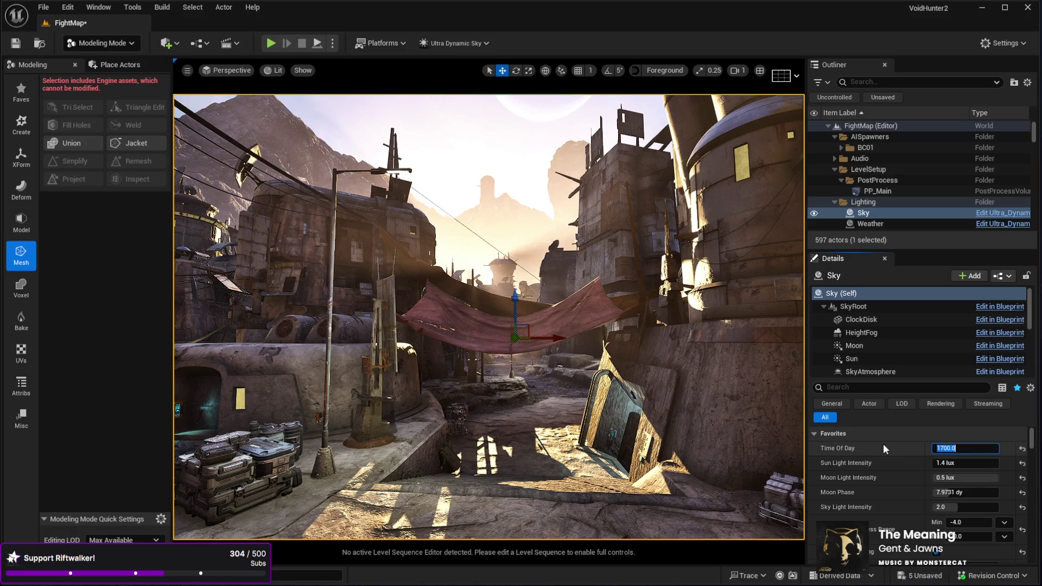
{"action": "left_click", "coordinate": [106, 65]}
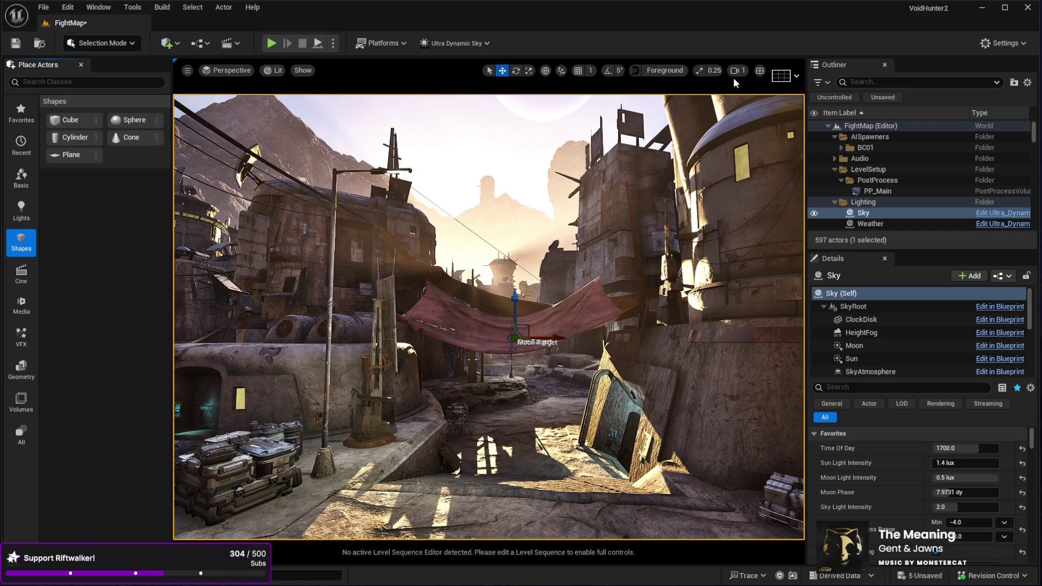
Lower the camera speed to 49.8, fly toward the Sky, and drop a new cube in.
{"action": "scroll", "coordinate": [657, 99], "scroll_direction": "up", "scroll_amount": 5}
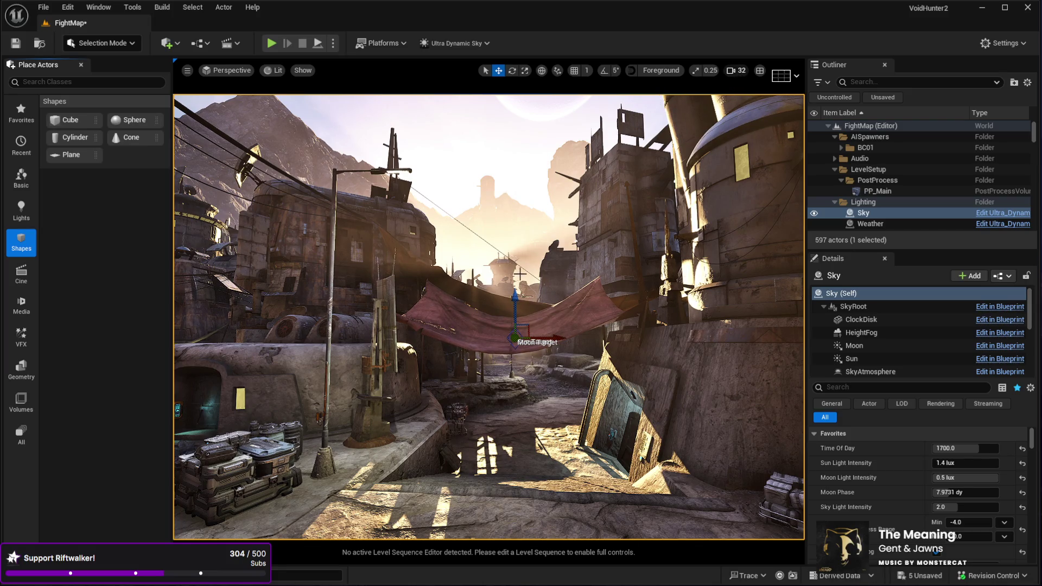
{"action": "key", "text": "w"}
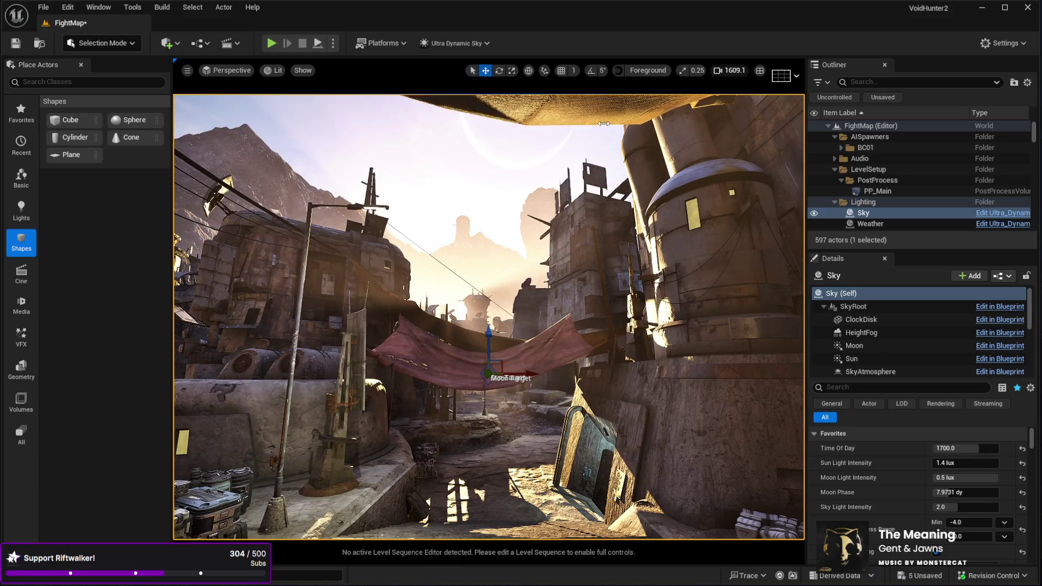
{"action": "scroll", "coordinate": [604, 123], "scroll_direction": "up", "scroll_amount": 10}
{"action": "key", "text": "e"}
{"action": "key", "text": "f"}
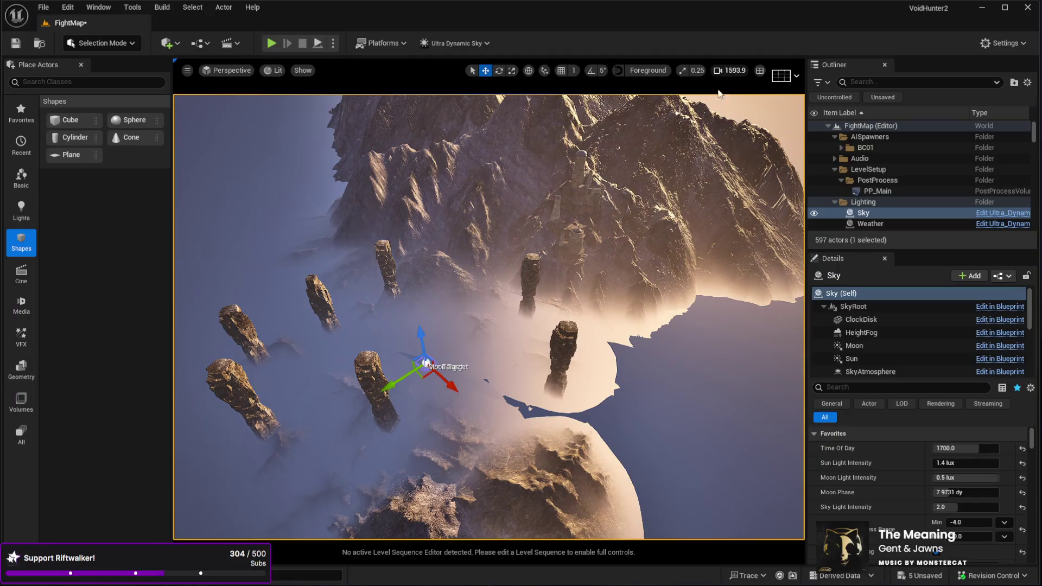
{"action": "scroll", "coordinate": [674, 109], "scroll_direction": "down", "scroll_amount": 5}
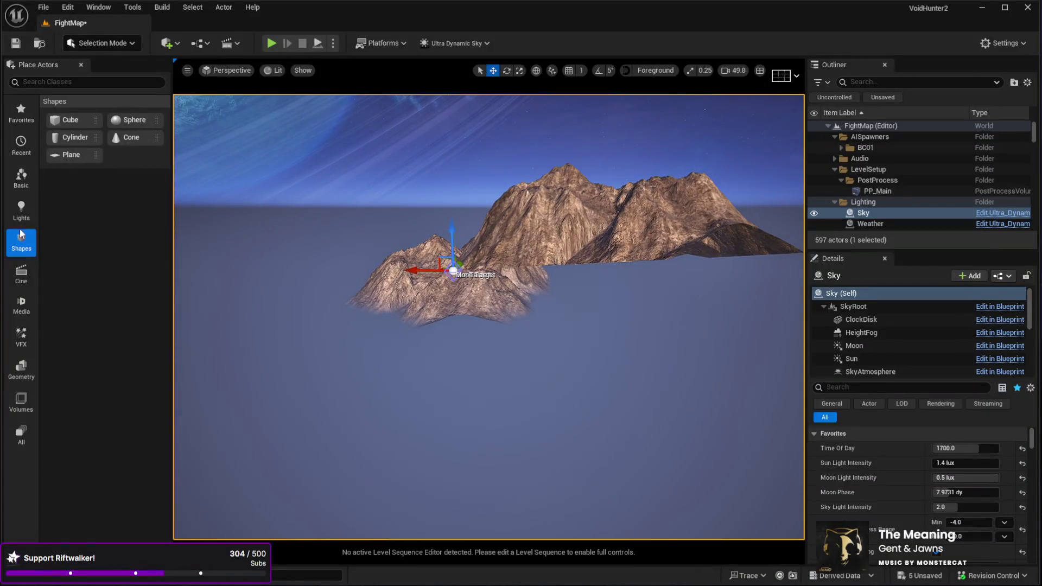
{"action": "mouse_move", "coordinate": [61, 119]}
{"action": "left_mouse_down"}
{"action": "mouse_move", "coordinate": [586, 376]}
{"action": "mouse_move", "coordinate": [530, 369]}
{"action": "left_mouse_up"}
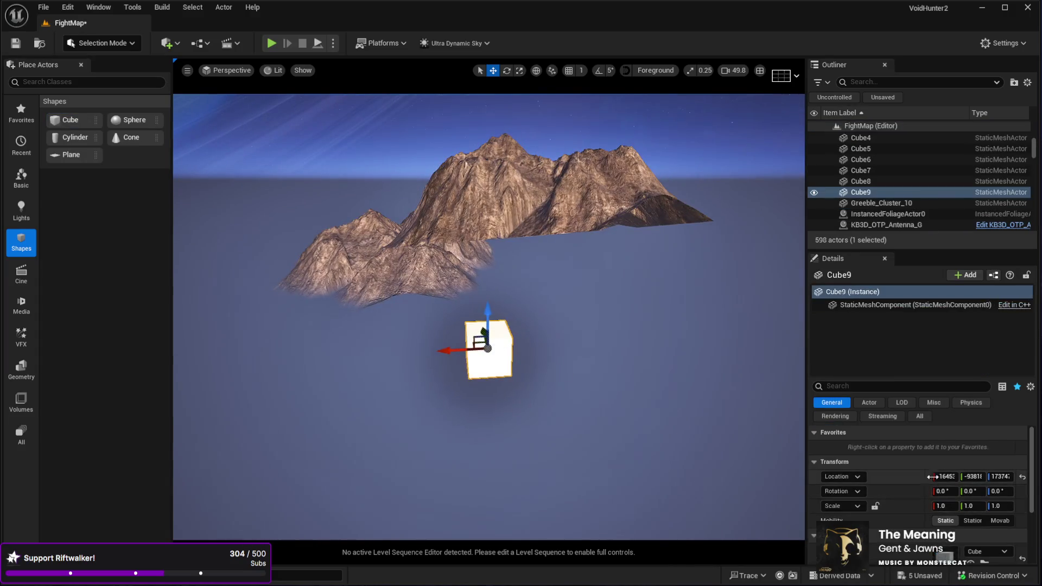
Scale the new cube uniformly to 30000 on all locked axes.
{"action": "left_click", "coordinate": [944, 506]}
{"action": "left_click", "coordinate": [875, 506]}
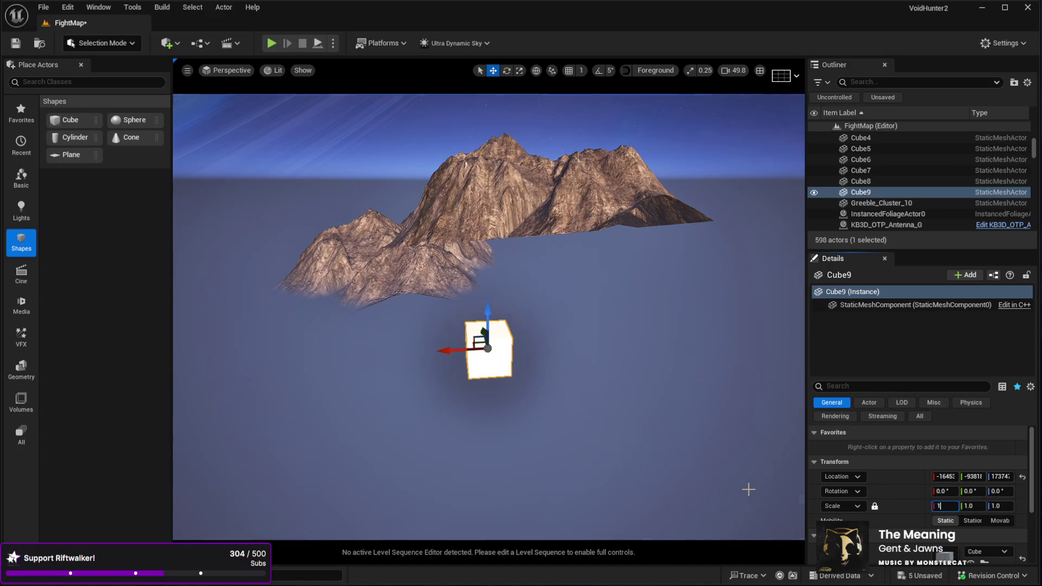
{"action": "type", "text": "000"}
{"action": "key", "text": "Return"}
{"action": "left_click_drag", "start_coordinate": [612, 433], "coordinate": [611, 433]}
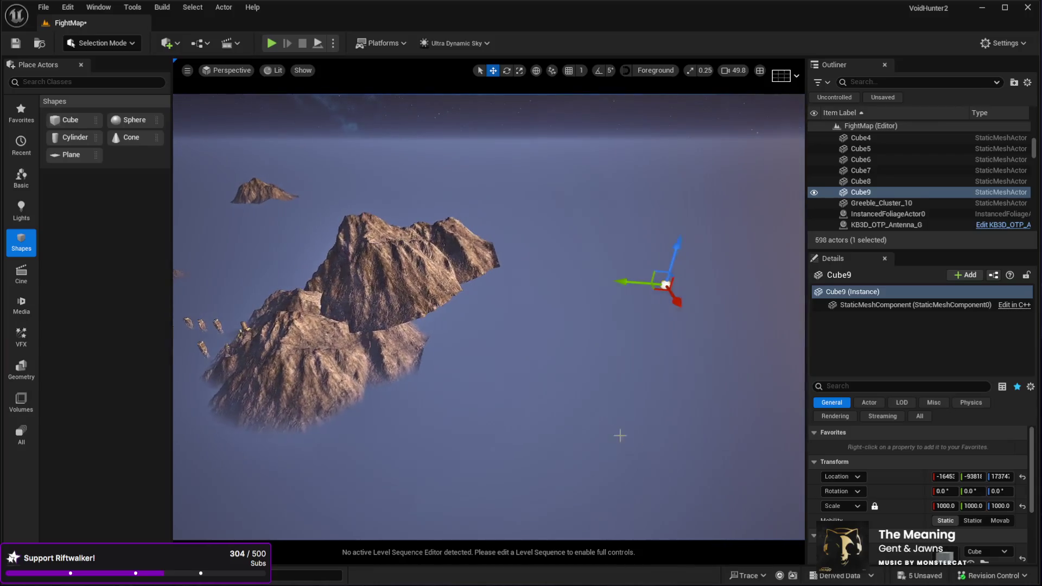
{"action": "left_click", "coordinate": [945, 506]}
{"action": "type", "text": "10000"}
{"action": "key", "text": "Return"}
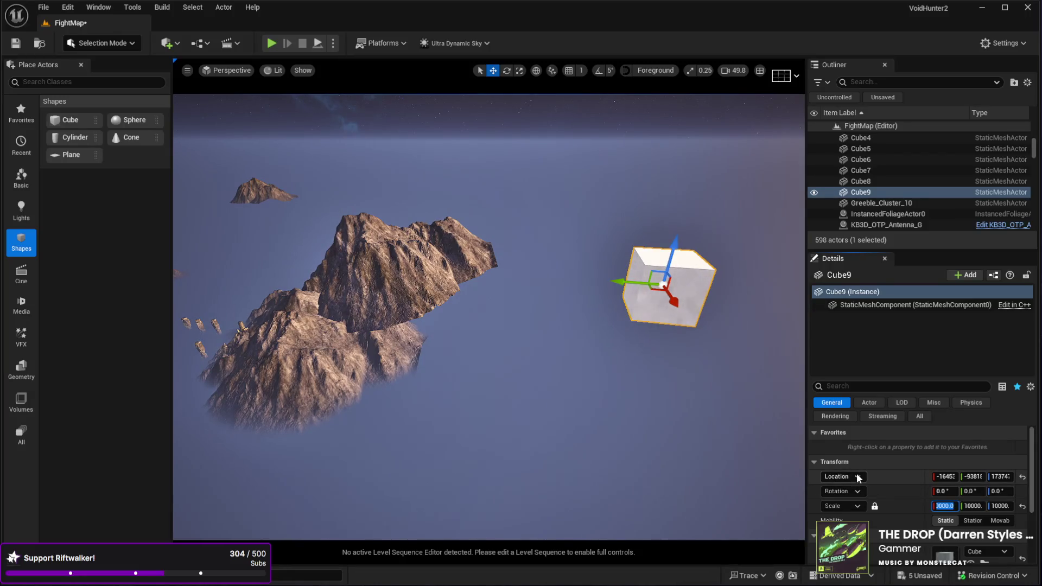
{"action": "type", "text": "30000"}
{"action": "key", "text": "Return"}
Unlock the scale axes and set the cube's X scale to 40000.
{"action": "mouse_move", "coordinate": [663, 308]}
{"action": "left_mouse_down"}
{"action": "mouse_move", "coordinate": [619, 374]}
{"action": "mouse_move", "coordinate": [587, 347]}
{"action": "mouse_move", "coordinate": [572, 354]}
{"action": "left_mouse_up"}
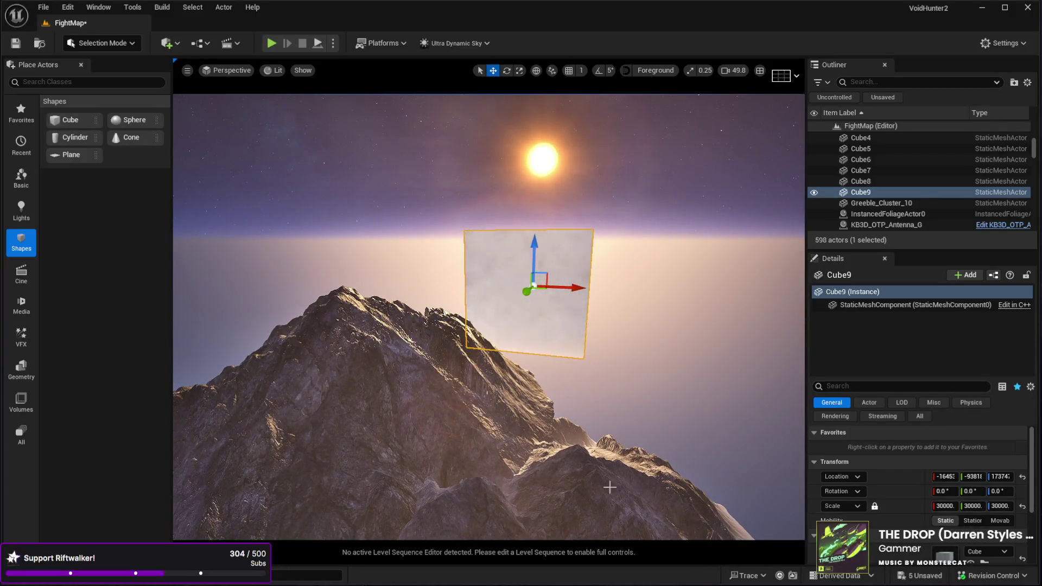
{"action": "left_click_drag", "start_coordinate": [527, 406], "coordinate": [527, 406]}
{"action": "left_click_drag", "start_coordinate": [744, 447], "coordinate": [744, 447]}
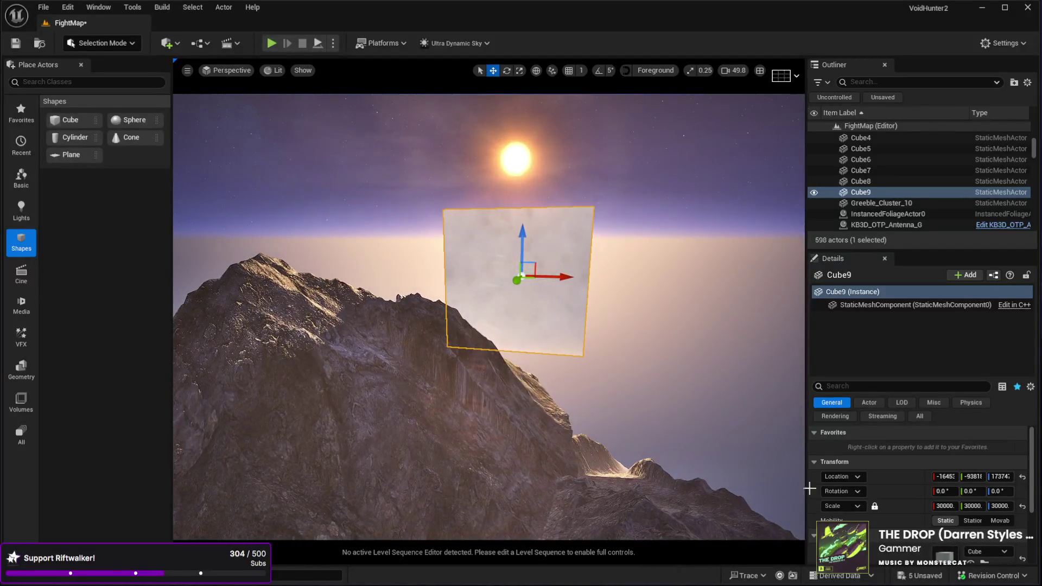
{"action": "left_click", "coordinate": [875, 506]}
{"action": "left_click", "coordinate": [943, 506]}
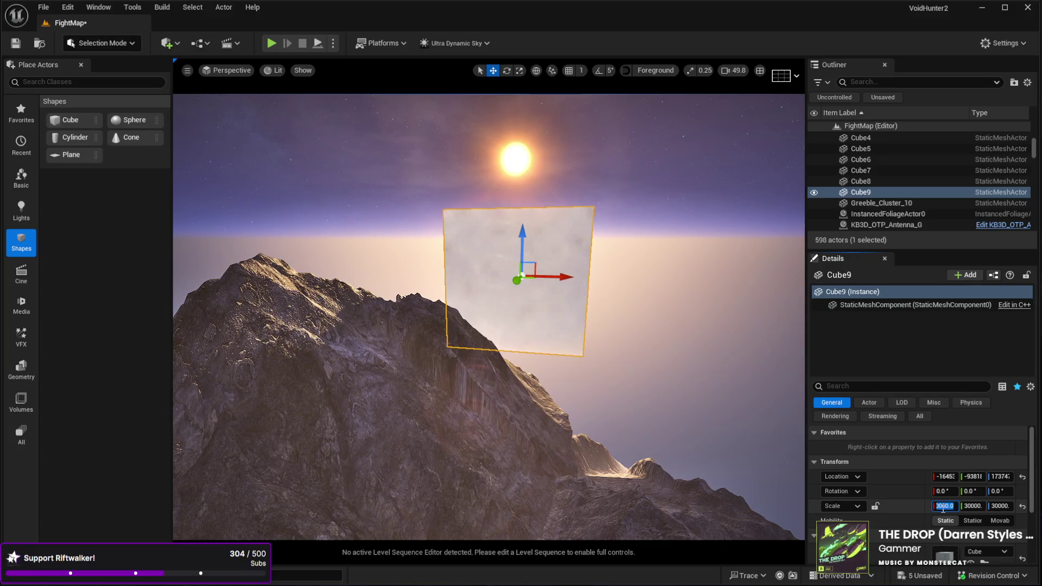
{"action": "left_click", "coordinate": [971, 506]}
{"action": "left_click", "coordinate": [942, 506]}
{"action": "left_click", "coordinate": [940, 505]}
{"action": "key", "text": "Delete"}
{"action": "key", "text": "Return"}
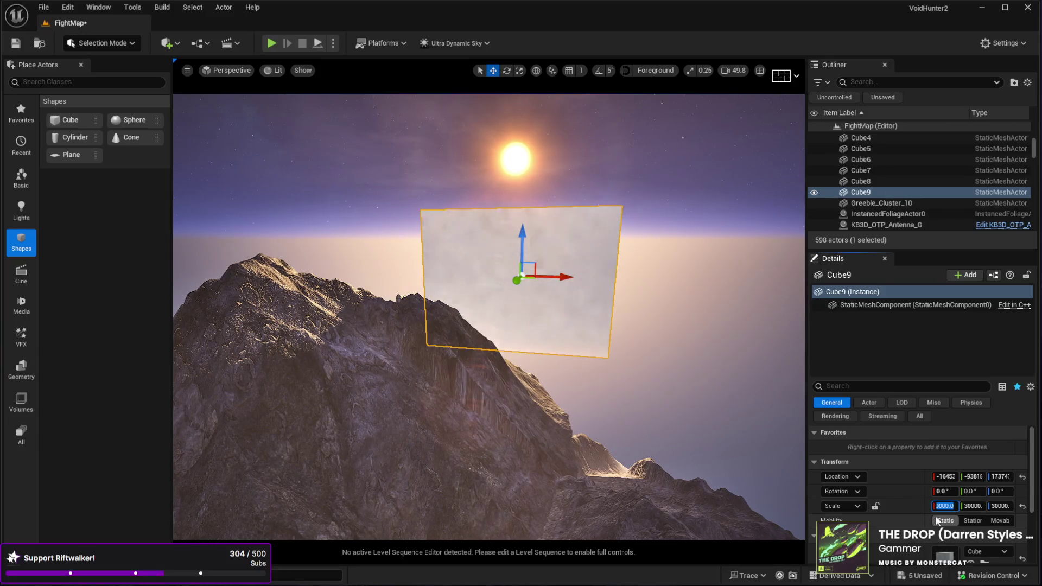
{"action": "type", "text": "40000"}
{"action": "key", "text": "Return"}
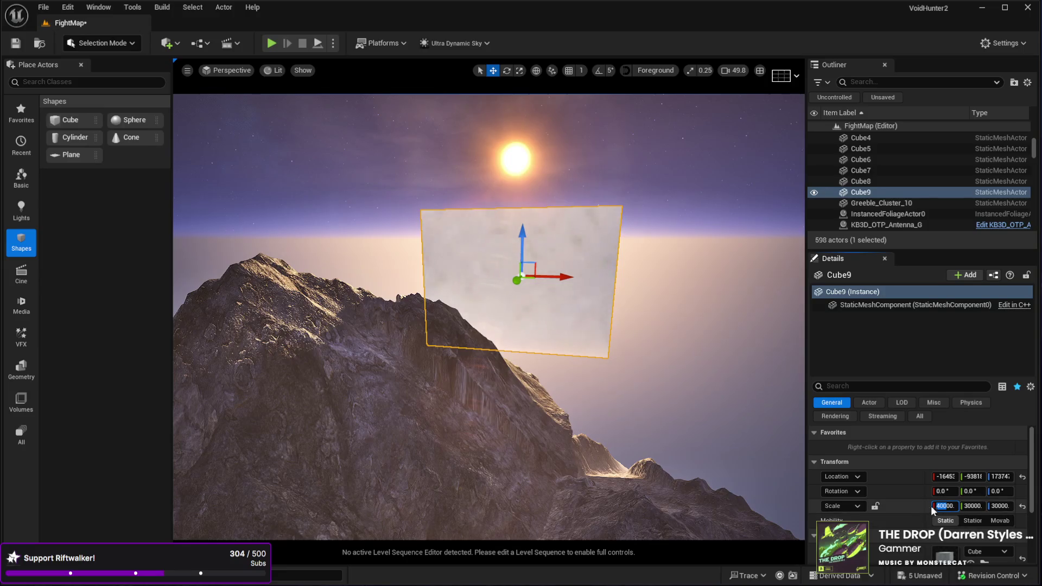
Change the cube's X scale to 90000 and frame the giant box.
{"action": "key", "text": "End"}
{"action": "key", "text": "Home"}
{"action": "key", "text": "Delete"}
{"action": "type", "text": "9"}
{"action": "key", "text": "Return"}
{"action": "key", "text": "f"}
Move Cube9 down into the fog, flying through the rocks to check placement.
{"action": "left_click_drag", "start_coordinate": [553, 290], "coordinate": [554, 342]}
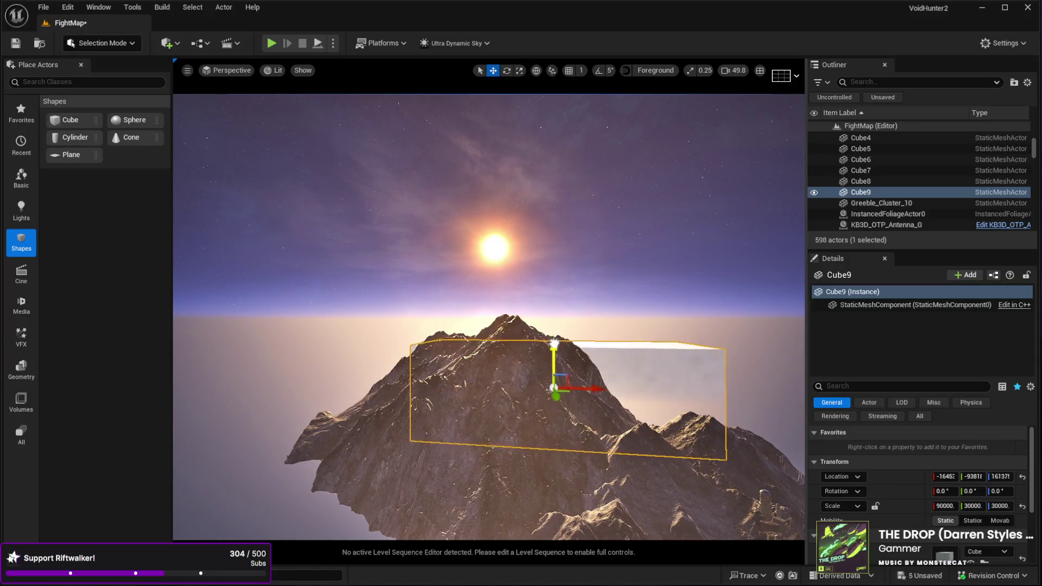
{"action": "key", "text": "End"}
{"action": "key", "text": "f"}
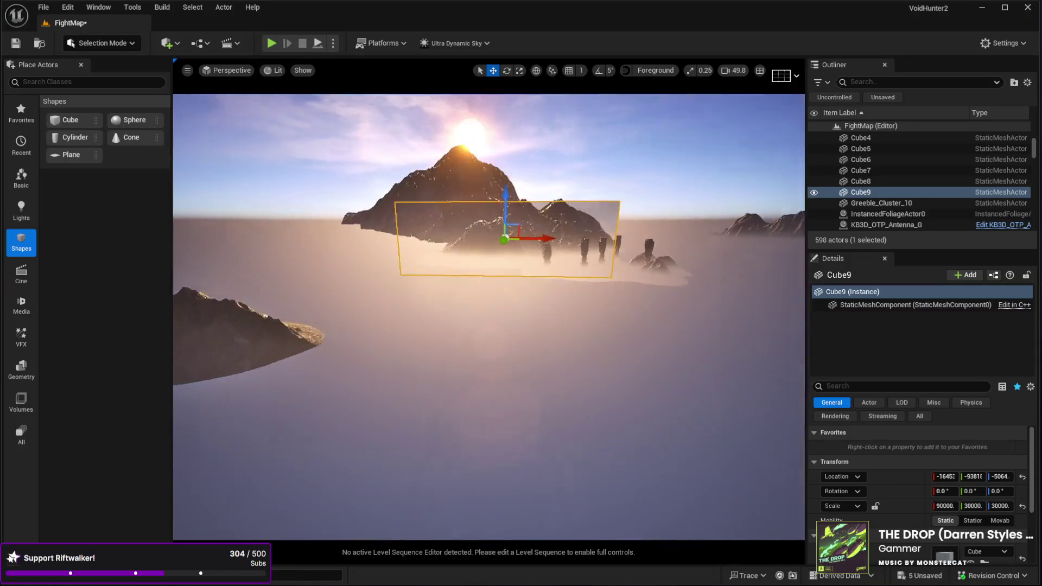
{"action": "key", "text": "w"}
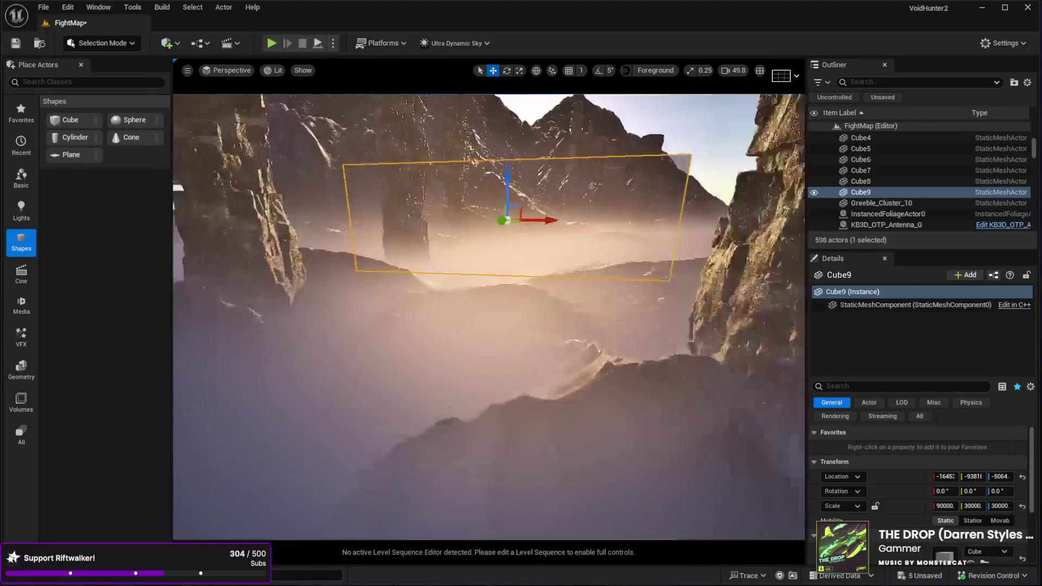
{"action": "key", "text": "s"}
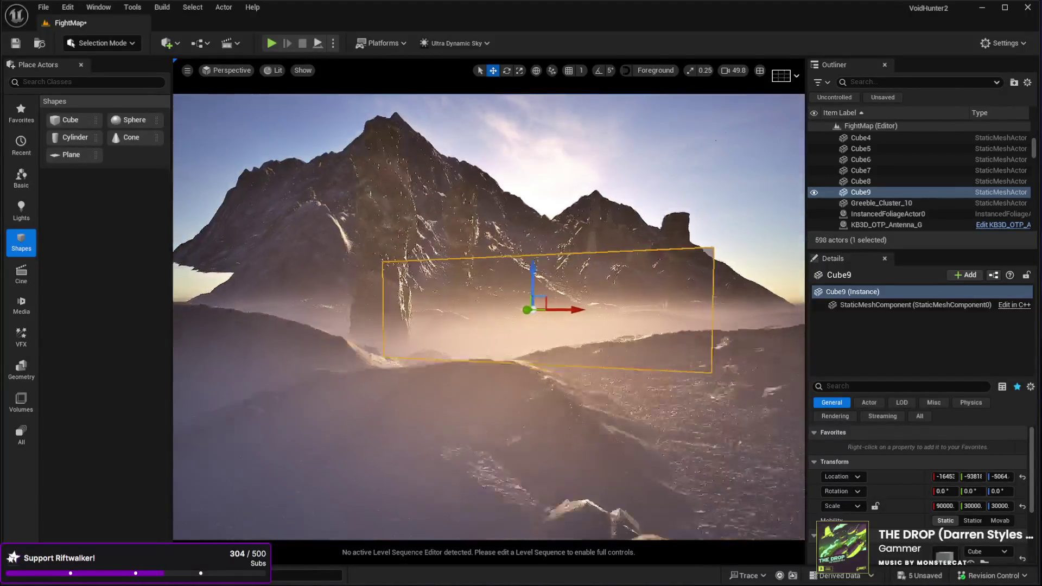
{"action": "key", "text": "d"}
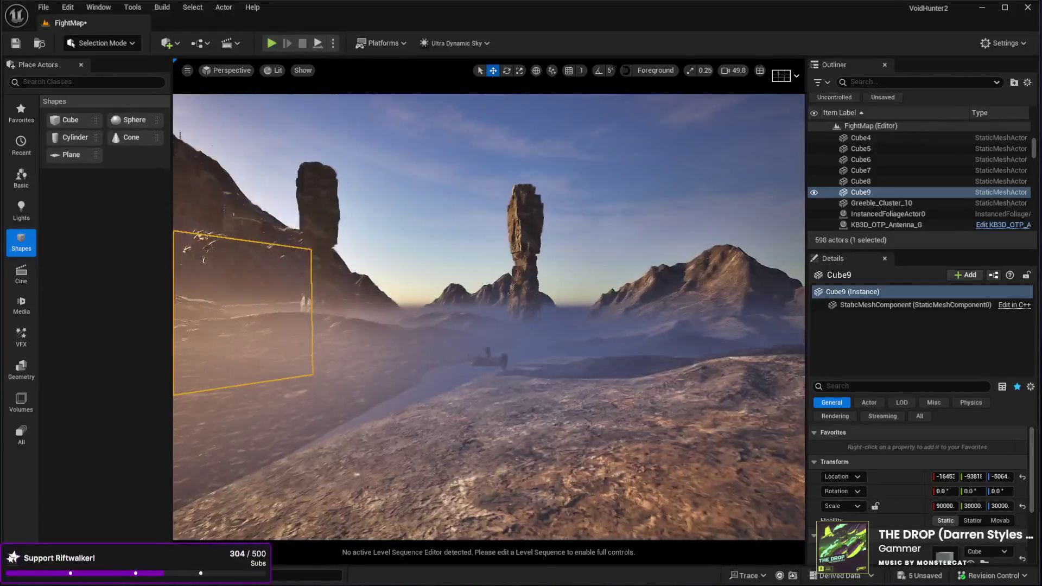
{"action": "key", "text": "w"}
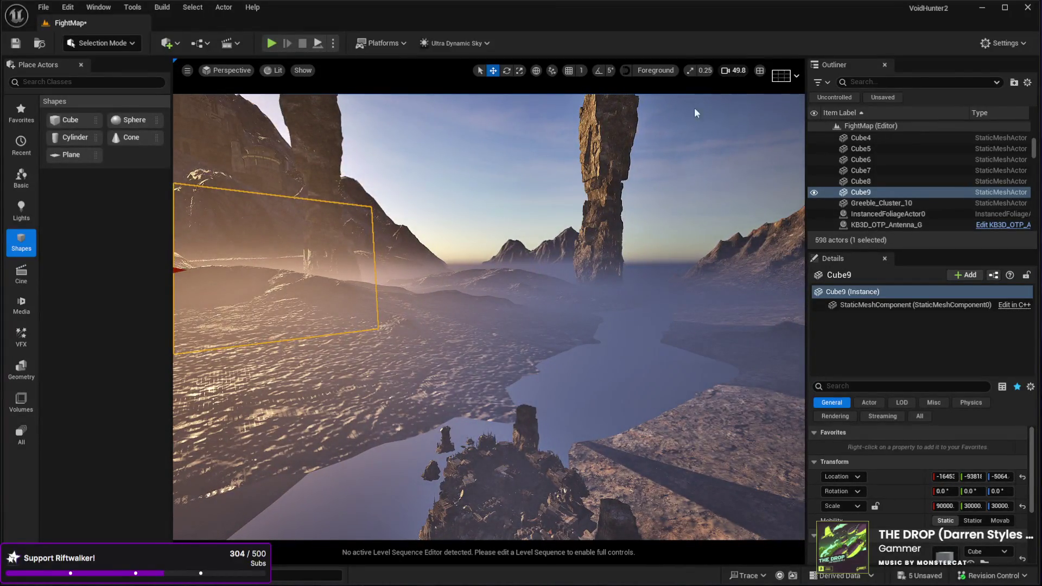
Raise the box straight up above the city, then select mountain SM_02_mountain_type-c.
{"action": "scroll", "coordinate": [630, 98], "scroll_direction": "down", "scroll_amount": 5}
{"action": "key", "text": "w"}
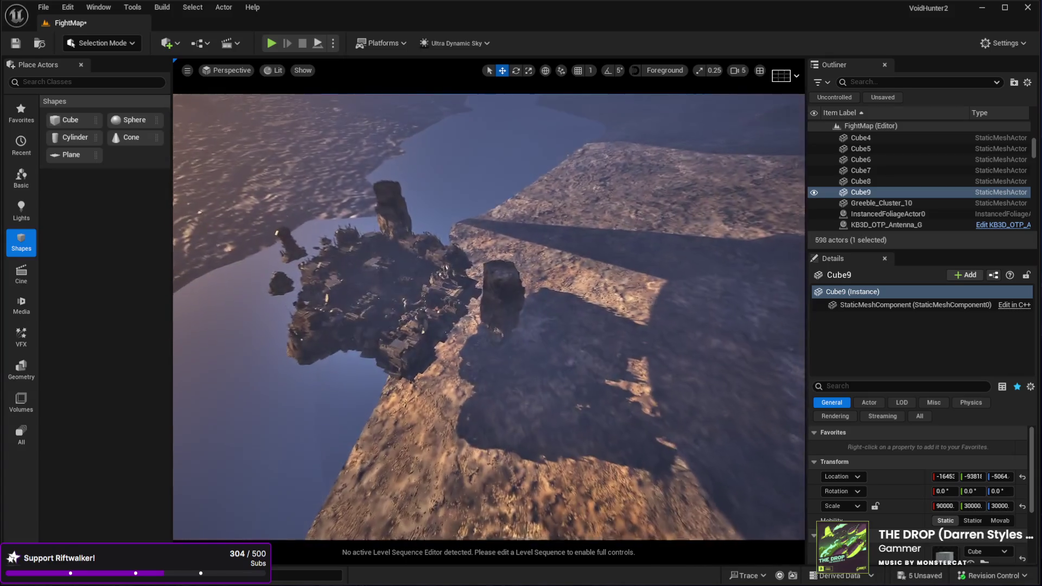
{"action": "key", "text": "f"}
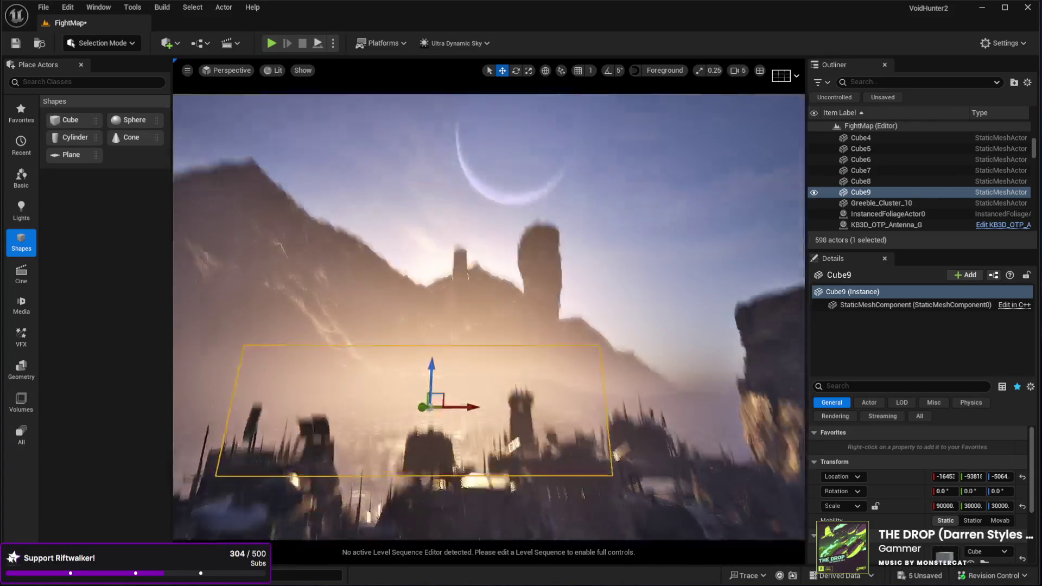
{"action": "mouse_move", "coordinate": [418, 313]}
{"action": "left_mouse_down"}
{"action": "mouse_move", "coordinate": [414, 187]}
{"action": "mouse_move", "coordinate": [410, 288]}
{"action": "mouse_move", "coordinate": [410, 277]}
{"action": "left_mouse_up"}
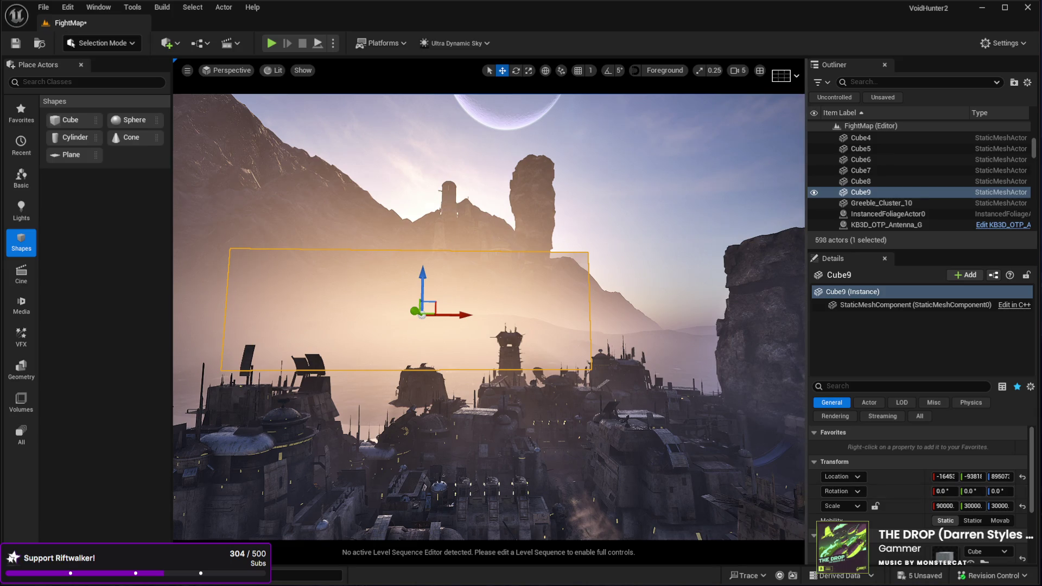
{"action": "left_click", "coordinate": [421, 315]}
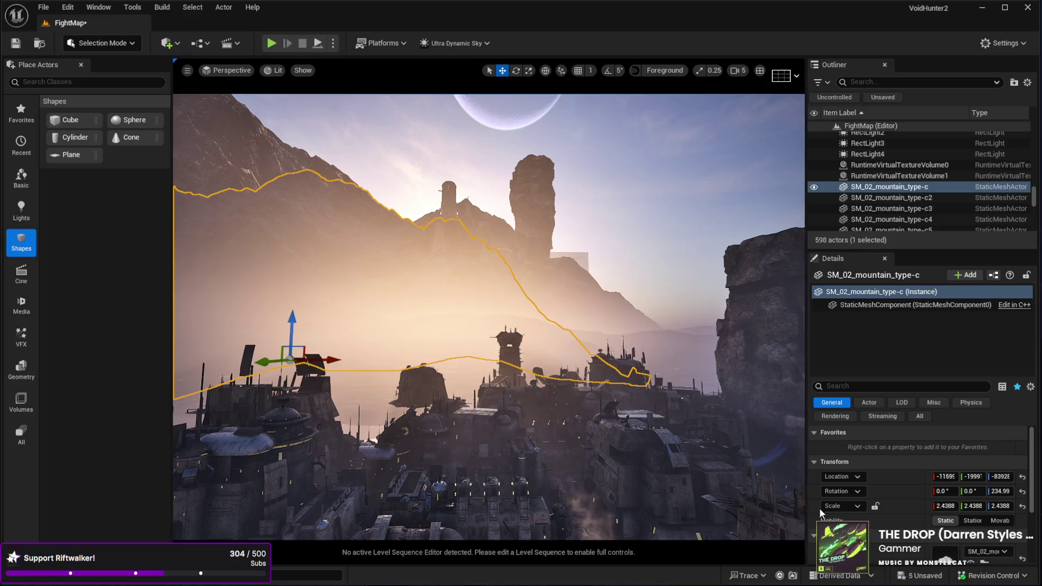
Filter the mountain's details by 'LIGHT' and switch off its shadow casting.
{"action": "left_click", "coordinate": [867, 386]}
{"action": "type", "text": "LIGHT"}
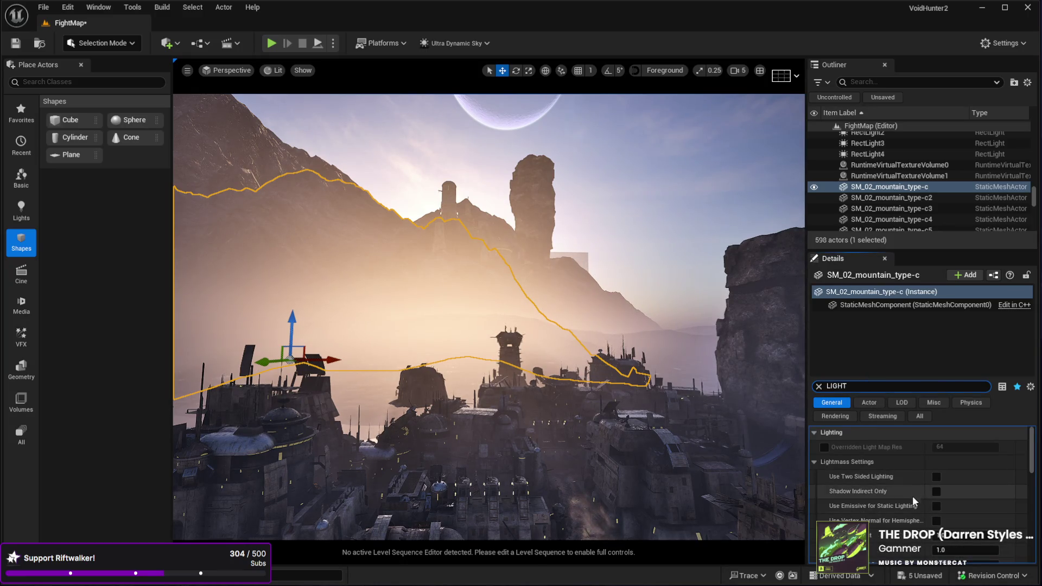
{"action": "scroll", "coordinate": [990, 487], "scroll_direction": "down", "scroll_amount": 5}
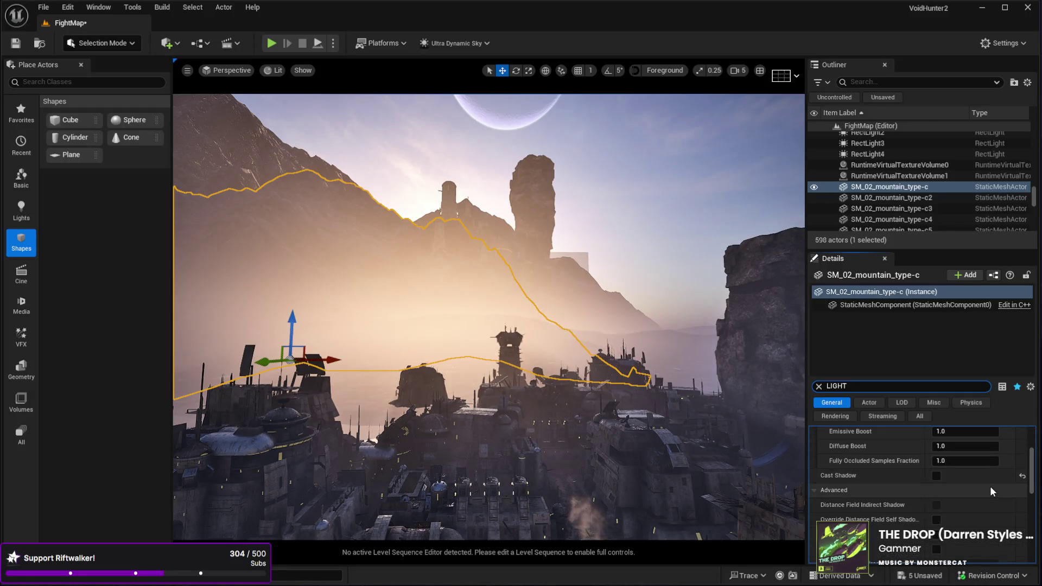
{"action": "left_click", "coordinate": [935, 476]}
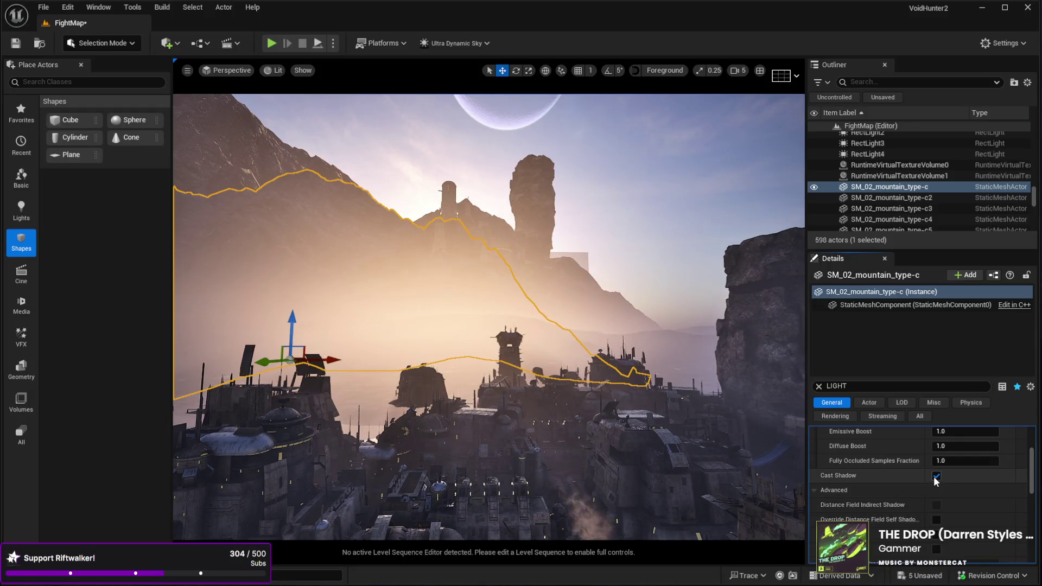
Toggle the mountain's two-sided lighting on and back off.
{"action": "scroll", "coordinate": [979, 504], "scroll_direction": "down", "scroll_amount": 4}
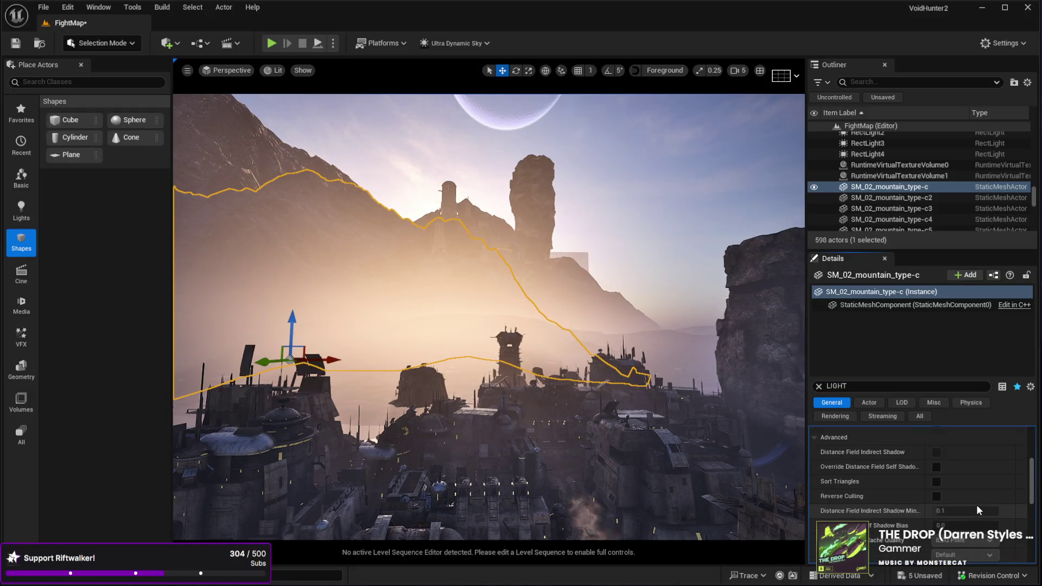
{"action": "scroll", "coordinate": [976, 503], "scroll_direction": "down", "scroll_amount": 3}
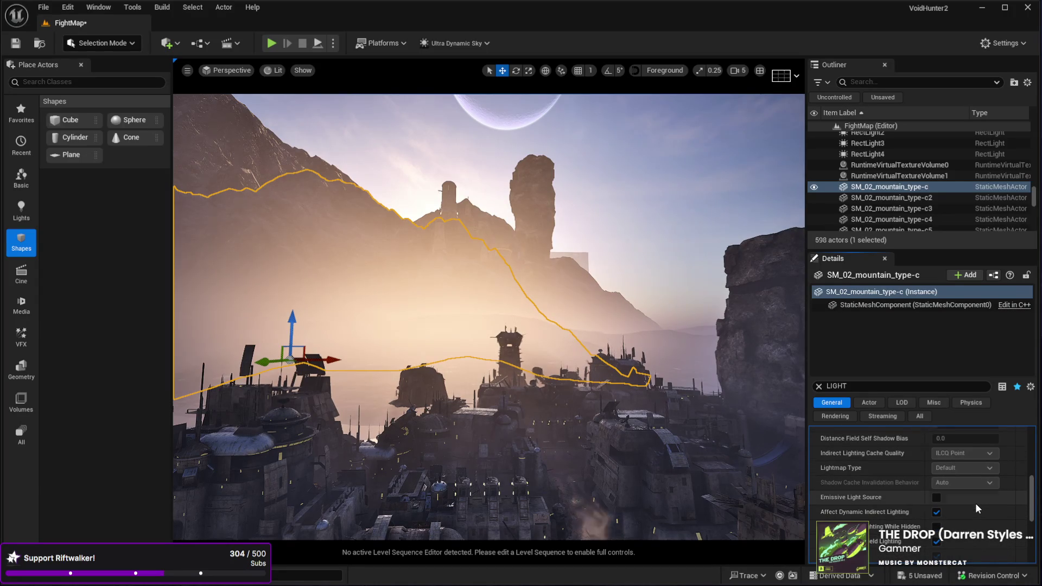
{"action": "scroll", "coordinate": [943, 498], "scroll_direction": "down", "scroll_amount": 1}
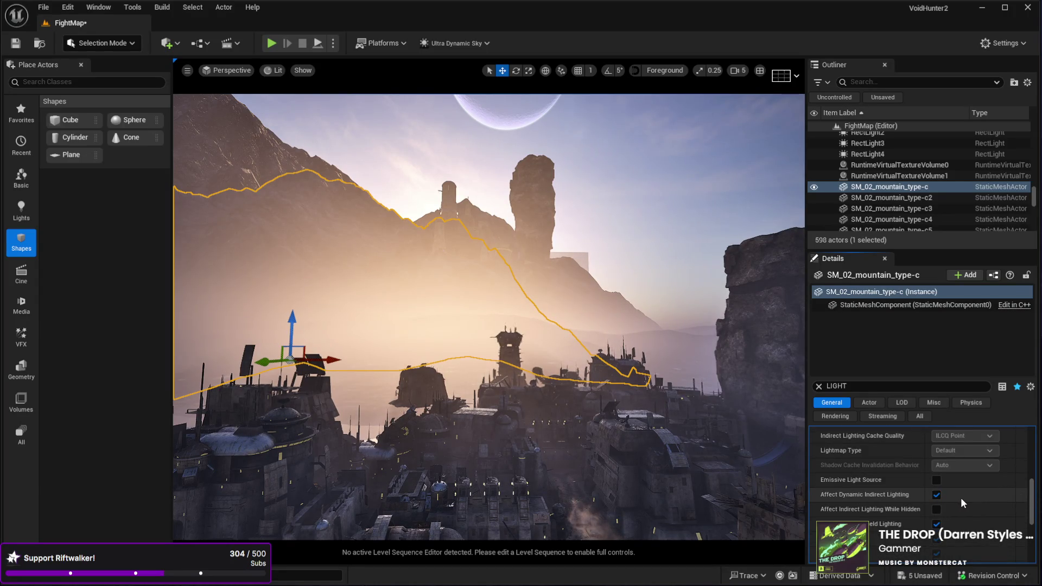
{"action": "scroll", "coordinate": [961, 497], "scroll_direction": "down", "scroll_amount": 10}
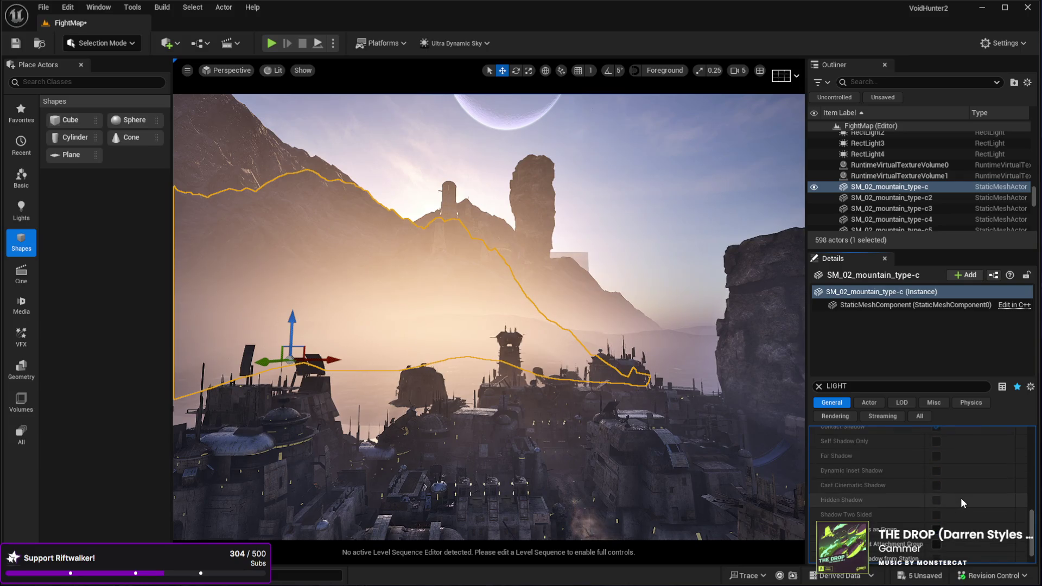
{"action": "scroll", "coordinate": [959, 500], "scroll_direction": "down", "scroll_amount": 1}
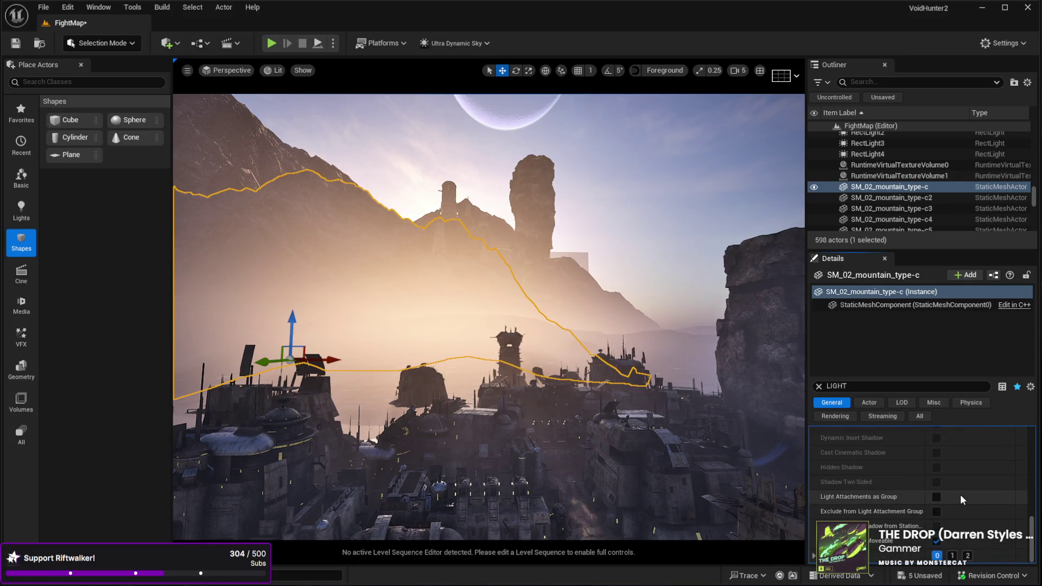
{"action": "scroll", "coordinate": [960, 494], "scroll_direction": "up", "scroll_amount": 5}
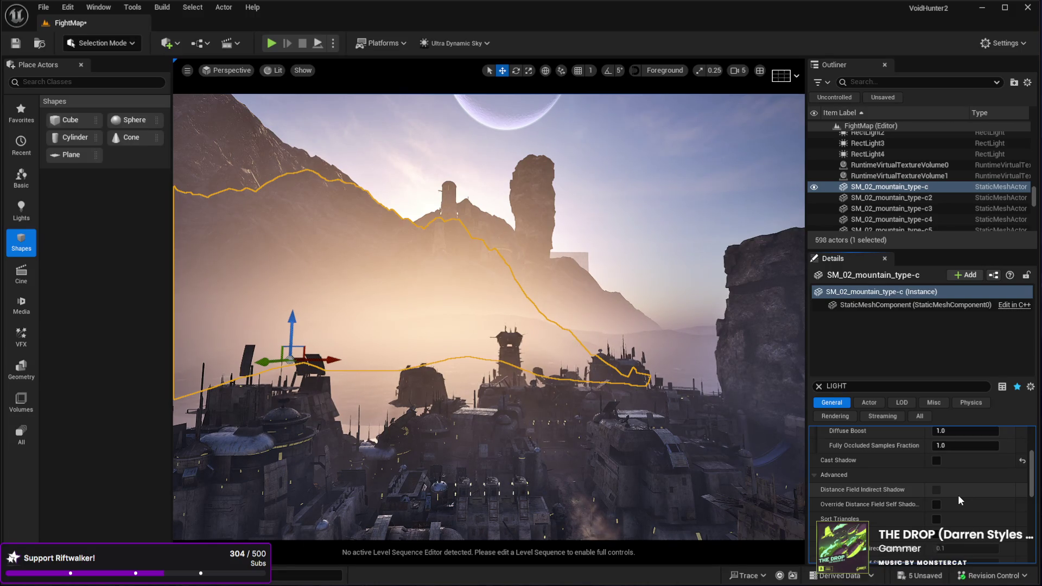
{"action": "scroll", "coordinate": [959, 497], "scroll_direction": "up", "scroll_amount": 3}
{"action": "scroll", "coordinate": [959, 518], "scroll_direction": "up", "scroll_amount": 2}
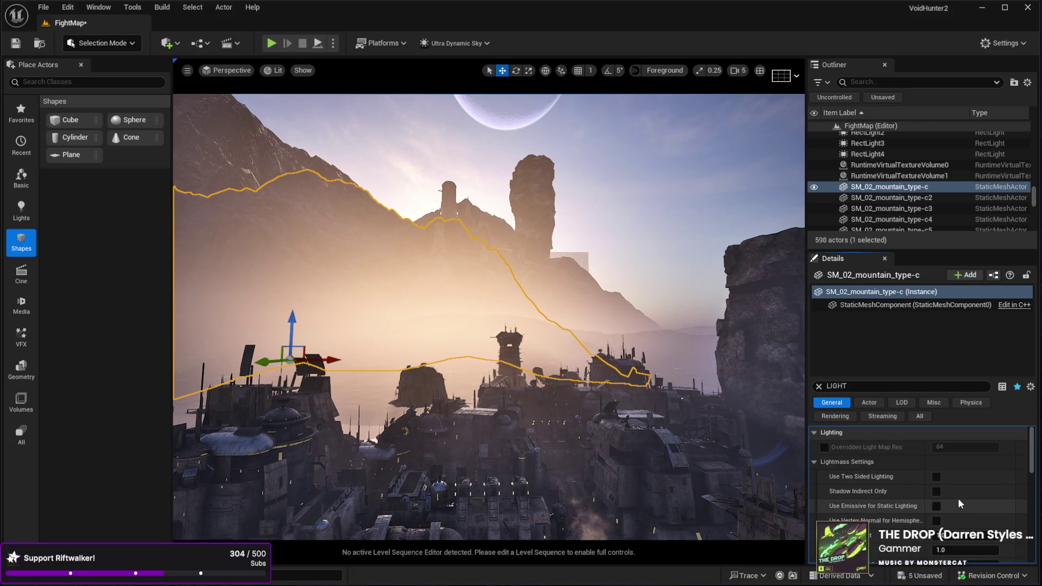
{"action": "left_click", "coordinate": [937, 476]}
{"action": "left_click", "coordinate": [937, 476]}
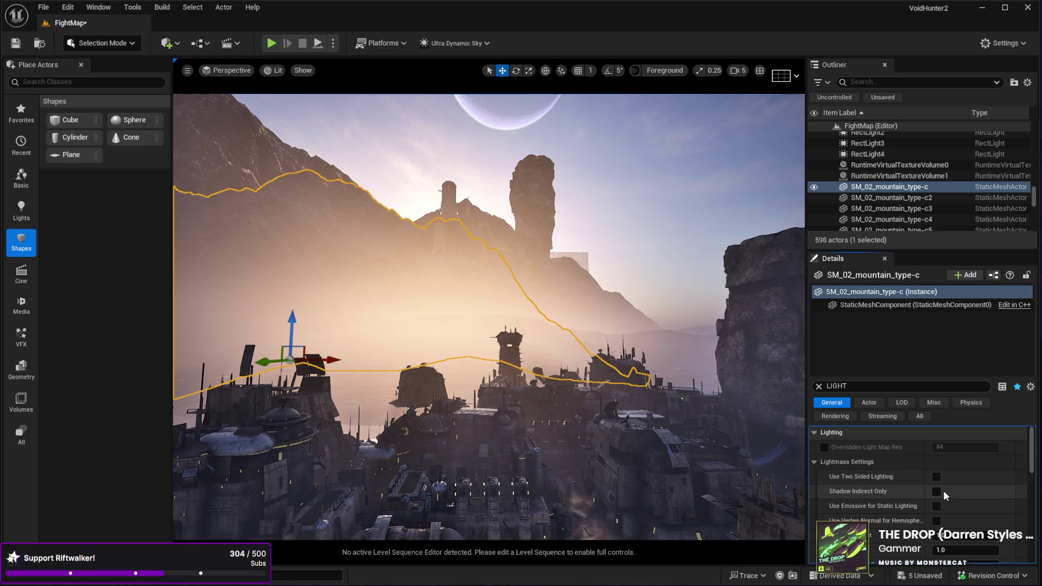
Find the Lighting folder in the Outliner and select the Sky actor.
{"action": "scroll", "coordinate": [949, 511], "scroll_direction": "down", "scroll_amount": 4}
{"action": "scroll", "coordinate": [949, 509], "scroll_direction": "down", "scroll_amount": 2}
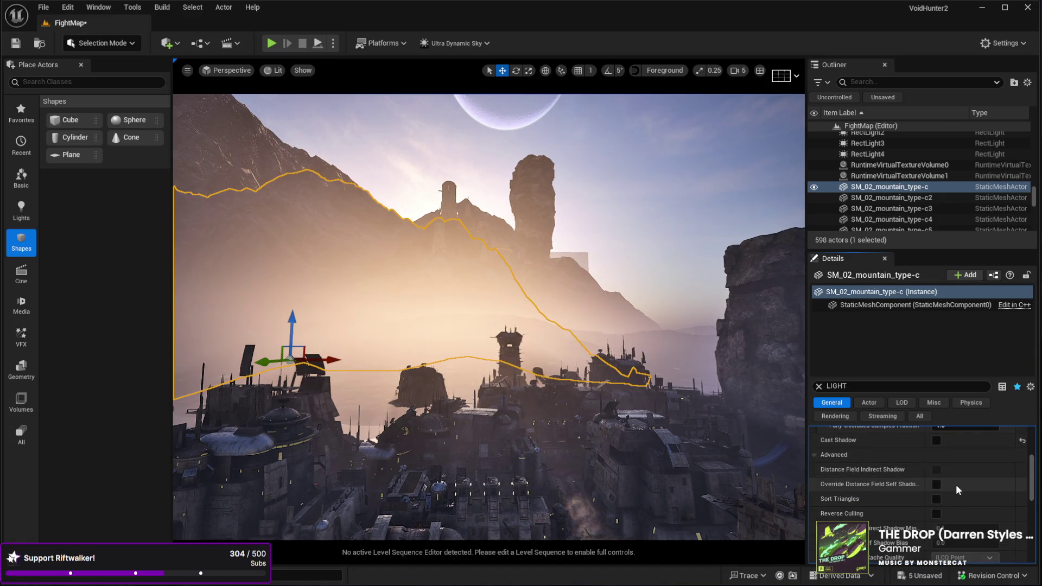
{"action": "scroll", "coordinate": [956, 484], "scroll_direction": "down", "scroll_amount": 1}
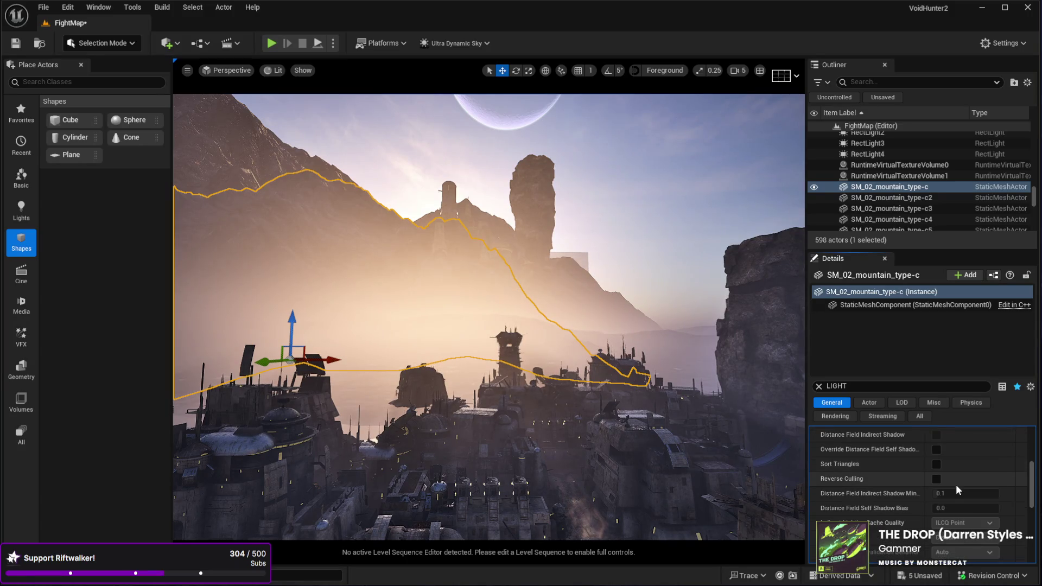
{"action": "scroll", "coordinate": [955, 484], "scroll_direction": "down", "scroll_amount": 1}
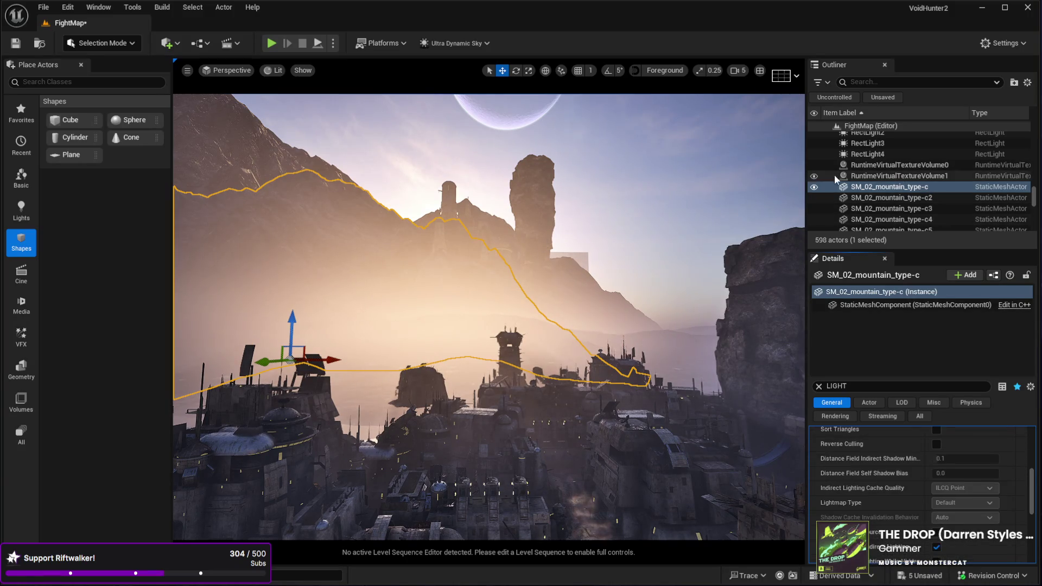
{"action": "scroll", "coordinate": [881, 182], "scroll_direction": "up", "scroll_amount": 10}
{"action": "scroll", "coordinate": [880, 180], "scroll_direction": "up", "scroll_amount": 6}
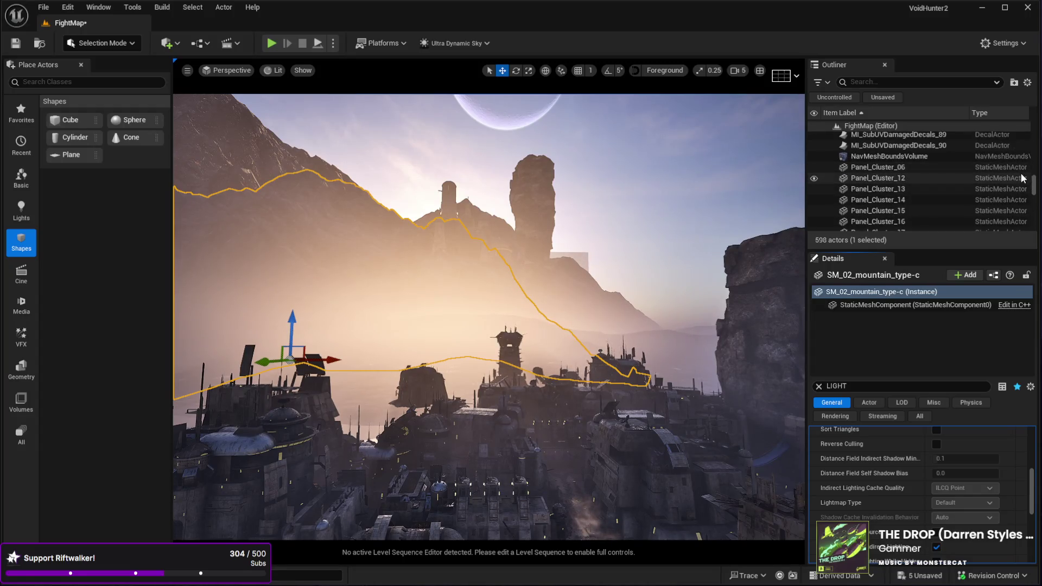
{"action": "scroll", "coordinate": [886, 142], "scroll_direction": "down", "scroll_amount": 1}
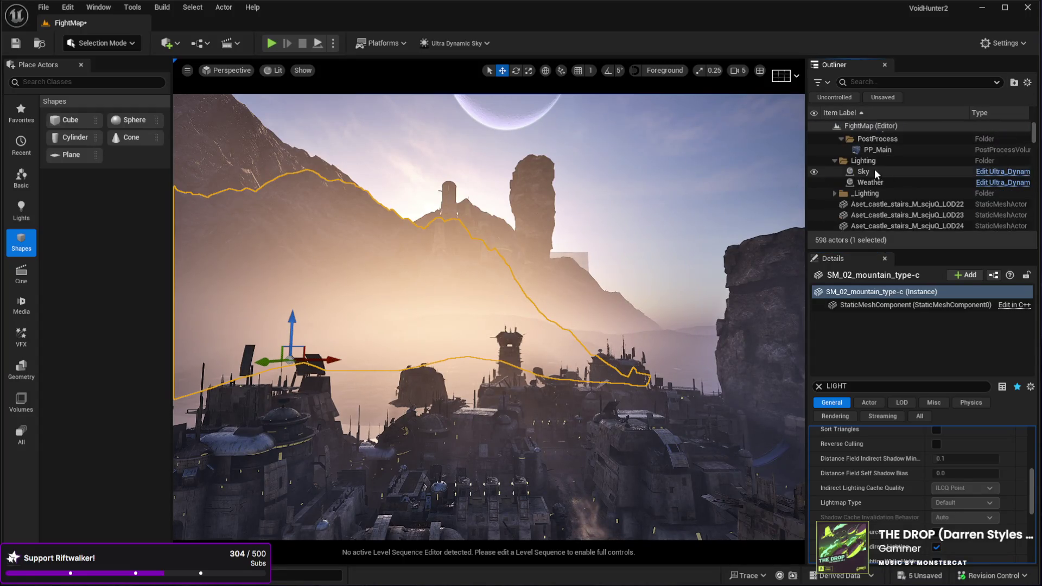
{"action": "left_click", "coordinate": [868, 172]}
Select the Sky's Sun component and uncheck Cast Static Shadows.
{"action": "left_click", "coordinate": [854, 358]}
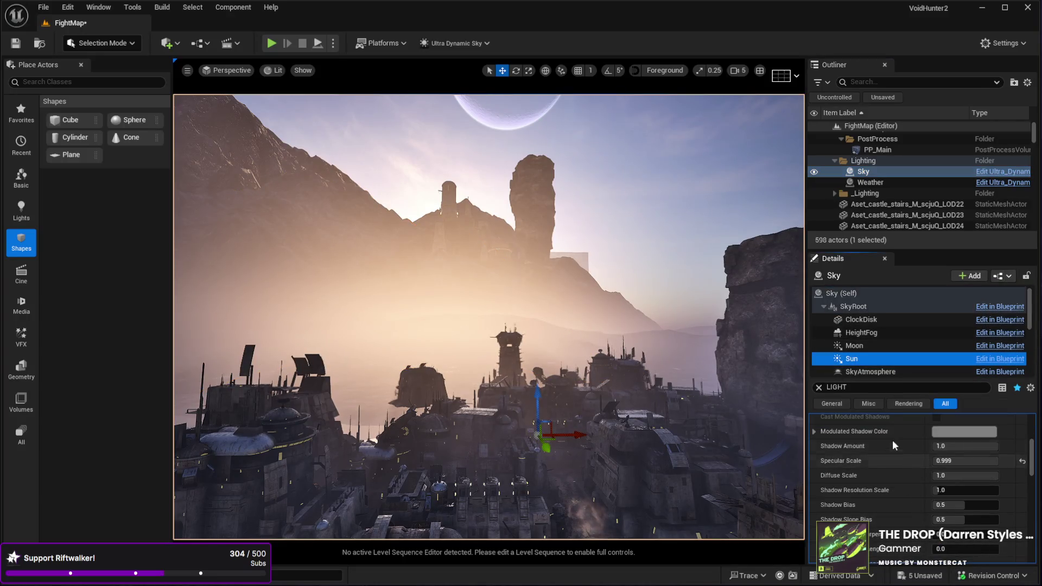
{"action": "scroll", "coordinate": [895, 496], "scroll_direction": "down", "scroll_amount": 3}
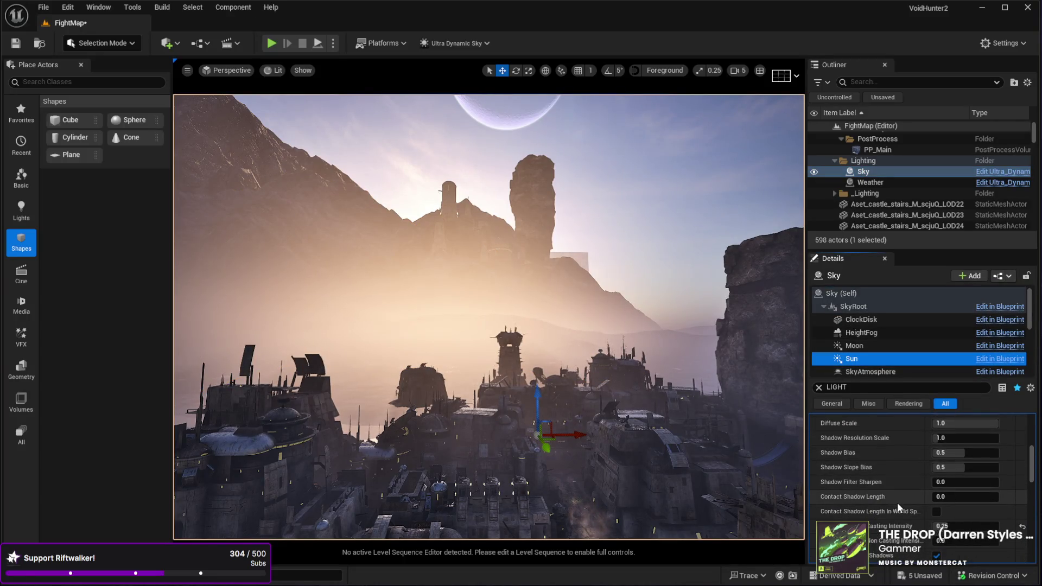
{"action": "scroll", "coordinate": [897, 503], "scroll_direction": "down", "scroll_amount": 1}
{"action": "scroll", "coordinate": [898, 504], "scroll_direction": "down", "scroll_amount": 6}
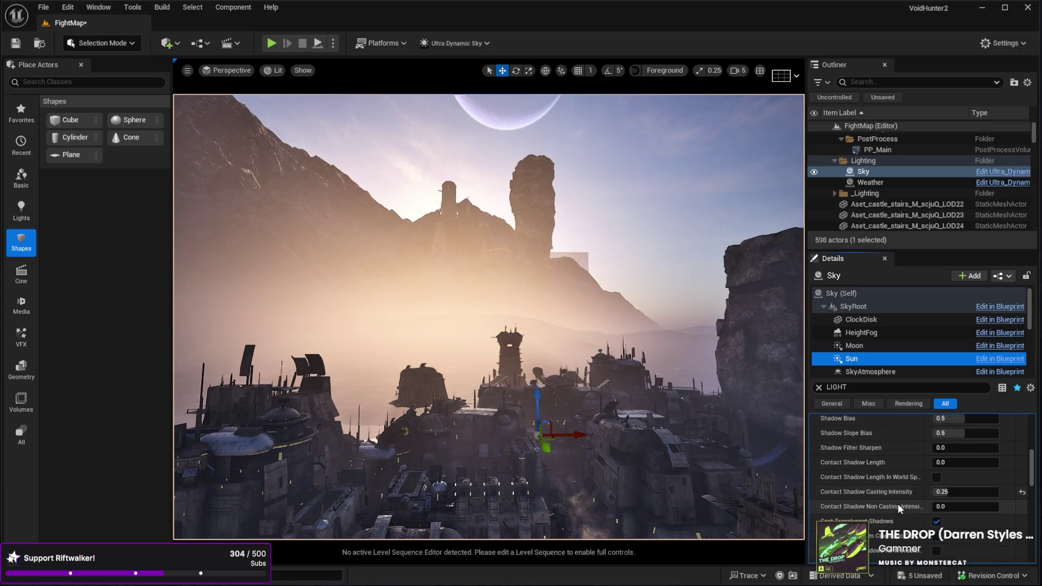
{"action": "scroll", "coordinate": [898, 504], "scroll_direction": "down", "scroll_amount": 9}
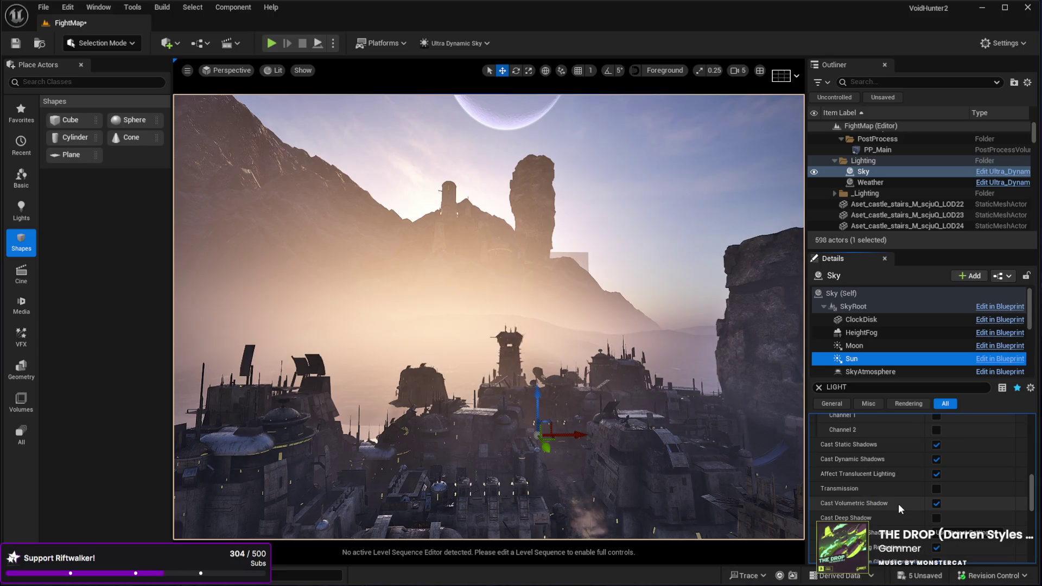
{"action": "left_click", "coordinate": [937, 445]}
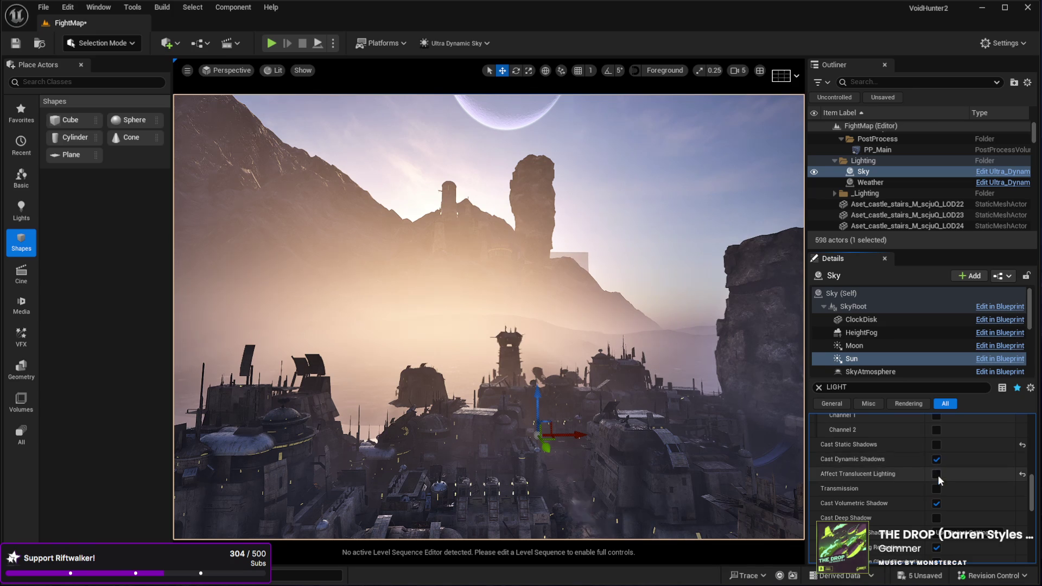
{"action": "scroll", "coordinate": [894, 473], "scroll_direction": "down", "scroll_amount": 4}
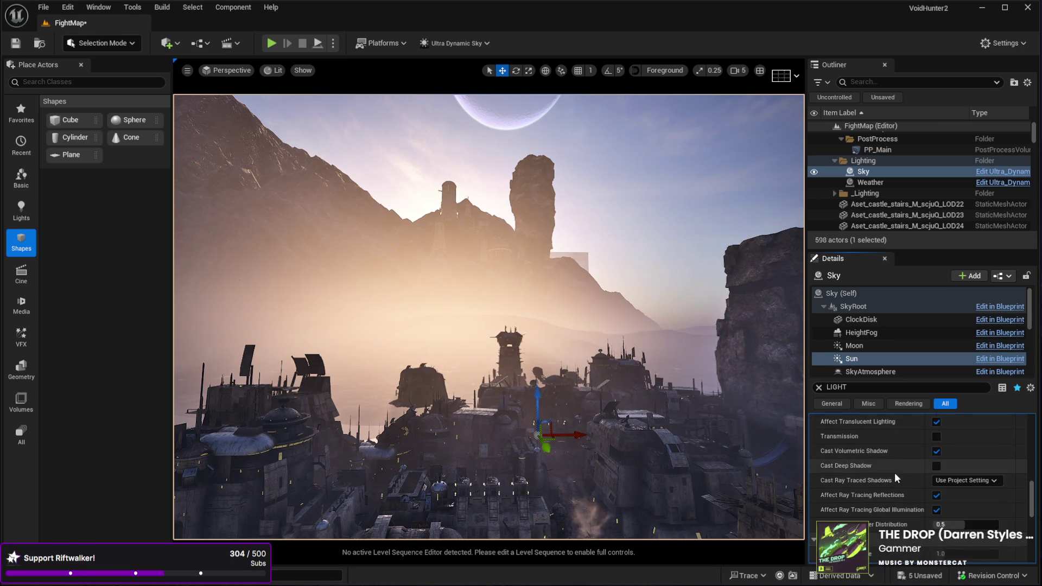
{"action": "scroll", "coordinate": [894, 472], "scroll_direction": "down", "scroll_amount": 5}
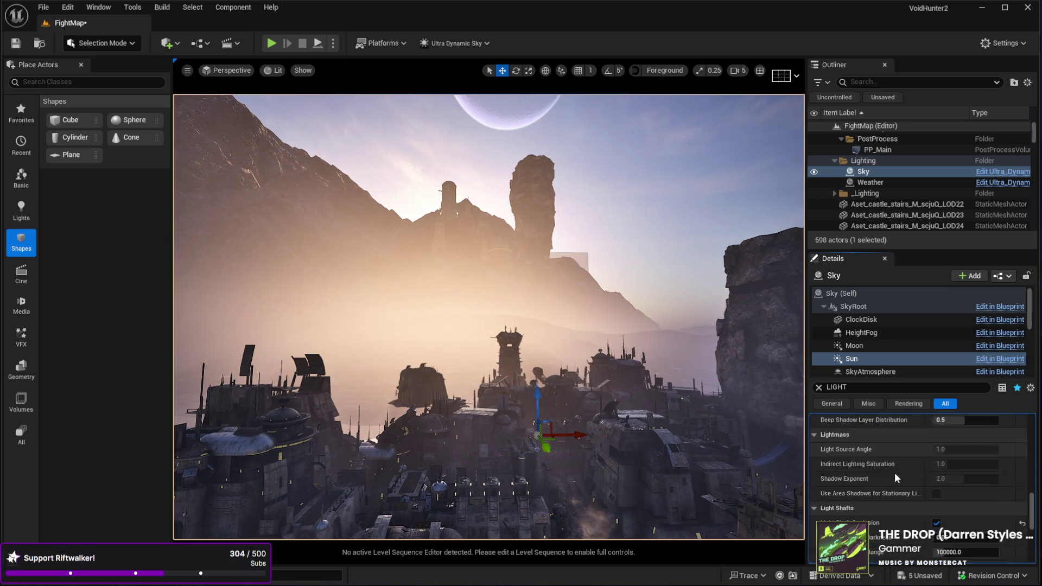
{"action": "scroll", "coordinate": [895, 476], "scroll_direction": "down", "scroll_amount": 2}
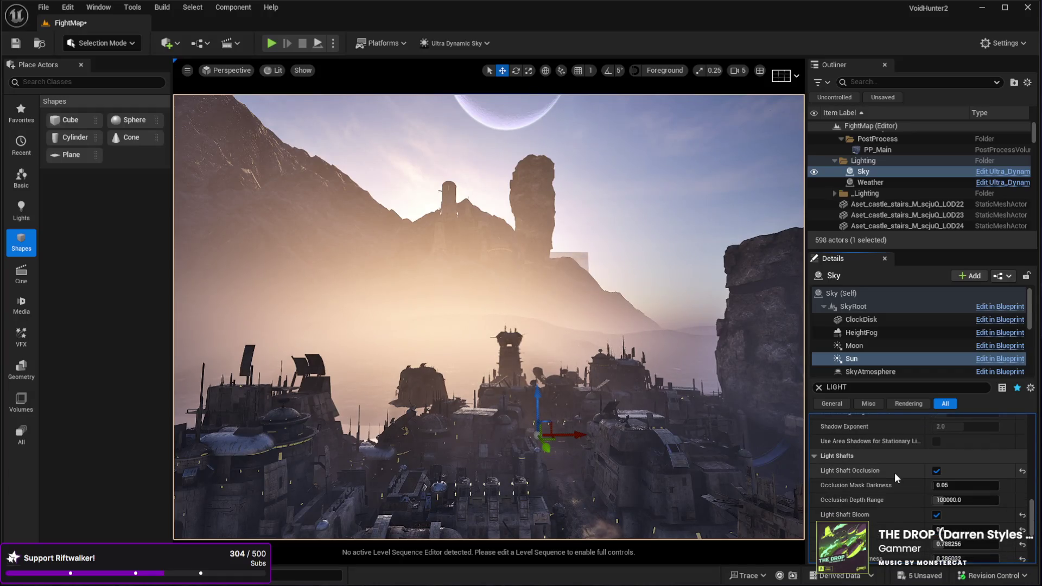
{"action": "scroll", "coordinate": [894, 476], "scroll_direction": "down", "scroll_amount": 4}
{"action": "scroll", "coordinate": [895, 476], "scroll_direction": "down", "scroll_amount": 5}
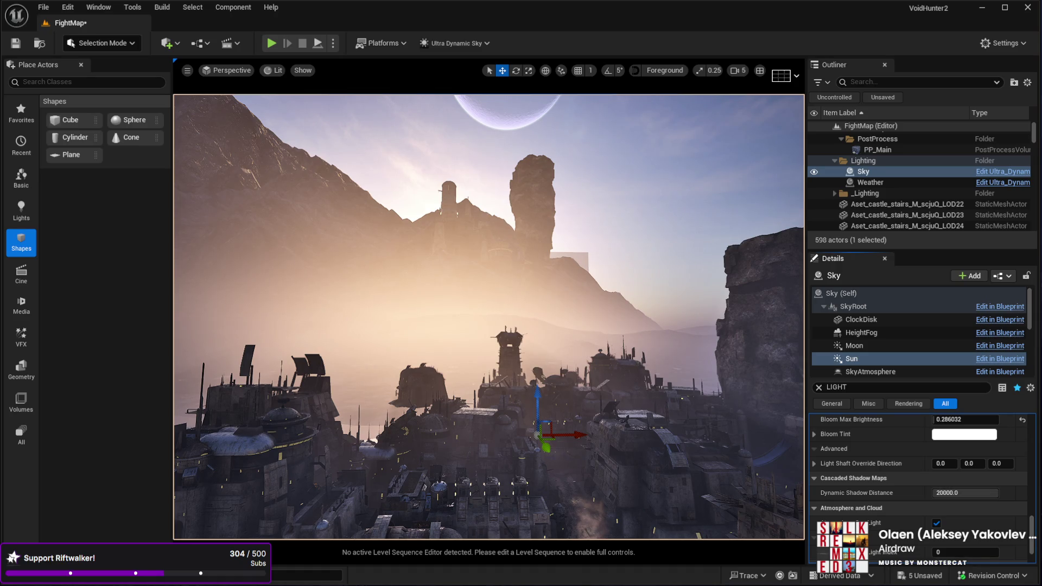
Select Cube9 and show the Volumes category in the Place Actors panel.
{"action": "left_click", "coordinate": [580, 256]}
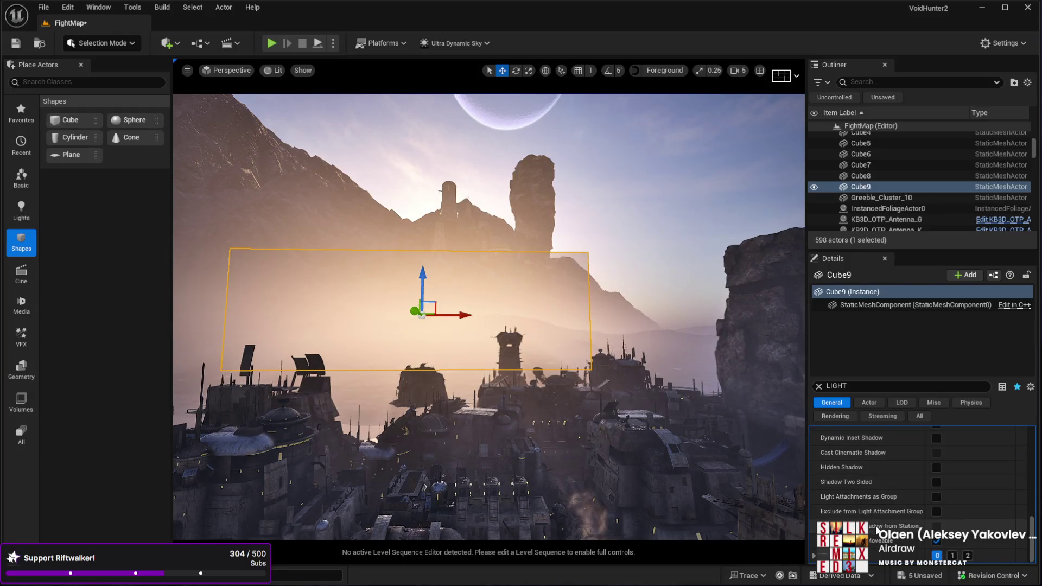
{"action": "left_click_drag", "start_coordinate": [1035, 551], "coordinate": [1037, 450]}
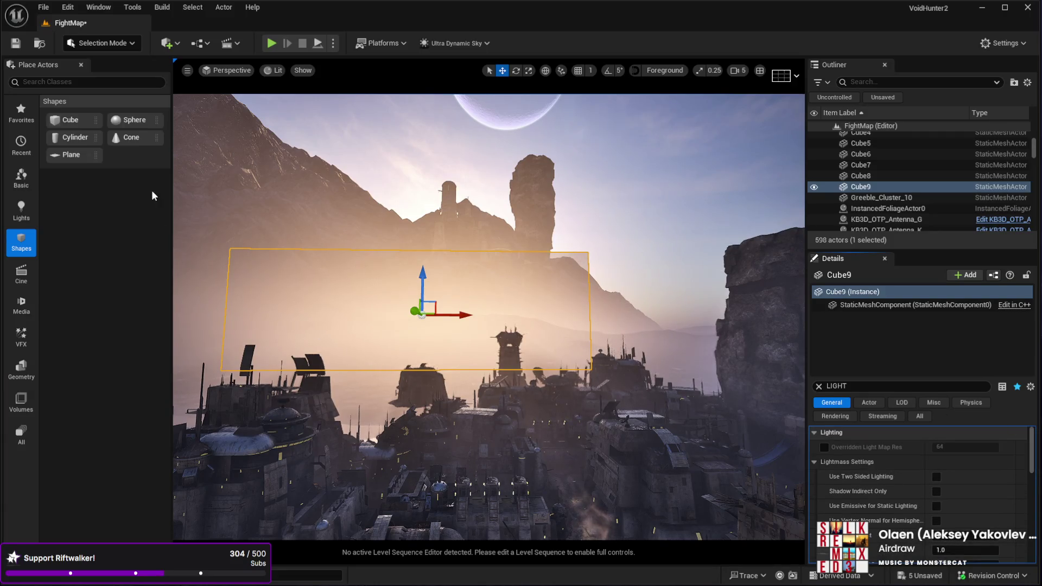
{"action": "left_click", "coordinate": [16, 369]}
{"action": "left_click", "coordinate": [21, 403]}
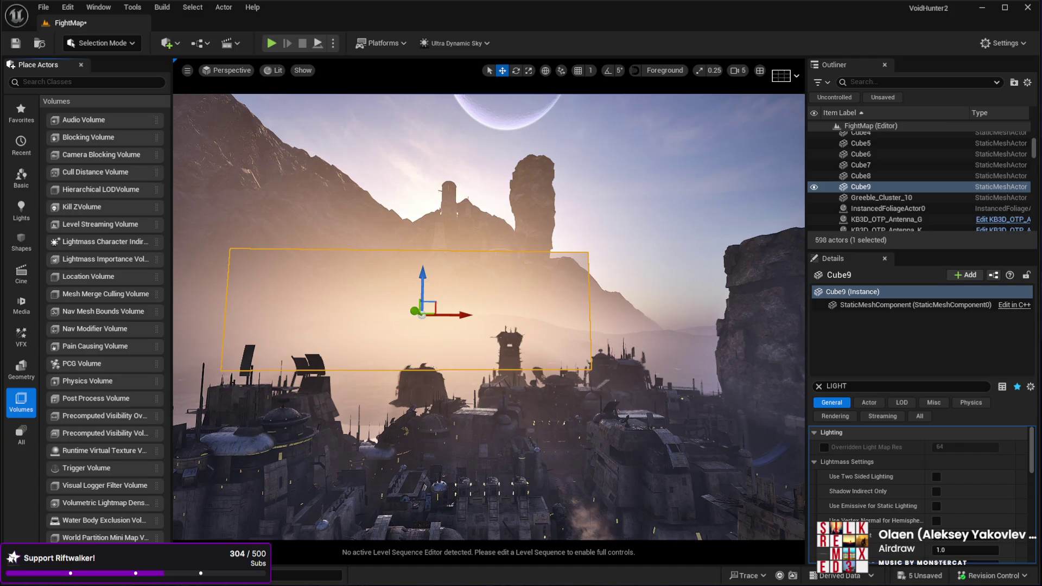
Pick the mountain, show all Details properties, and toggle the Sun's Cast Volumetric Shadow setting.
{"action": "left_click", "coordinate": [472, 223]}
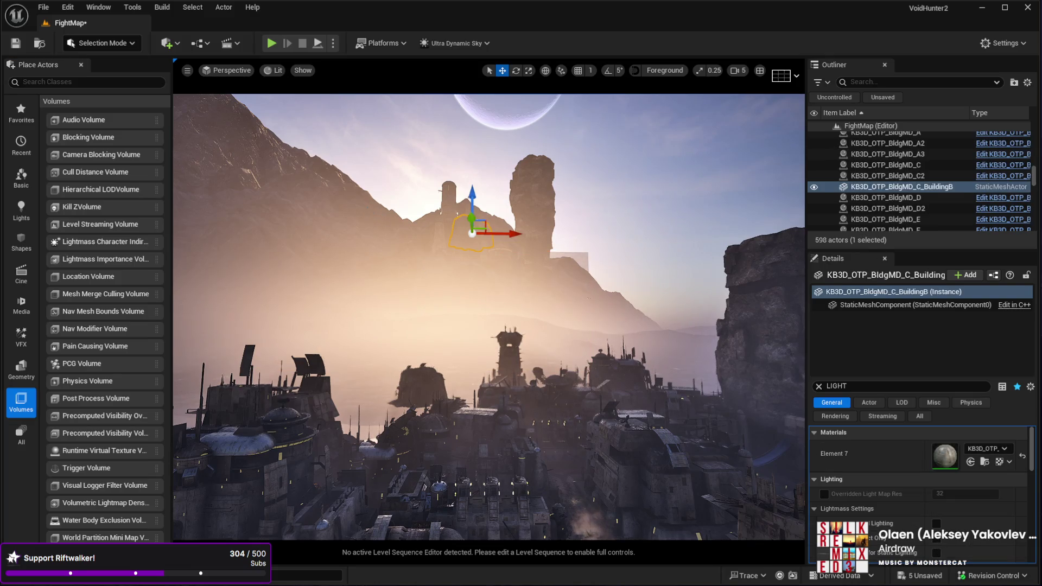
{"action": "left_click", "coordinate": [462, 325]}
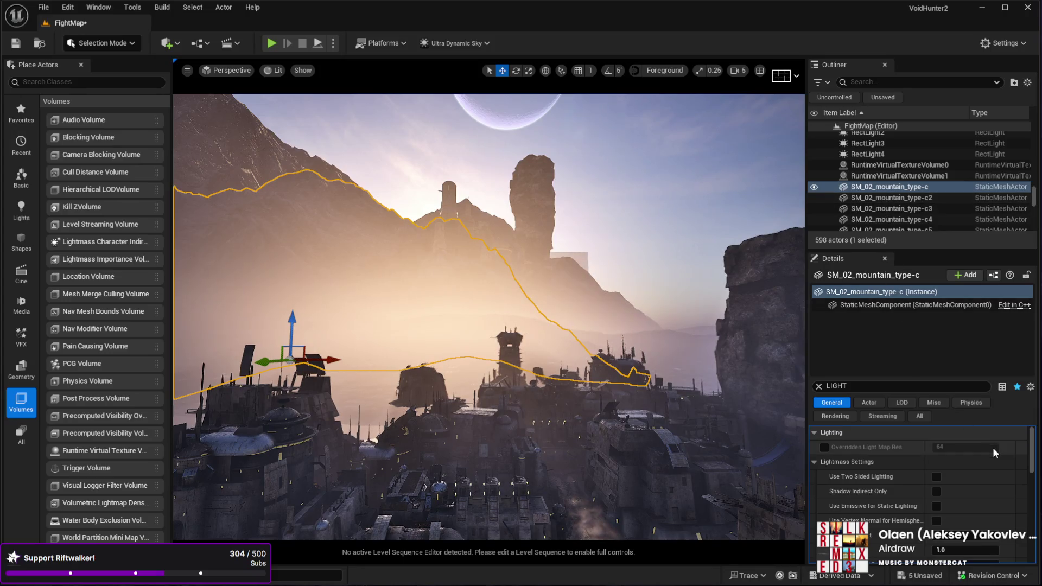
{"action": "left_click", "coordinate": [819, 387]}
{"action": "scroll", "coordinate": [945, 513], "scroll_direction": "down", "scroll_amount": 5}
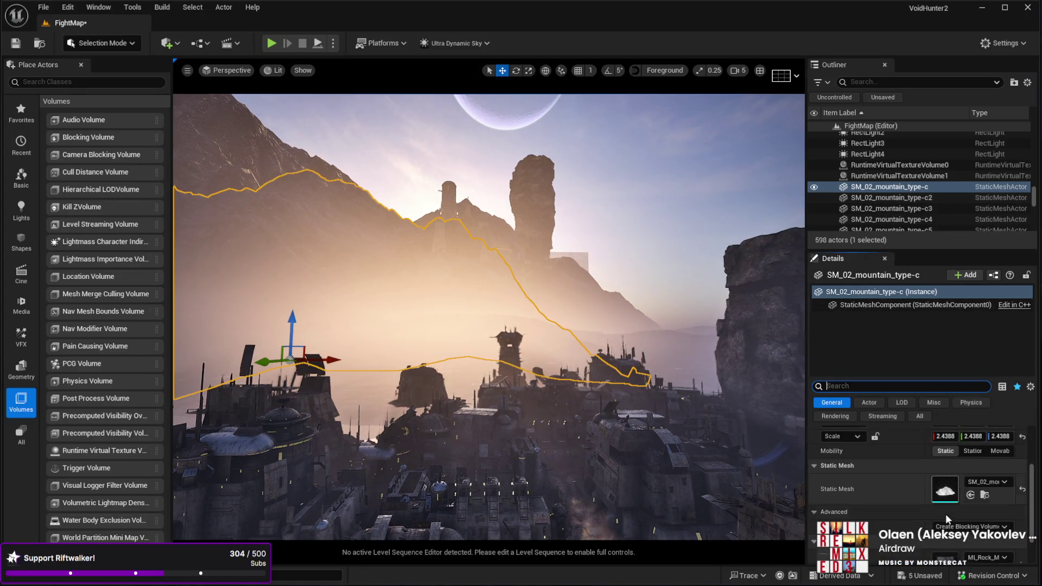
{"action": "left_click", "coordinate": [946, 520]}
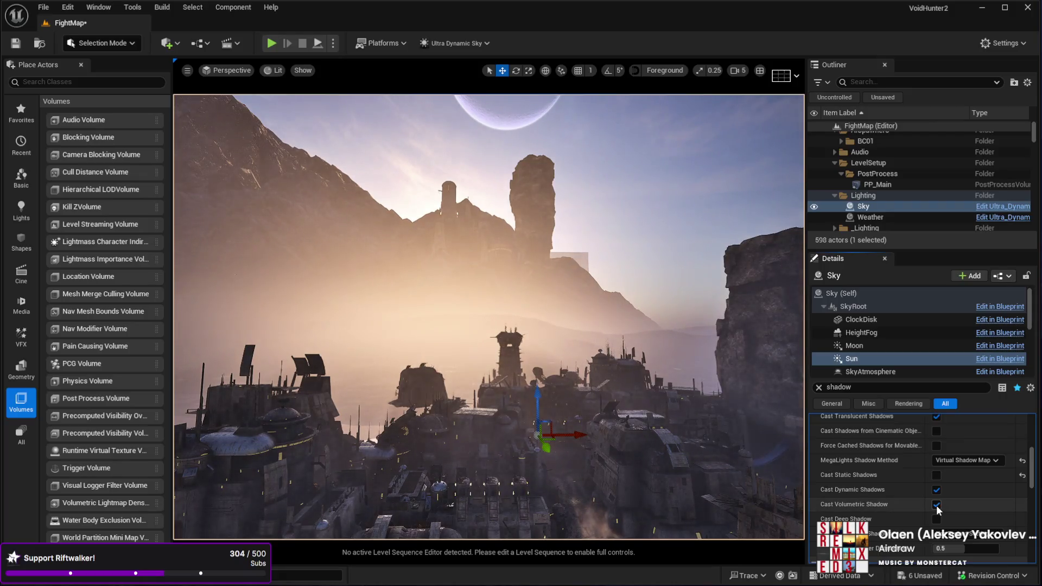
{"action": "left_click", "coordinate": [937, 506]}
Re-enable the Sun's volumetric shadow, then switch off Cast Shadow on SM_02_mountain_type-c.
{"action": "left_click", "coordinate": [937, 505]}
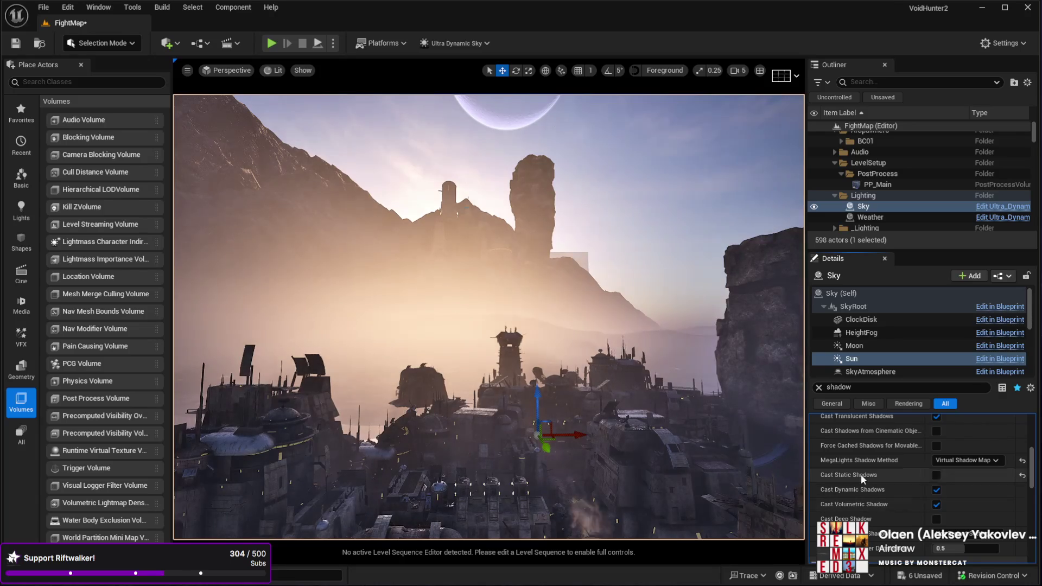
{"action": "left_click", "coordinate": [347, 283]}
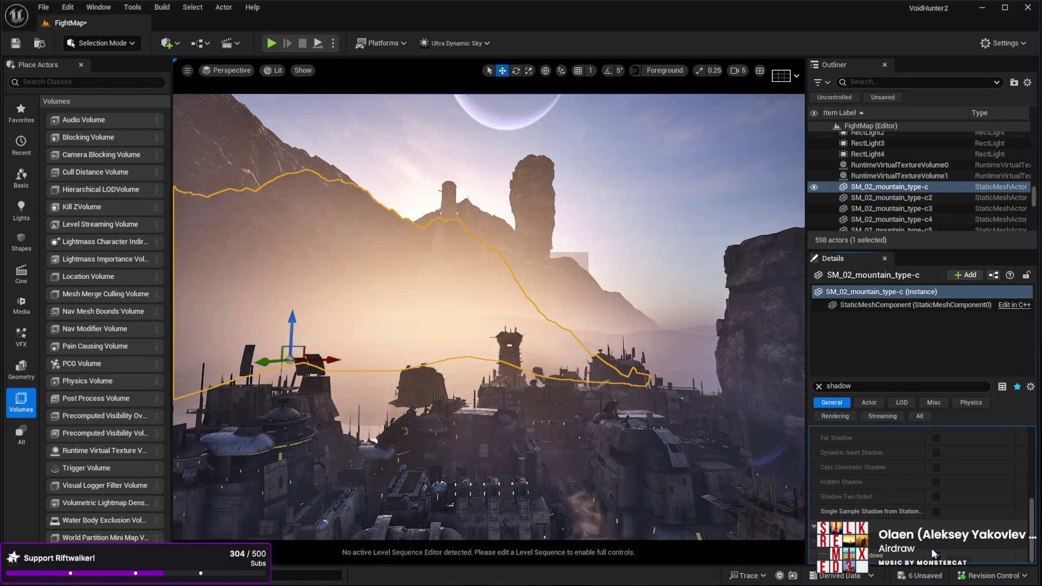
{"action": "scroll", "coordinate": [931, 548], "scroll_direction": "up", "scroll_amount": 5}
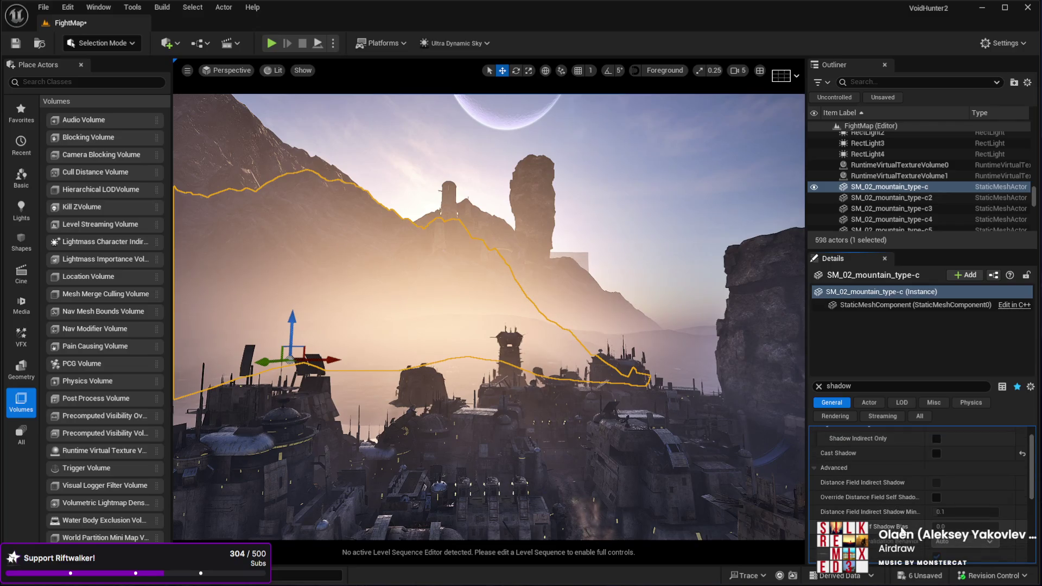
{"action": "scroll", "coordinate": [917, 511], "scroll_direction": "up", "scroll_amount": 2}
{"action": "left_click", "coordinate": [937, 470]}
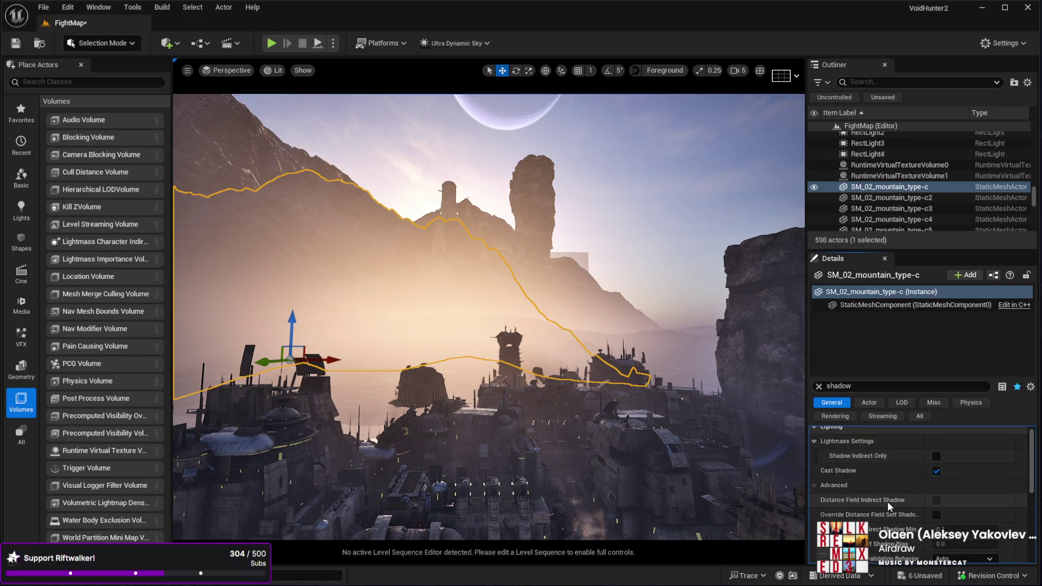
{"action": "scroll", "coordinate": [888, 502], "scroll_direction": "down", "scroll_amount": 5}
{"action": "scroll", "coordinate": [889, 503], "scroll_direction": "up", "scroll_amount": 3}
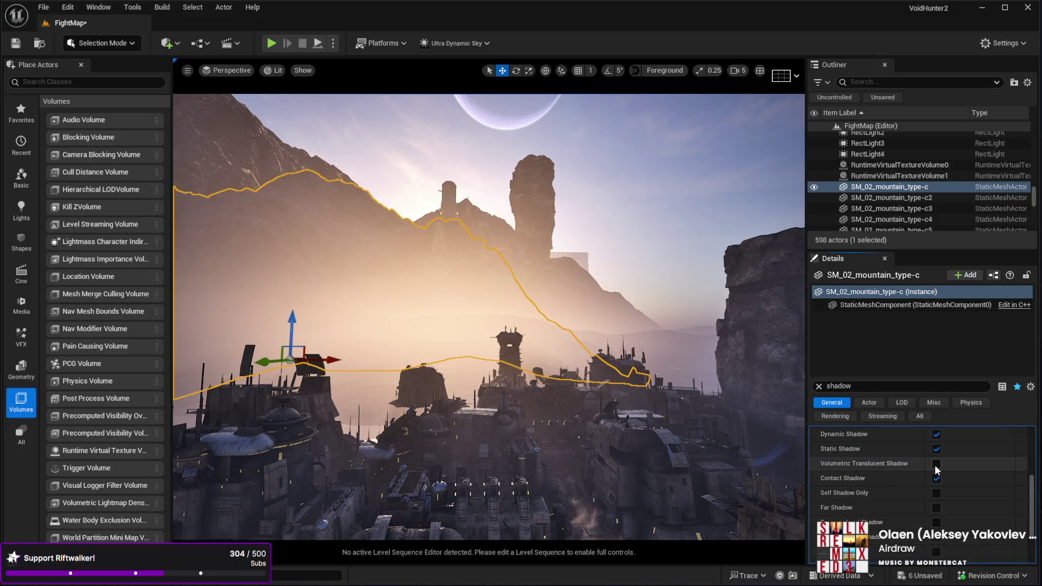
{"action": "scroll", "coordinate": [927, 487], "scroll_direction": "up", "scroll_amount": 4}
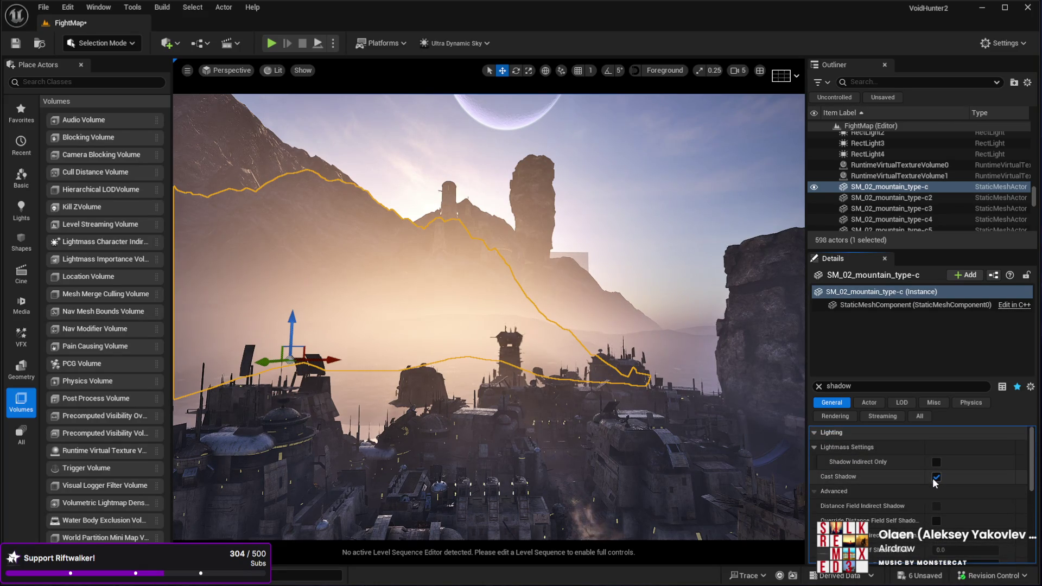
{"action": "left_click", "coordinate": [936, 477]}
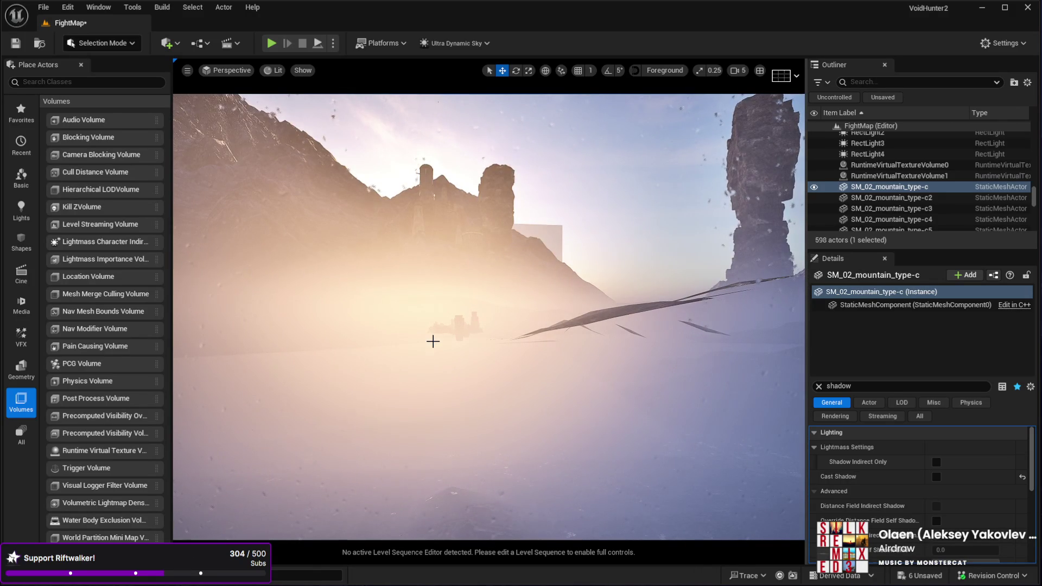
Play-test the level, walking the character through the alleys to the red canopy, then end the session.
{"action": "key", "text": "alt+p"}
{"action": "key", "text": "w"}
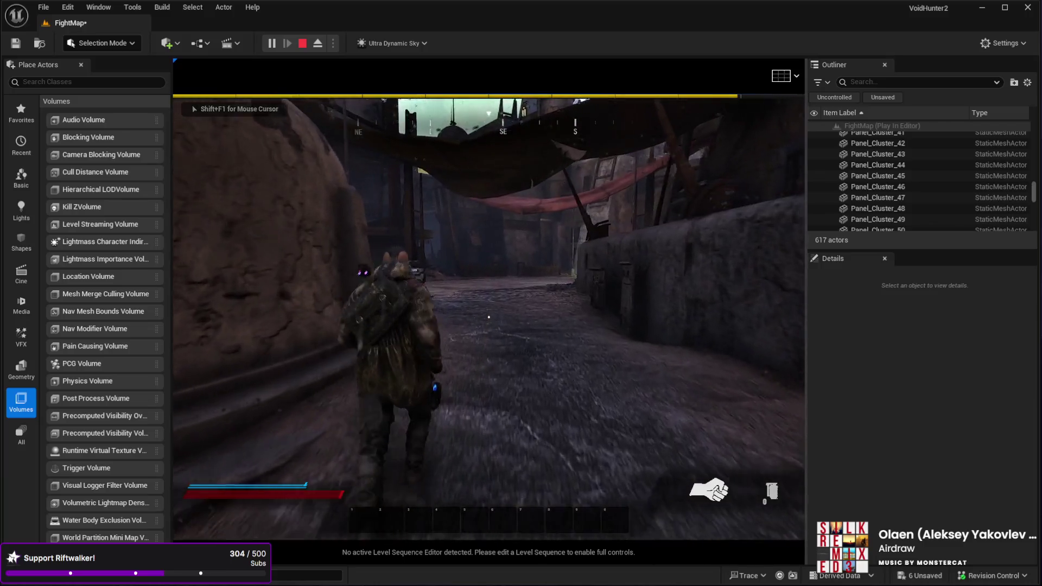
{"action": "key", "text": "w"}
{"action": "key", "text": "w"}
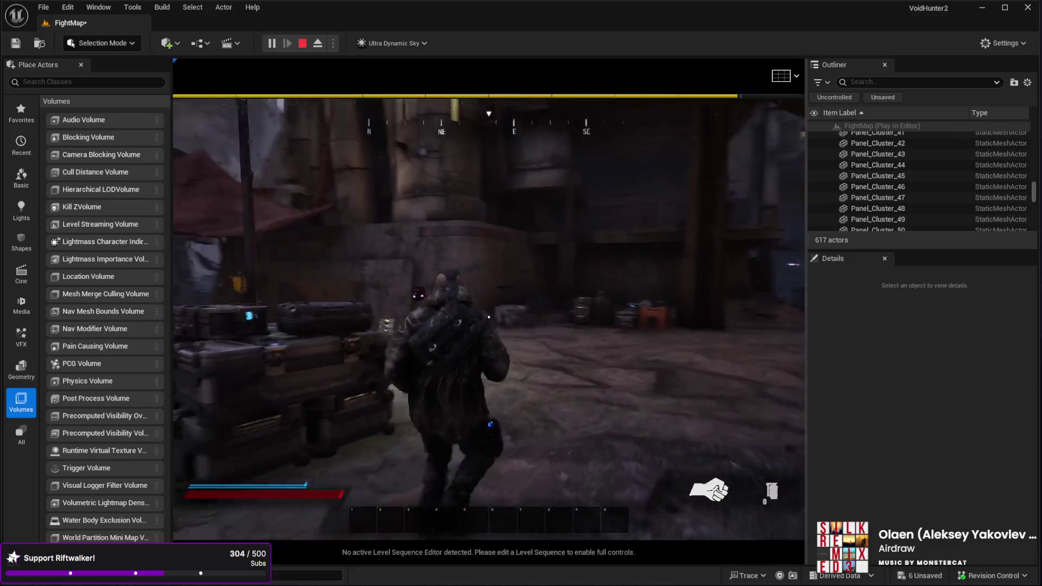
{"action": "key", "text": "w"}
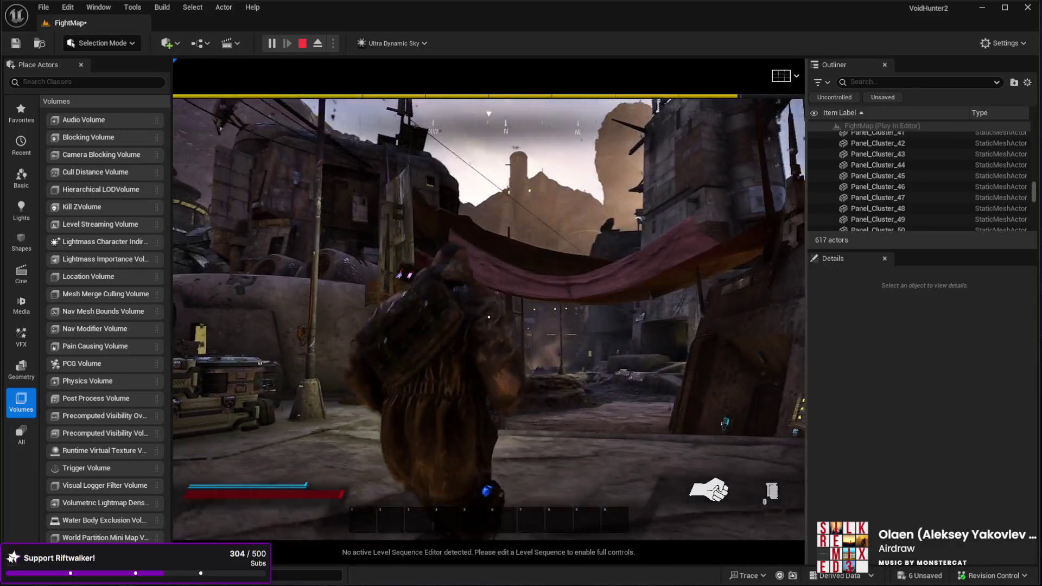
{"action": "key", "text": "w"}
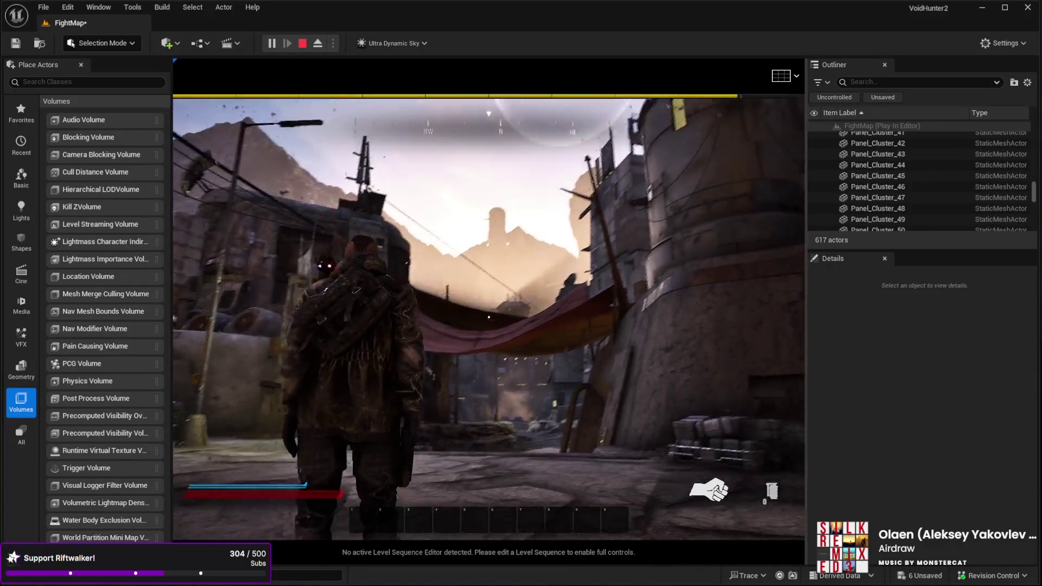
{"action": "key", "text": "w"}
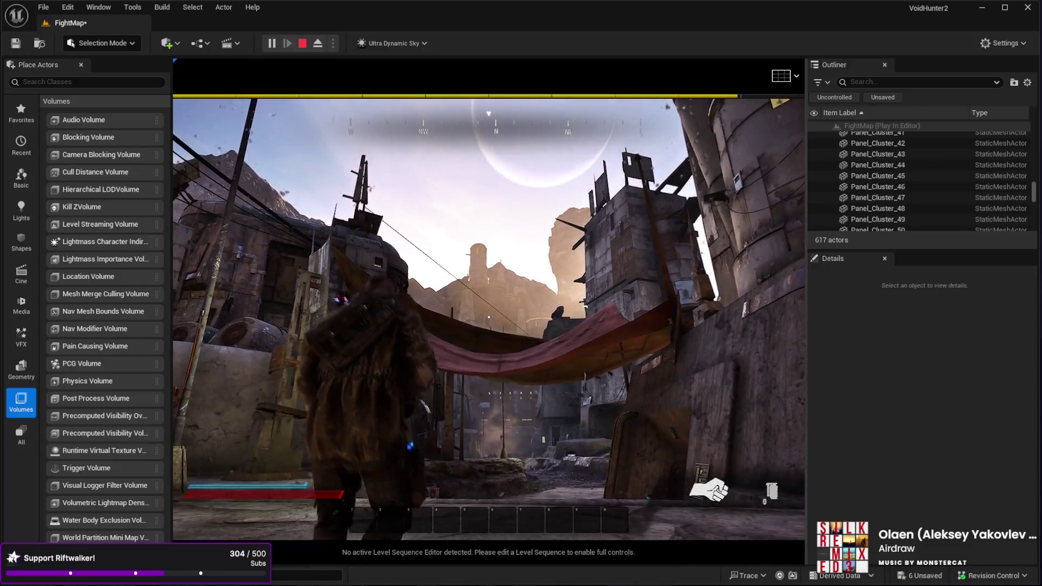
{"action": "key", "text": "w"}
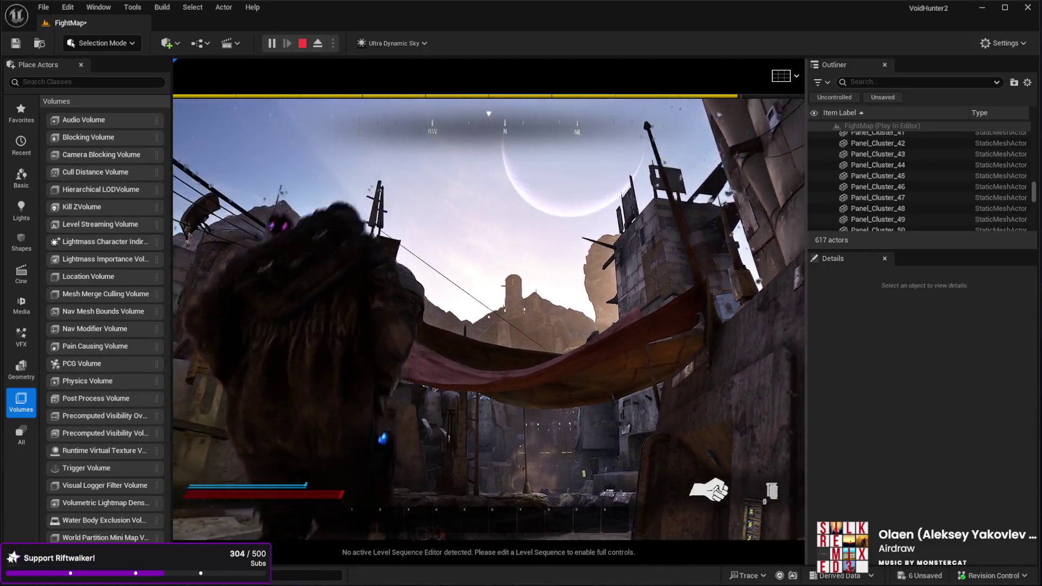
{"action": "key", "text": "w"}
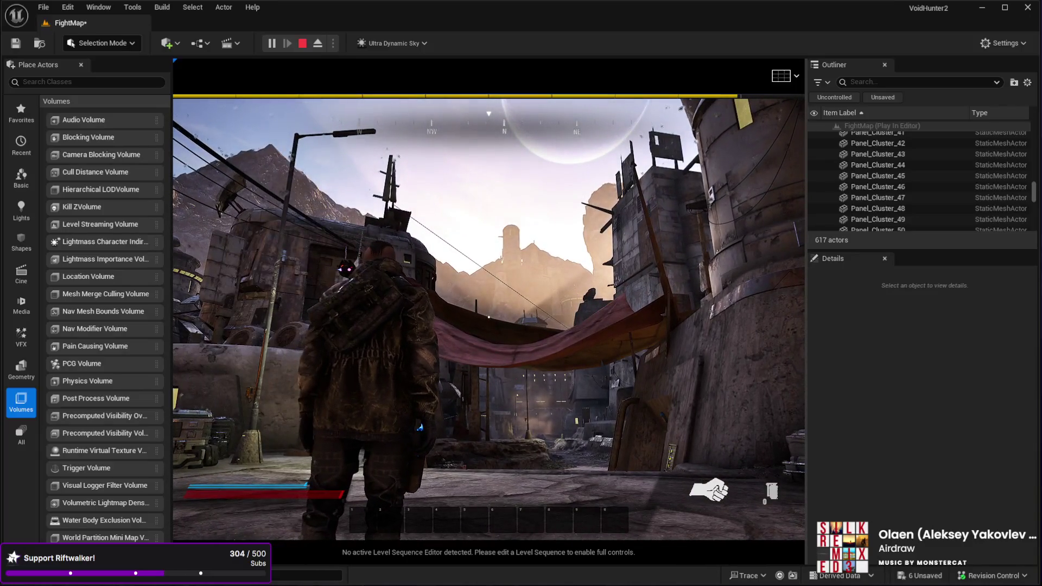
{"action": "key", "text": "Escape"}
{"action": "scroll", "coordinate": [670, 103], "scroll_direction": "down", "scroll_amount": 5}
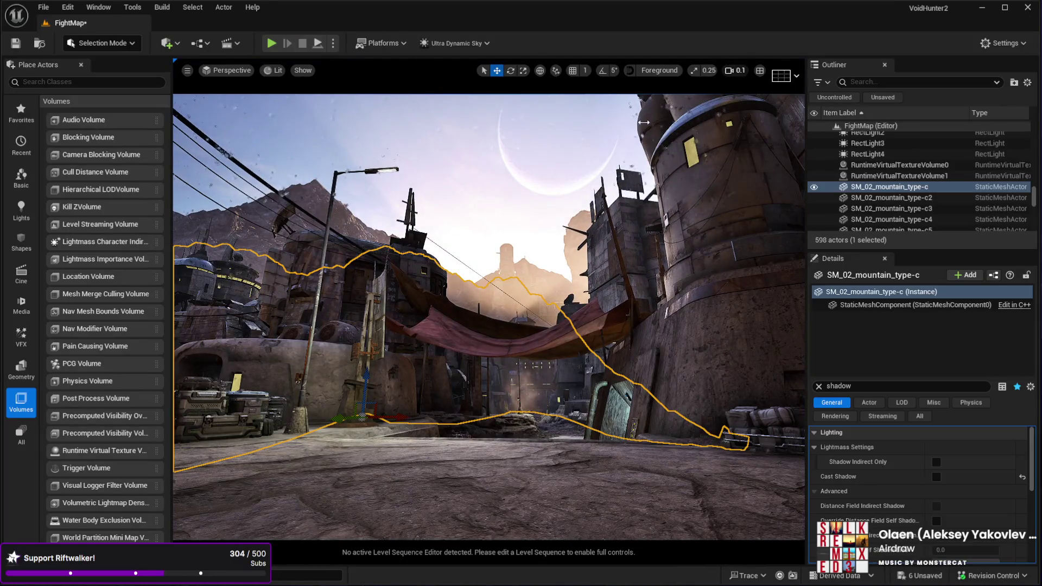
Set the Sky actor's Time Of Day to 0 to turn the city to night.
{"action": "left_click_drag", "start_coordinate": [590, 222], "coordinate": [590, 180]}
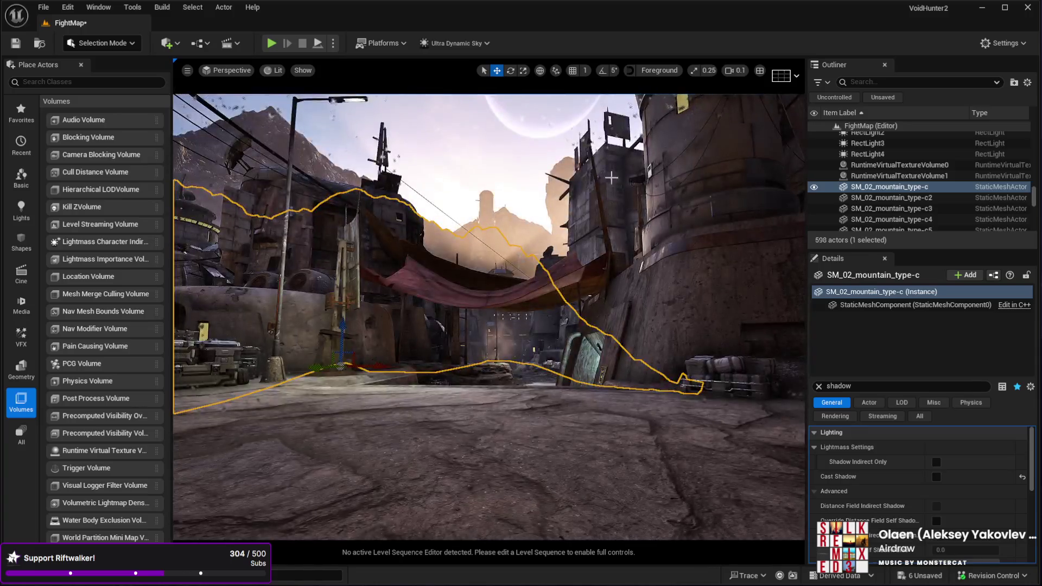
{"action": "left_click", "coordinate": [819, 387]}
{"action": "left_click_drag", "start_coordinate": [1035, 200], "coordinate": [1035, 130]}
{"action": "scroll", "coordinate": [897, 171], "scroll_direction": "down", "scroll_amount": 1}
{"action": "left_click", "coordinate": [875, 189]}
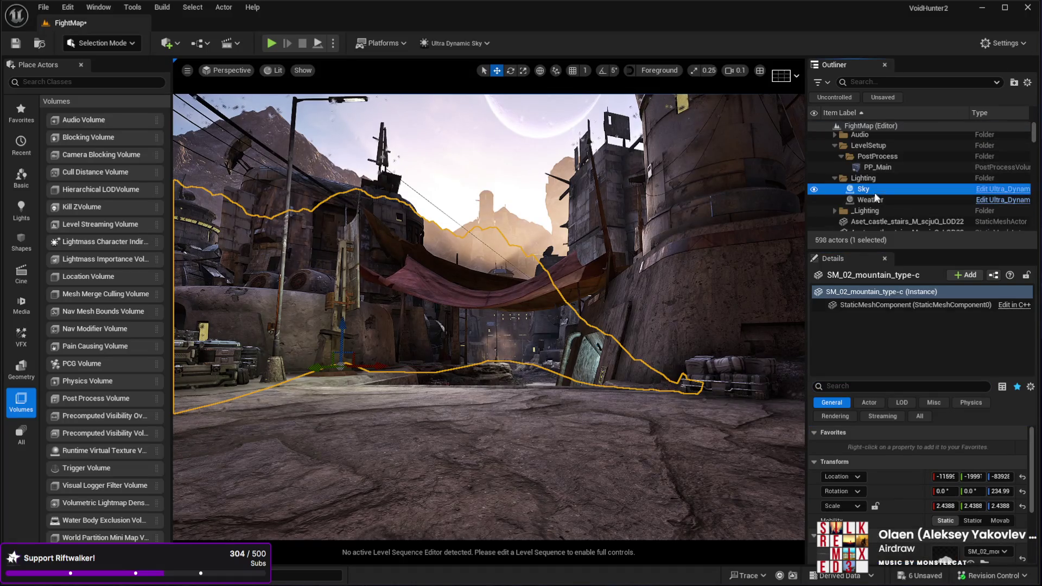
{"action": "left_click", "coordinate": [936, 448]}
{"action": "type", "text": "00.0"}
{"action": "key", "text": "Return"}
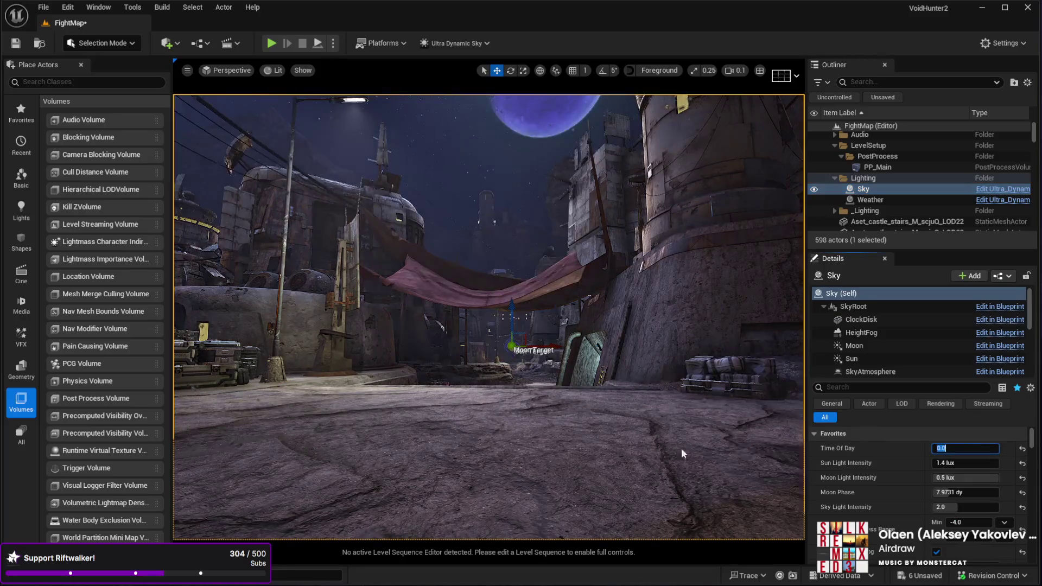
Play-test the night city full screen, walking down the alley, then restore the editor layout.
{"action": "left_click", "coordinate": [507, 481]}
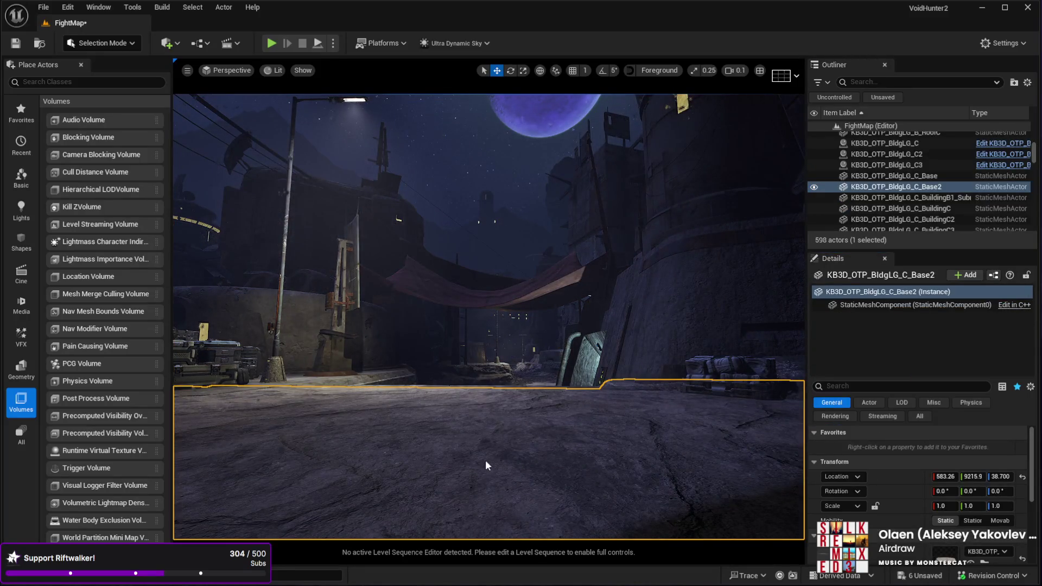
{"action": "key", "text": "alt+p"}
{"action": "key", "text": "F11"}
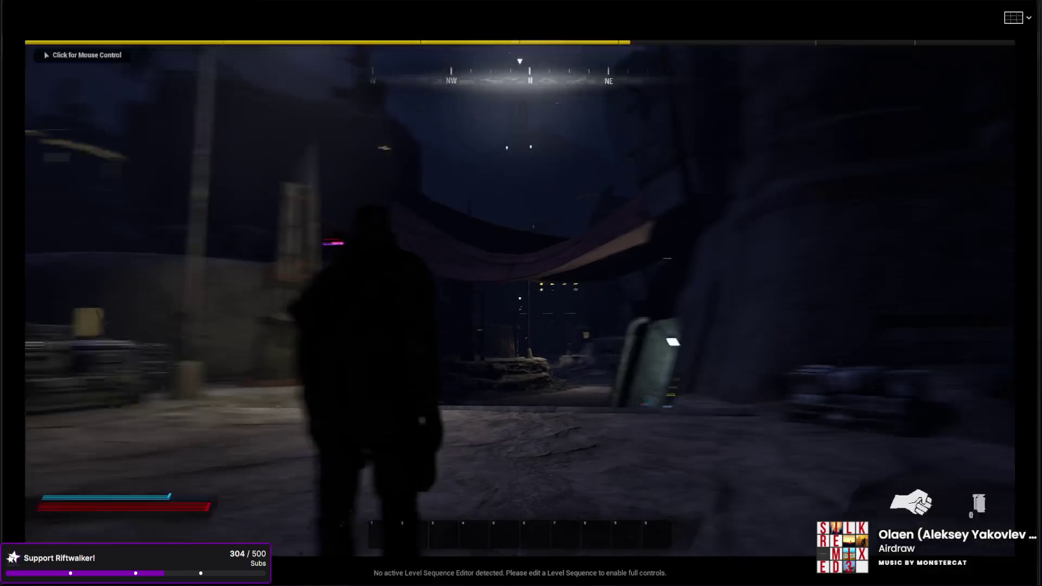
{"action": "left_click", "coordinate": [521, 293]}
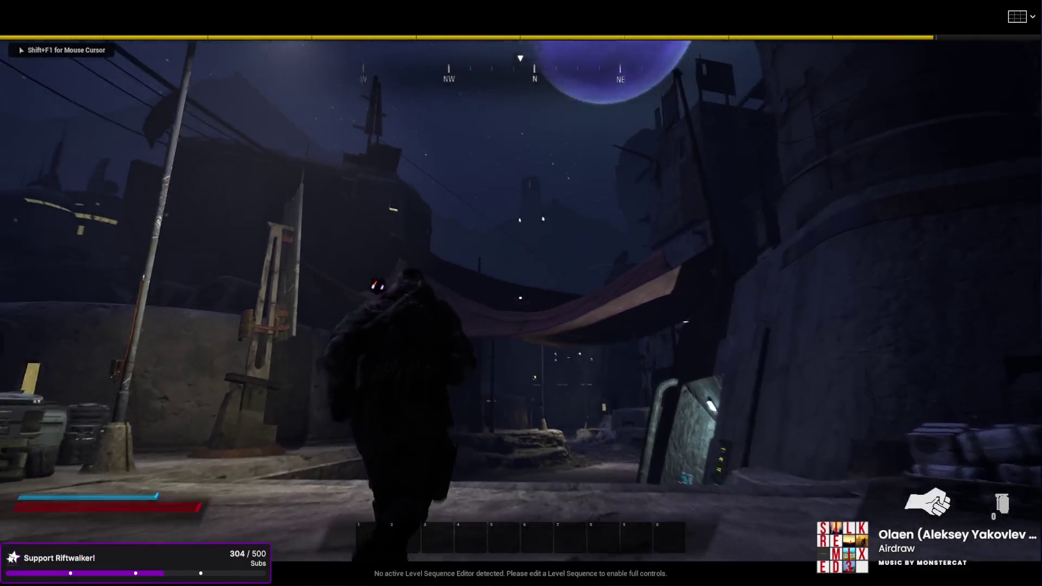
{"action": "key", "text": "w"}
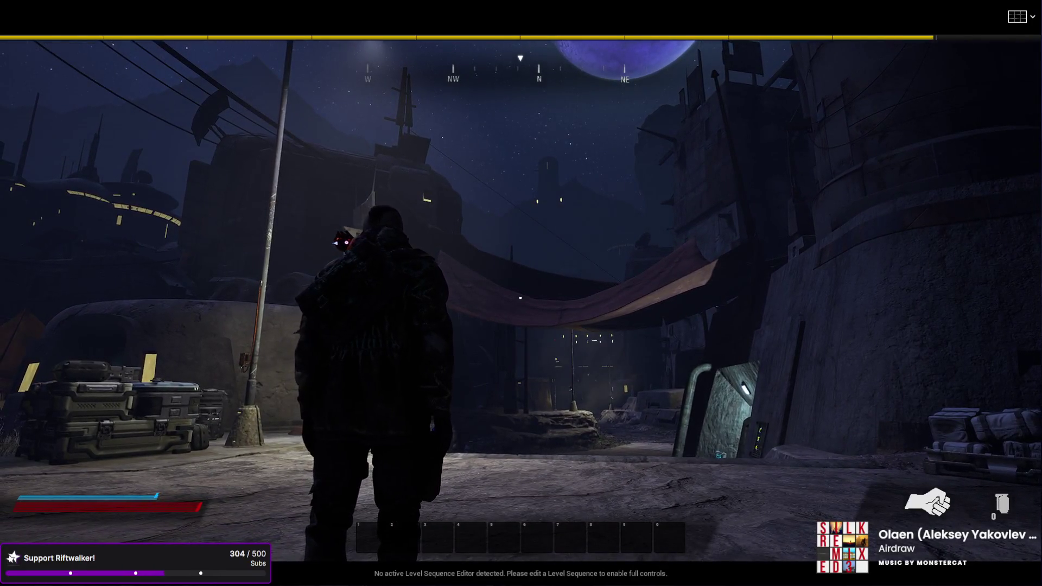
{"action": "key", "text": "Escape"}
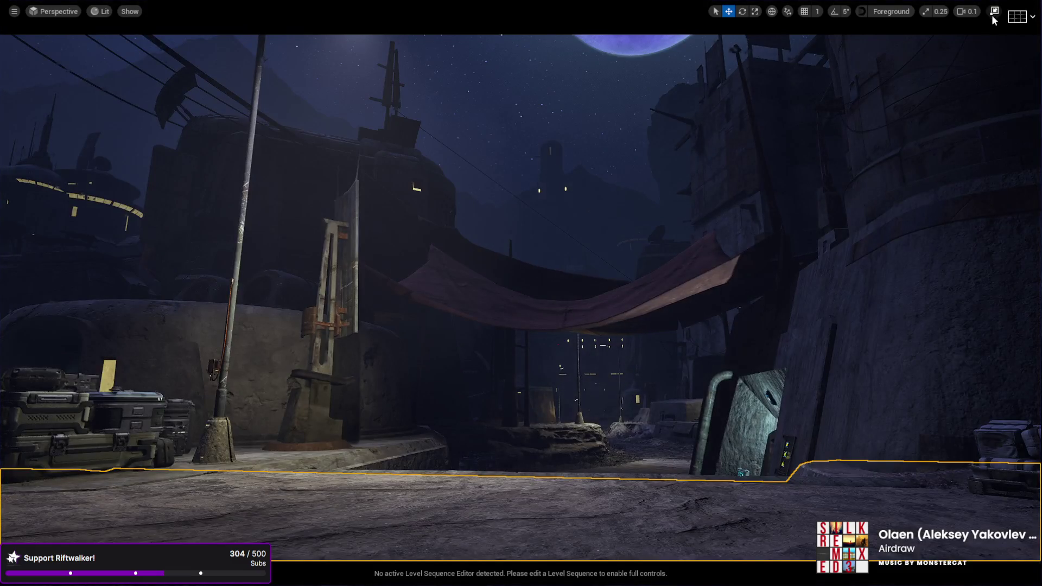
{"action": "left_click", "coordinate": [995, 11]}
Try a different Moon Phase on the Sky, then undo it back to 7.9731.
{"action": "scroll", "coordinate": [885, 187], "scroll_direction": "down", "scroll_amount": 1}
{"action": "left_click", "coordinate": [863, 206]}
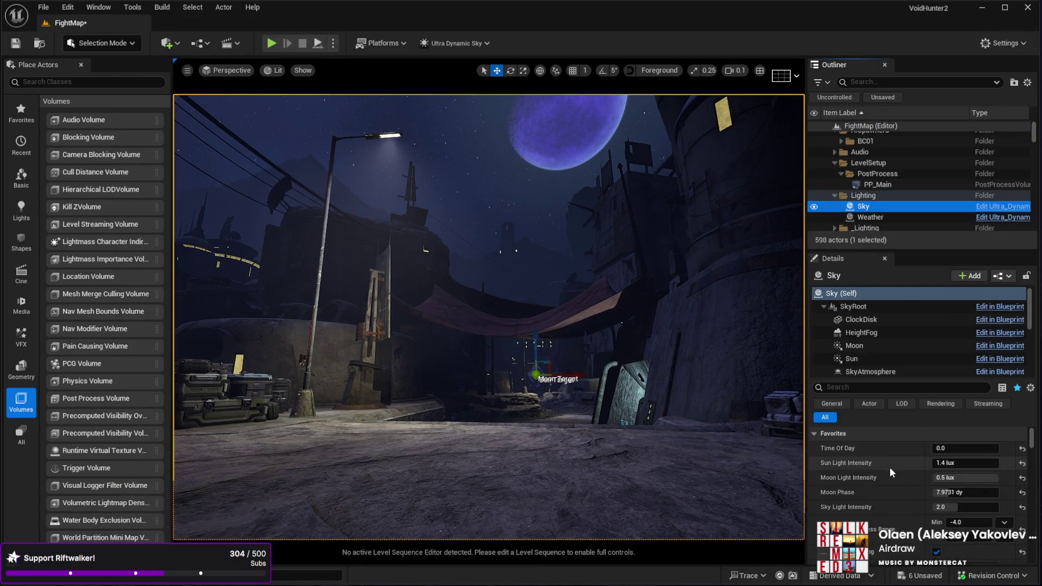
{"action": "left_click_drag", "start_coordinate": [958, 492], "coordinate": [880, 484]}
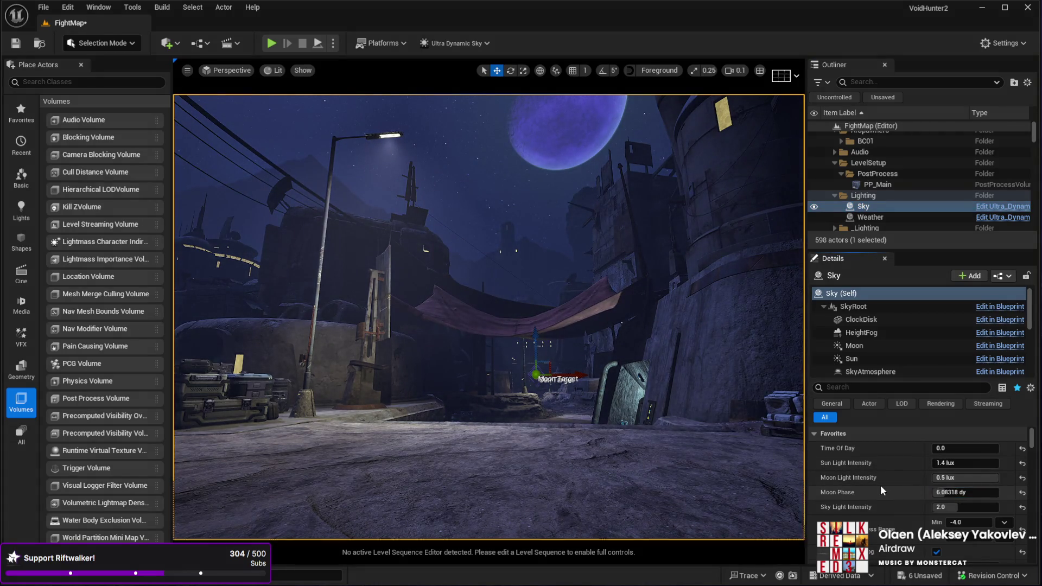
{"action": "key", "text": "ctrl+z"}
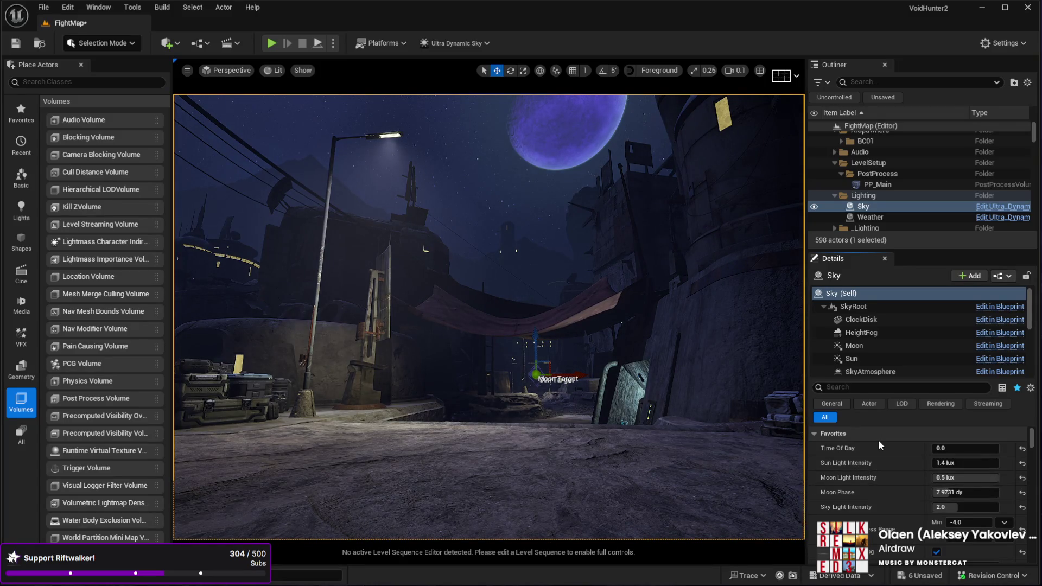
Set the Sky's Fog Density Nighttime Multiplier to 1.0.
{"action": "scroll", "coordinate": [887, 473], "scroll_direction": "down", "scroll_amount": 5}
{"action": "scroll", "coordinate": [887, 474], "scroll_direction": "down", "scroll_amount": 10}
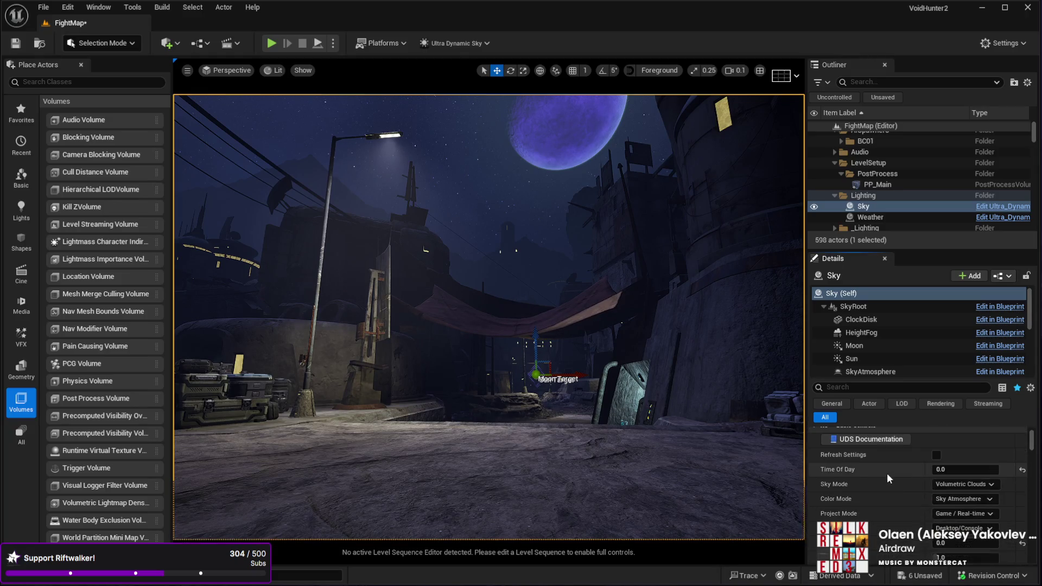
{"action": "scroll", "coordinate": [891, 473], "scroll_direction": "down", "scroll_amount": 6}
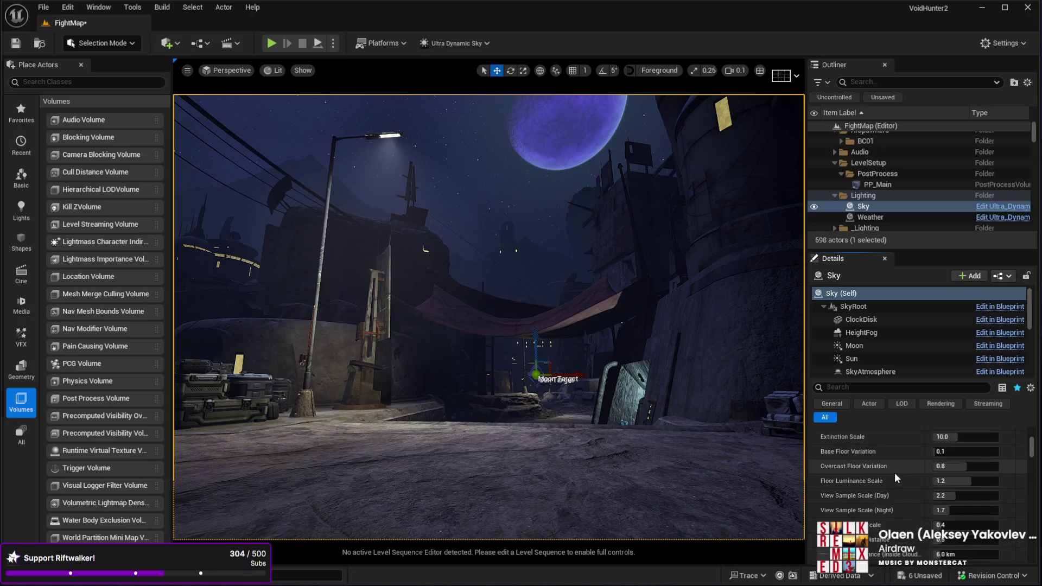
{"action": "mouse_move", "coordinate": [1033, 461]}
{"action": "left_mouse_down"}
{"action": "mouse_move", "coordinate": [1033, 534]}
{"action": "mouse_move", "coordinate": [1035, 486]}
{"action": "left_mouse_up"}
{"action": "scroll", "coordinate": [977, 513], "scroll_direction": "down", "scroll_amount": 4}
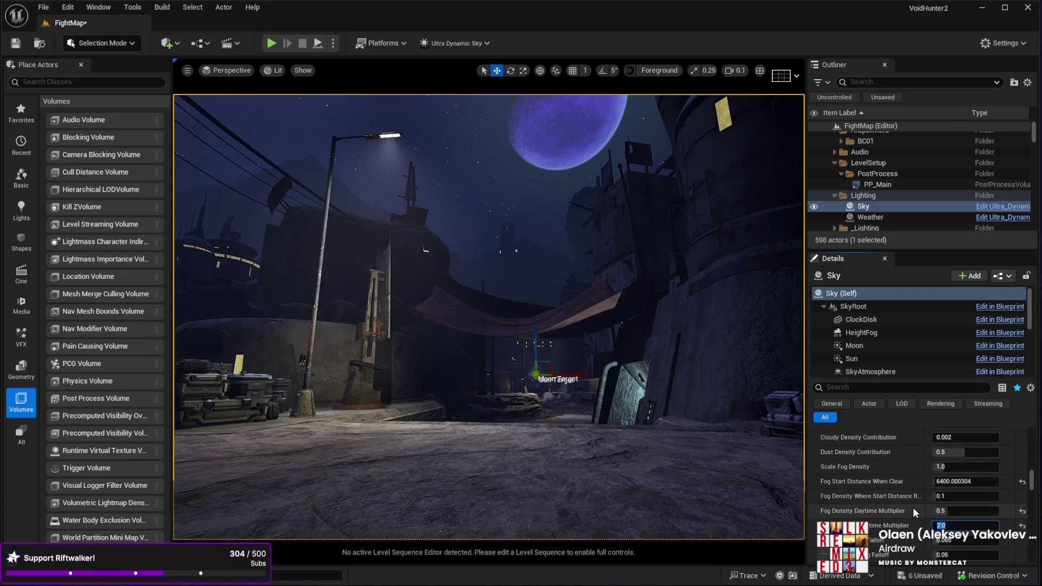
{"action": "type", "text": "1"}
{"action": "key", "text": "Return"}
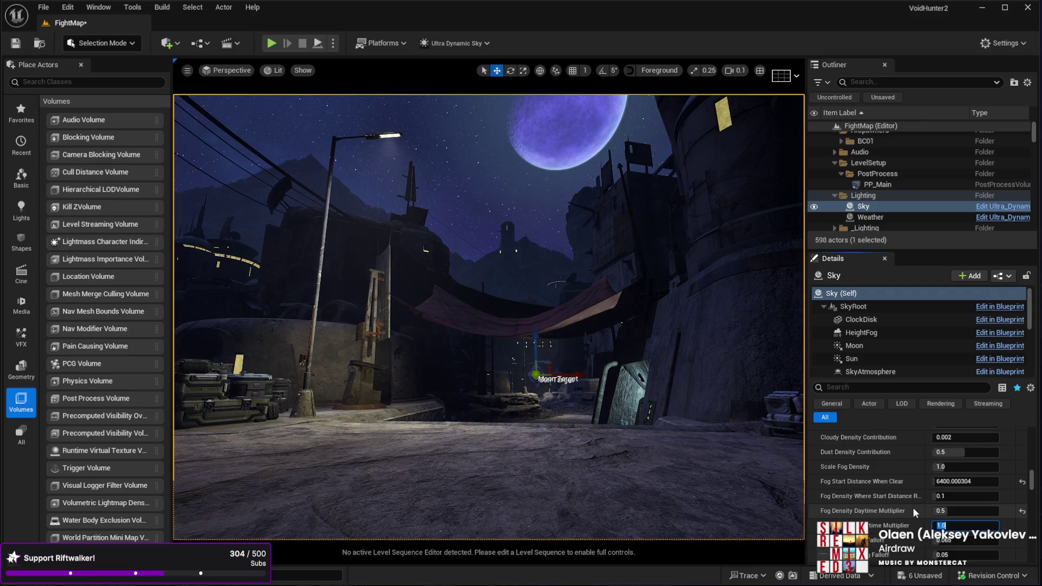
Survey the towers, moon and ridge, then lower the nighttime fog multiplier to 0.5.
{"action": "mouse_move", "coordinate": [563, 493]}
{"action": "left_mouse_down"}
{"action": "mouse_move", "coordinate": [464, 492]}
{"action": "mouse_move", "coordinate": [516, 492]}
{"action": "left_mouse_up"}
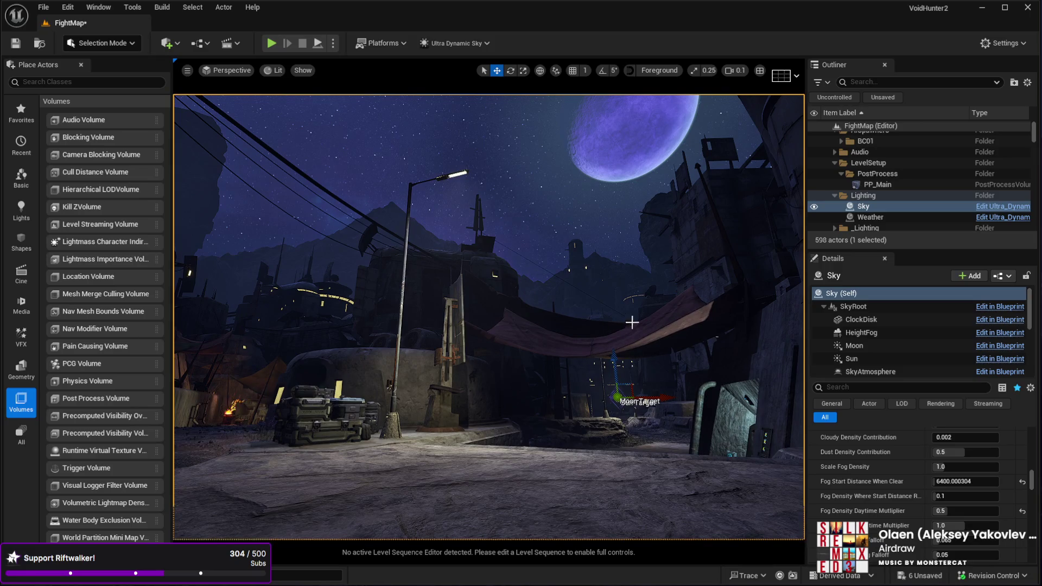
{"action": "mouse_move", "coordinate": [516, 491]}
{"action": "left_mouse_down"}
{"action": "mouse_move", "coordinate": [538, 477]}
{"action": "mouse_move", "coordinate": [529, 494]}
{"action": "mouse_move", "coordinate": [525, 478]}
{"action": "mouse_move", "coordinate": [742, 87]}
{"action": "left_mouse_up"}
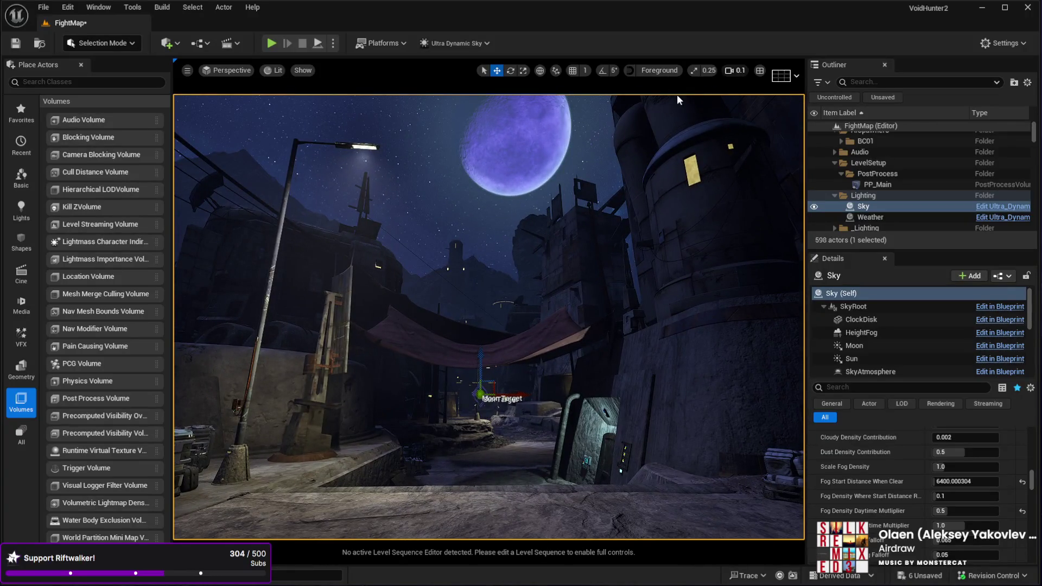
{"action": "scroll", "coordinate": [677, 94], "scroll_direction": "up", "scroll_amount": 5}
{"action": "mouse_move", "coordinate": [676, 95]}
{"action": "left_mouse_down"}
{"action": "mouse_move", "coordinate": [673, 108]}
{"action": "mouse_move", "coordinate": [679, 103]}
{"action": "left_mouse_up"}
{"action": "left_click_drag", "start_coordinate": [456, 196], "coordinate": [456, 196]}
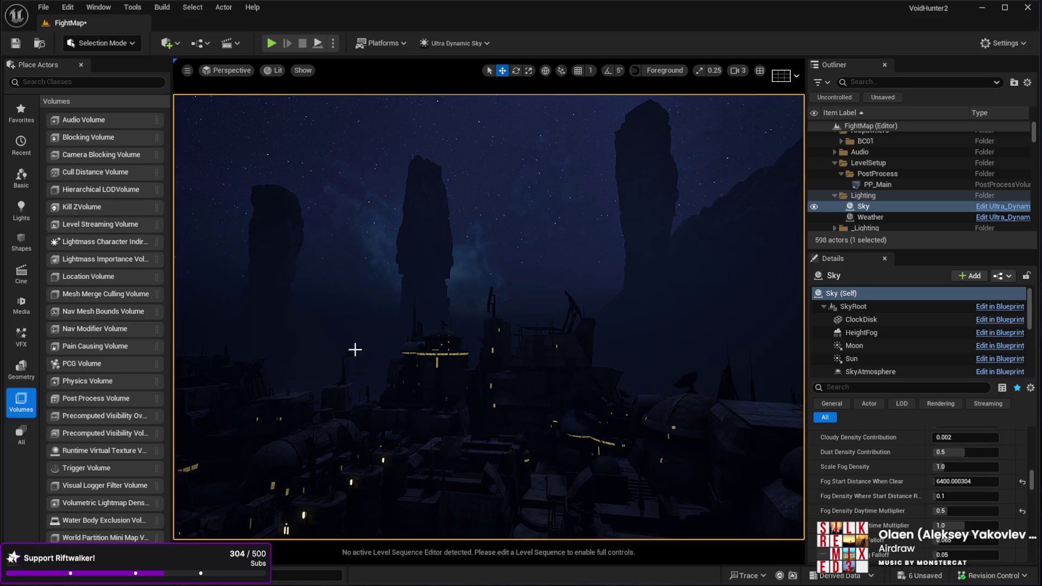
{"action": "mouse_move", "coordinate": [322, 335]}
{"action": "left_mouse_down"}
{"action": "mouse_move", "coordinate": [379, 355]}
{"action": "mouse_move", "coordinate": [359, 331]}
{"action": "mouse_move", "coordinate": [339, 355]}
{"action": "left_mouse_up"}
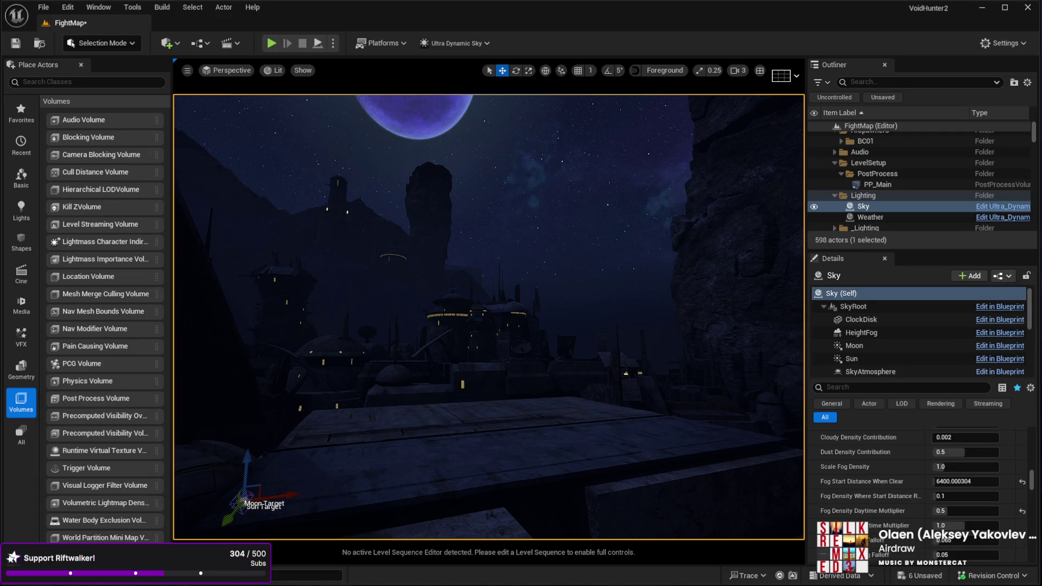
{"action": "mouse_move", "coordinate": [339, 356]}
{"action": "left_mouse_down"}
{"action": "mouse_move", "coordinate": [288, 340]}
{"action": "mouse_move", "coordinate": [284, 318]}
{"action": "mouse_move", "coordinate": [473, 457]}
{"action": "left_mouse_up"}
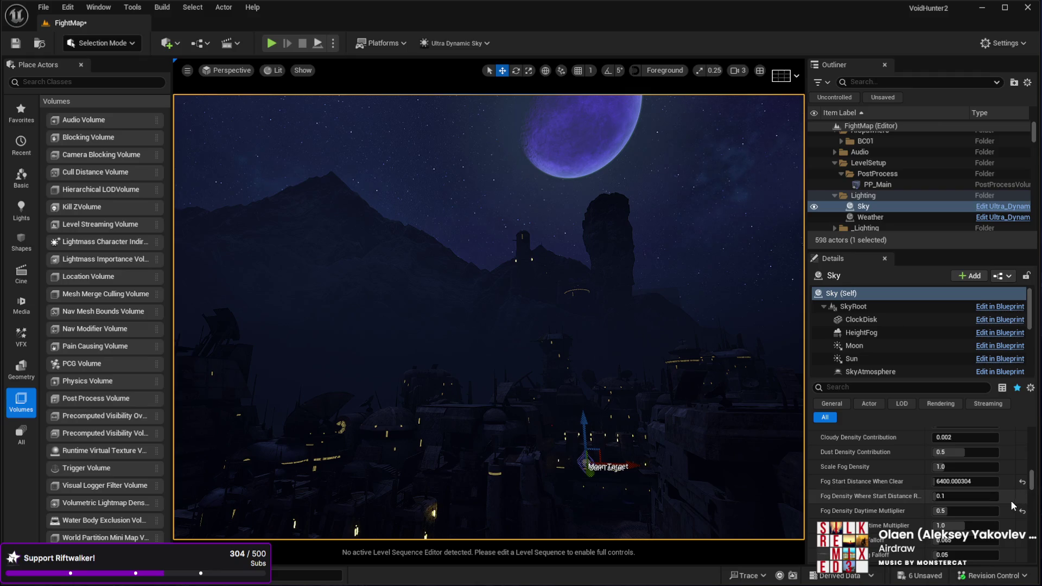
{"action": "left_click", "coordinate": [954, 524]}
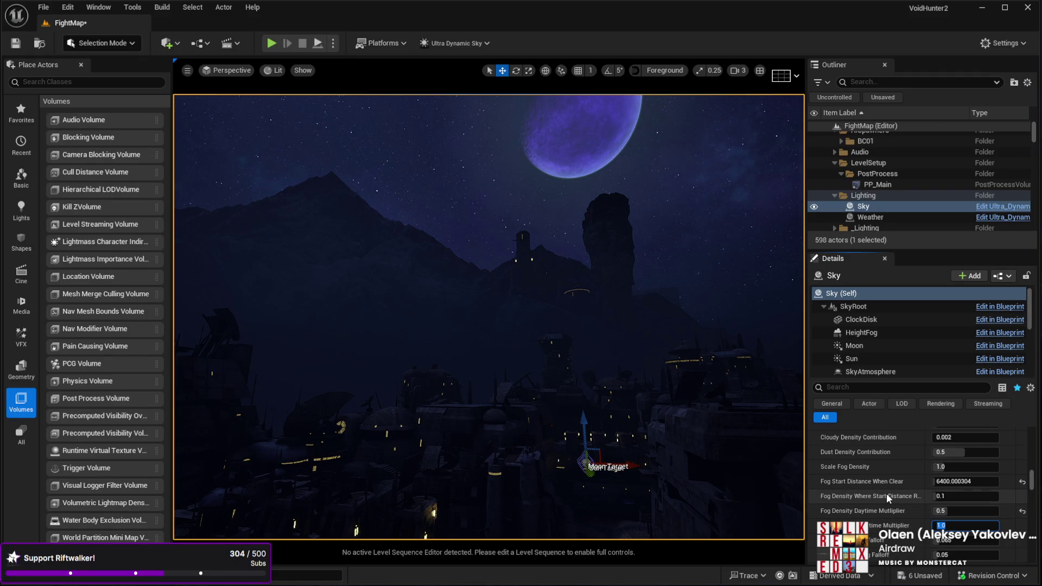
{"action": "type", "text": "0.5"}
{"action": "key", "text": "Return"}
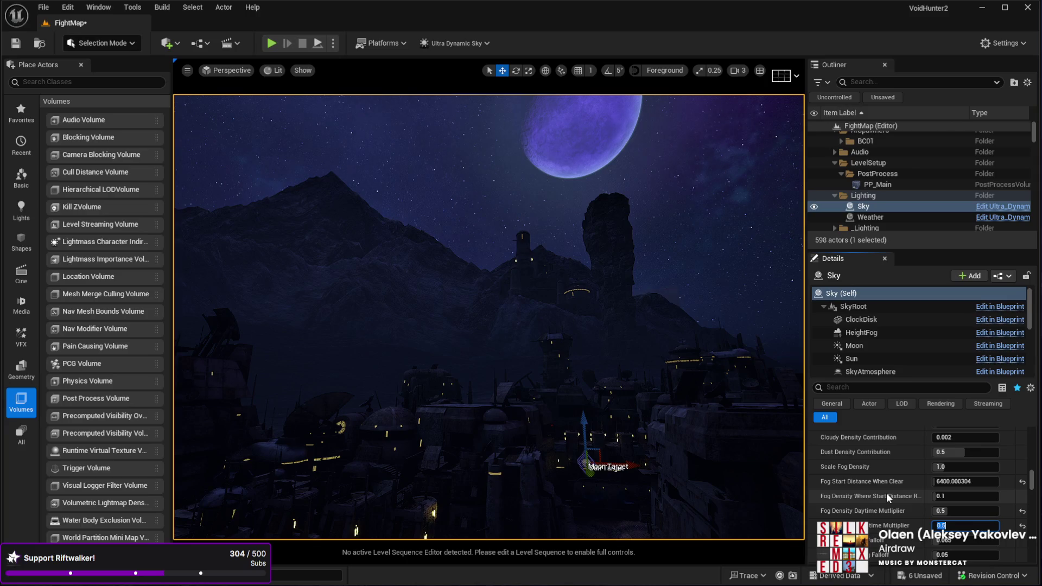
Select the Cube9 slab, lower it along Z, and frame it in the view.
{"action": "left_click", "coordinate": [659, 294]}
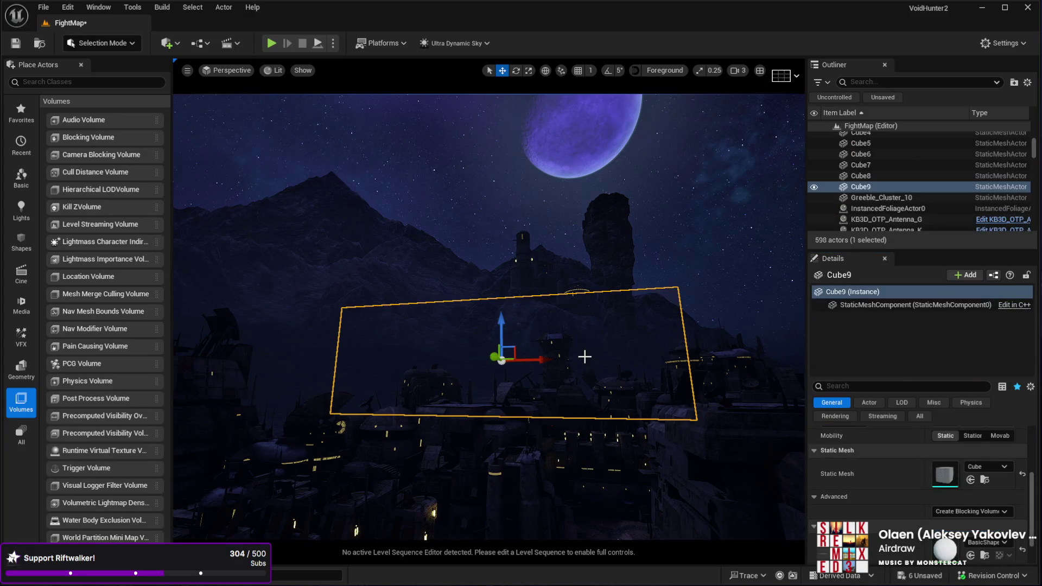
{"action": "left_click_drag", "start_coordinate": [500, 320], "coordinate": [498, 346]}
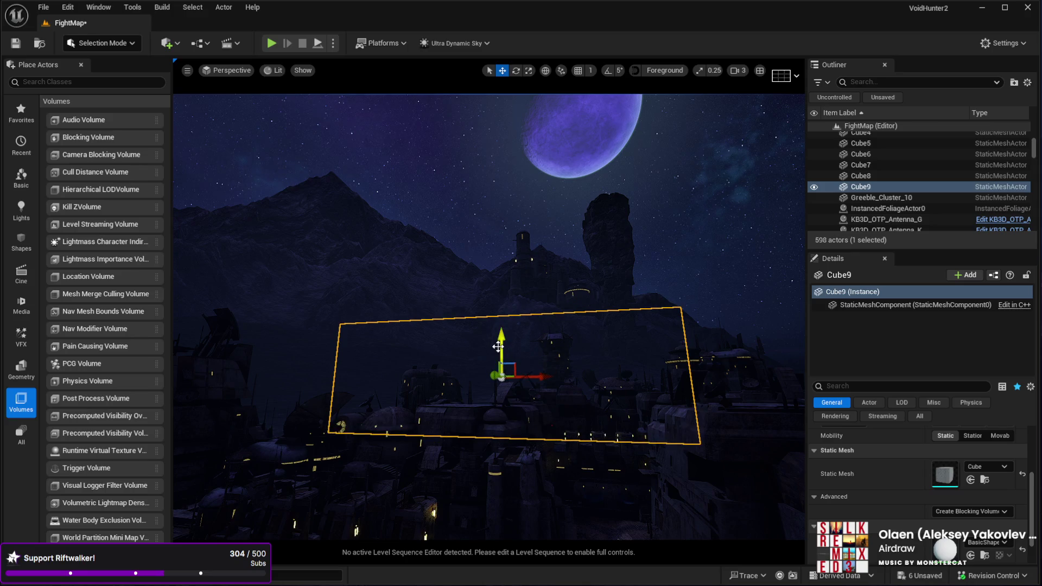
{"action": "scroll", "coordinate": [501, 376], "scroll_direction": "up", "scroll_amount": 10}
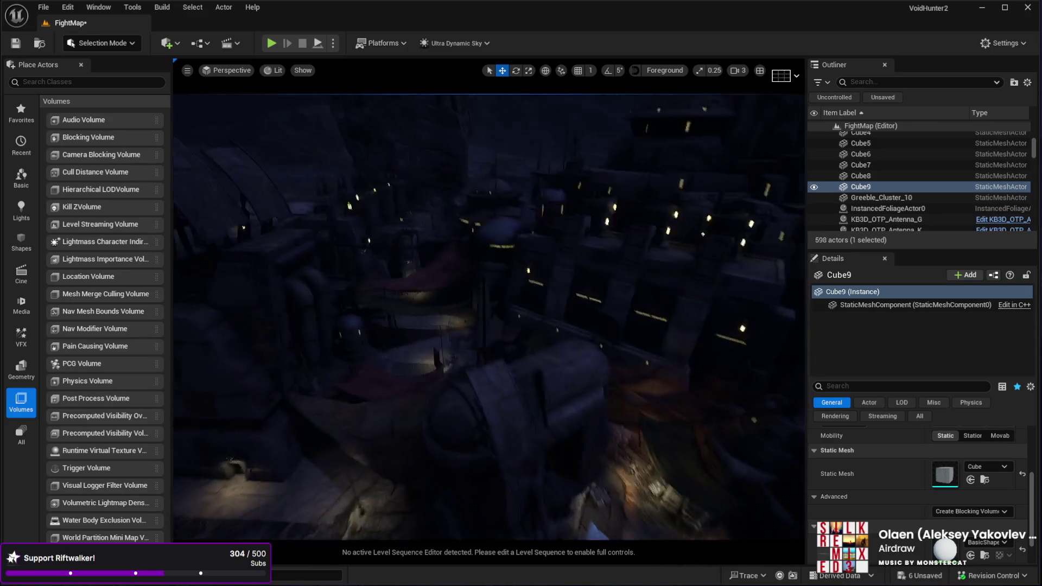
{"action": "scroll", "coordinate": [500, 376], "scroll_direction": "up", "scroll_amount": 10}
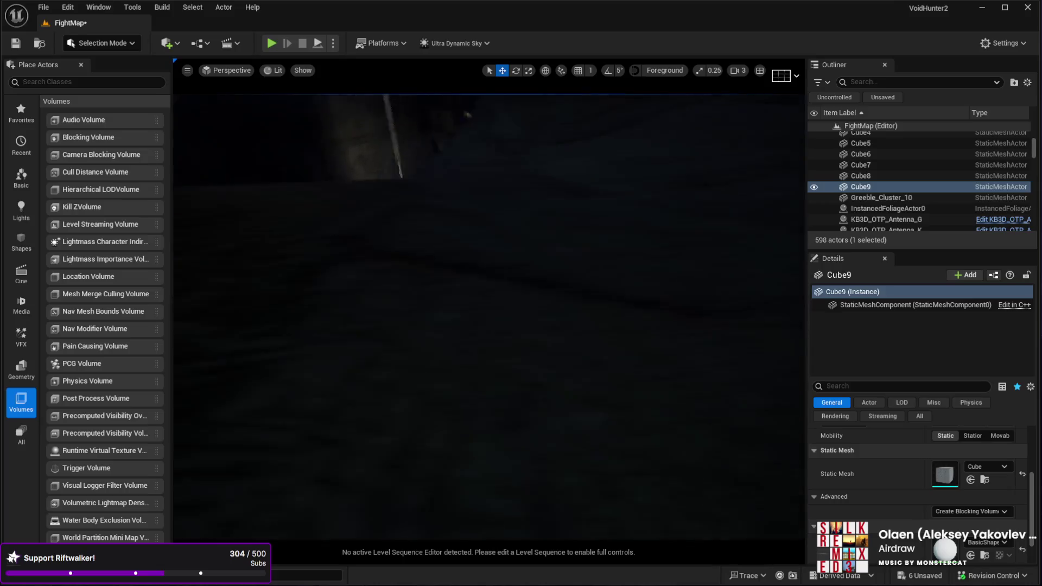
{"action": "key", "text": "f"}
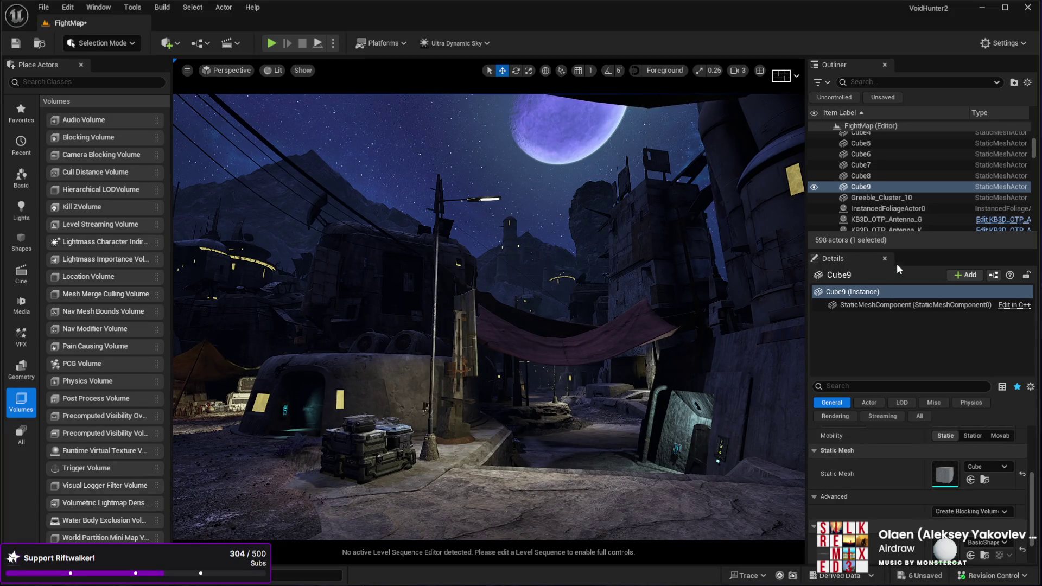
Select the Sky and set its Fog Density Nighttime Multiplier to 0.7.
{"action": "left_click_drag", "start_coordinate": [1034, 144], "coordinate": [1037, 99]}
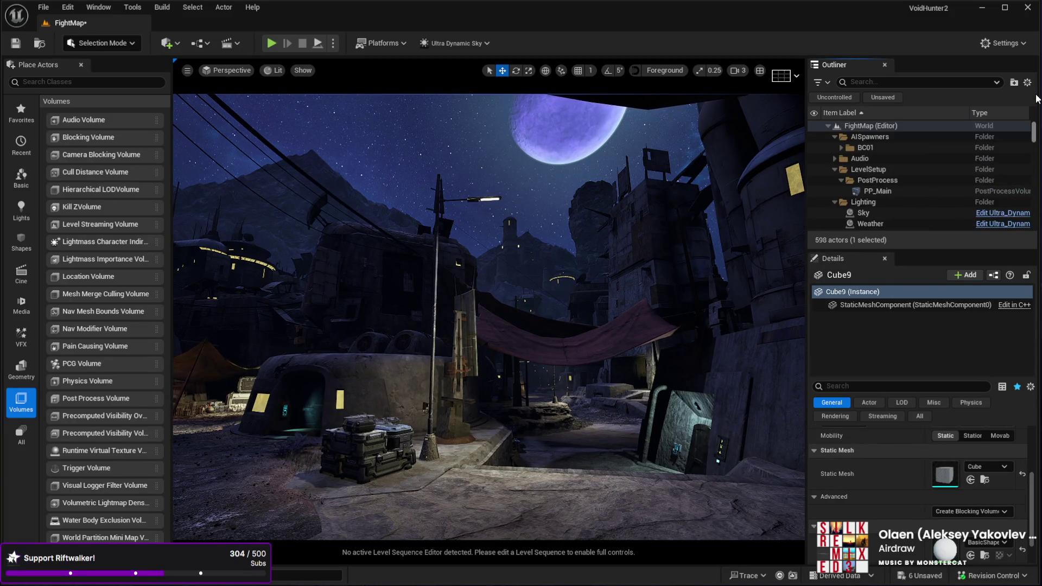
{"action": "left_click", "coordinate": [878, 212]}
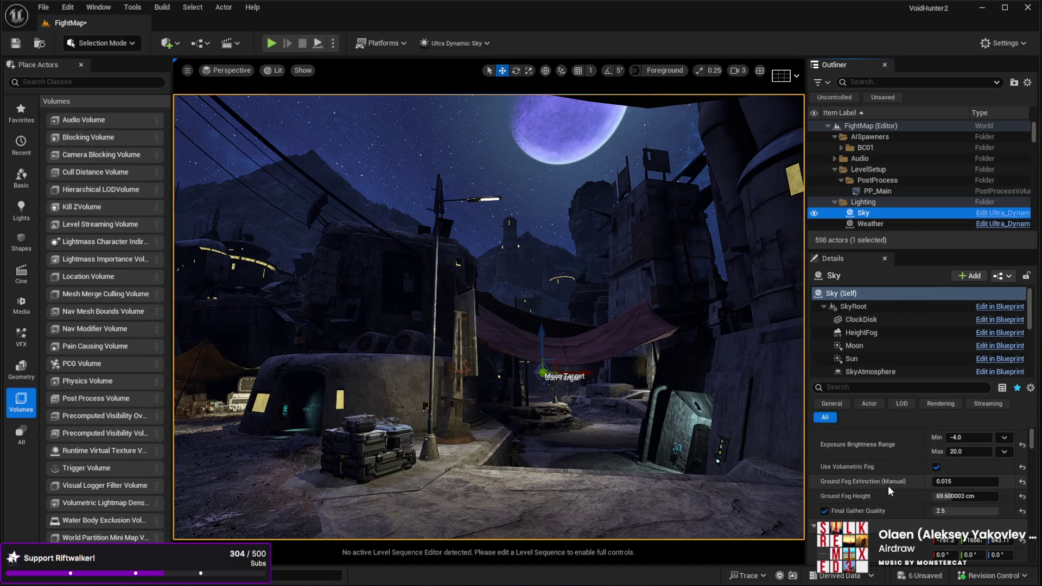
{"action": "scroll", "coordinate": [891, 483], "scroll_direction": "down", "scroll_amount": 3}
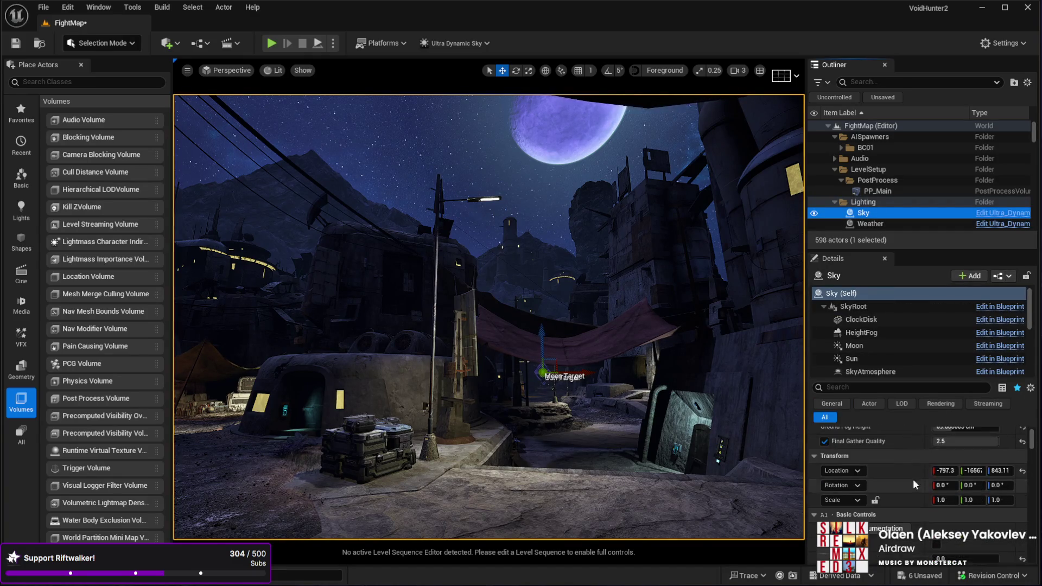
{"action": "left_click_drag", "start_coordinate": [1031, 441], "coordinate": [1027, 525]}
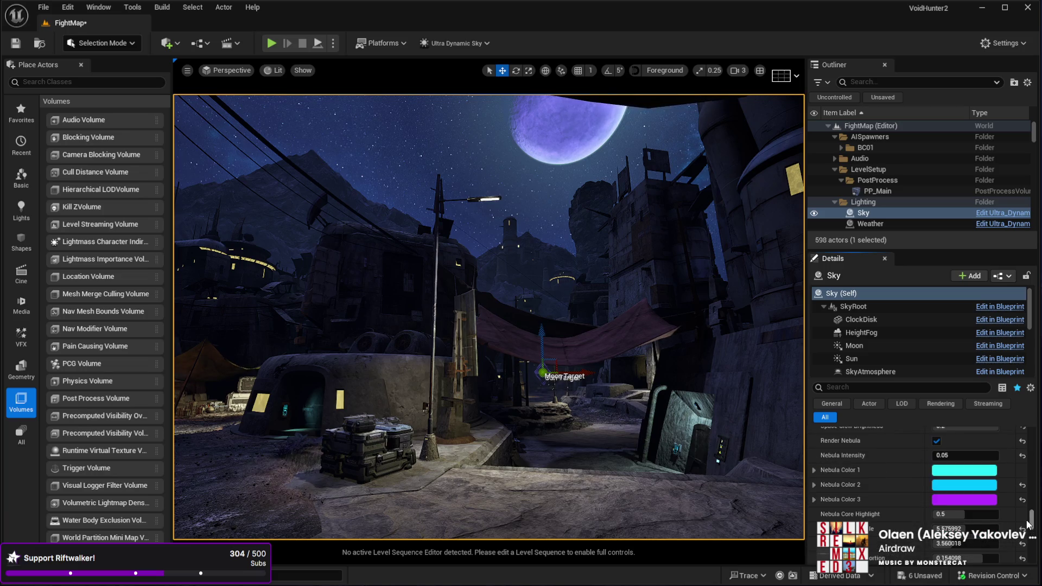
{"action": "scroll", "coordinate": [912, 527], "scroll_direction": "up", "scroll_amount": 10}
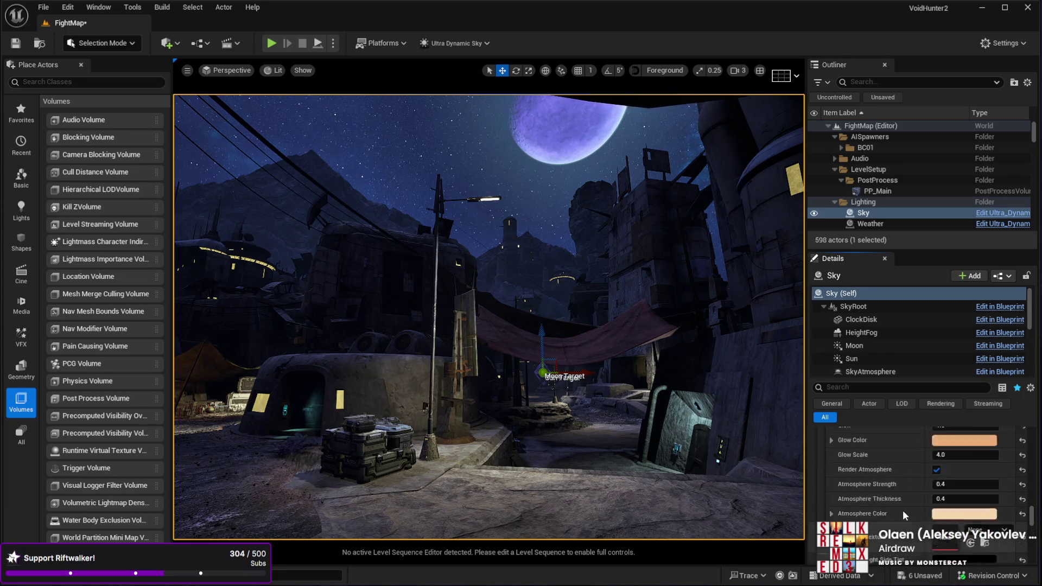
{"action": "scroll", "coordinate": [901, 515], "scroll_direction": "up", "scroll_amount": 10}
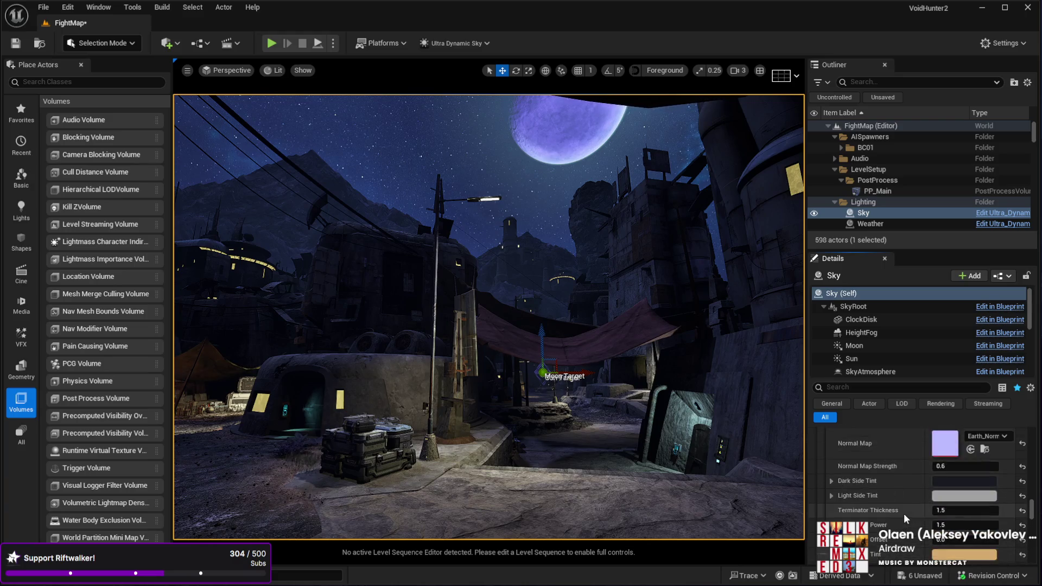
{"action": "scroll", "coordinate": [903, 510], "scroll_direction": "up", "scroll_amount": 10}
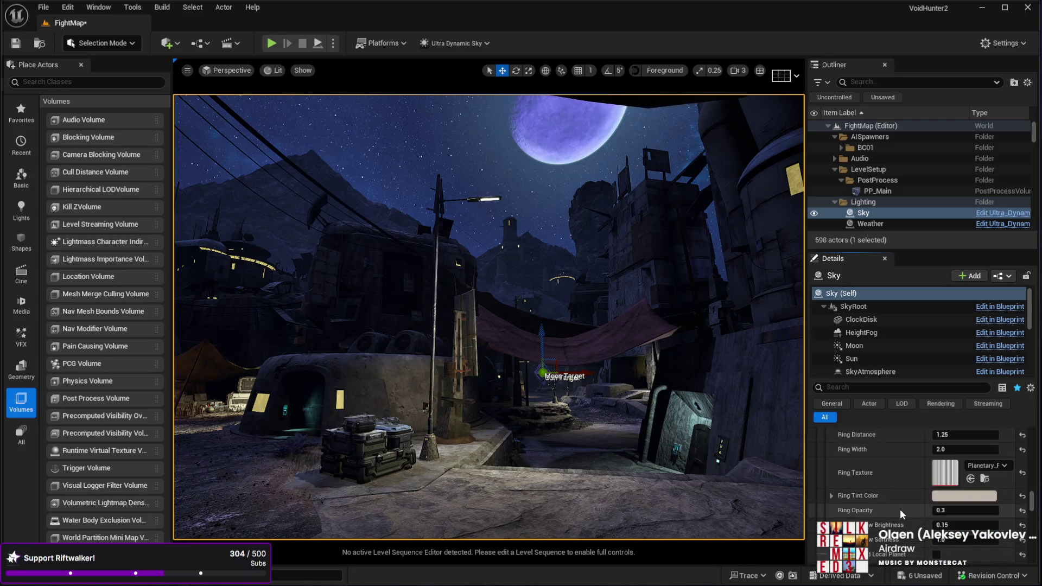
{"action": "scroll", "coordinate": [900, 508], "scroll_direction": "up", "scroll_amount": 10}
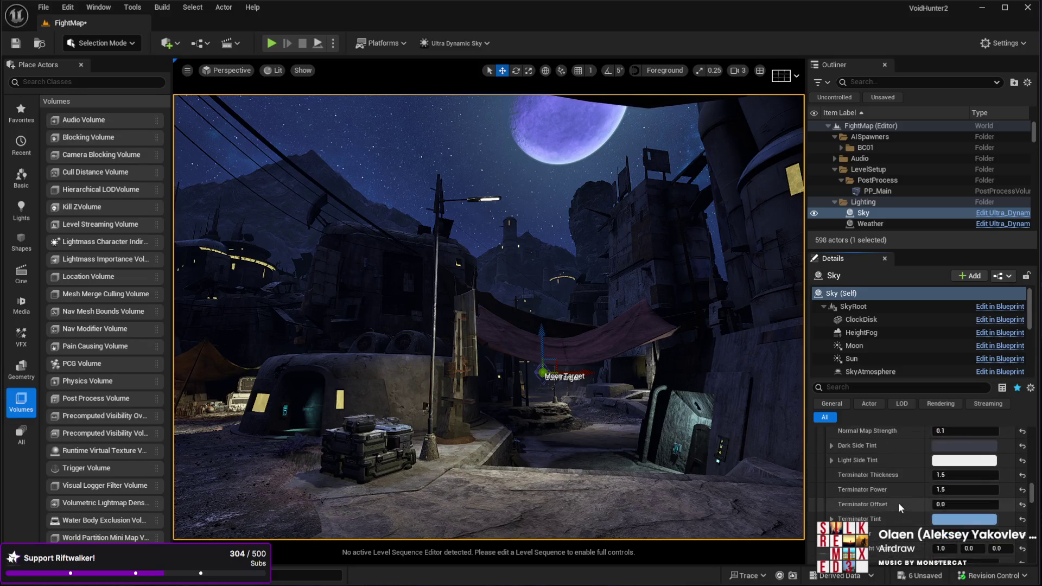
{"action": "scroll", "coordinate": [897, 503], "scroll_direction": "up", "scroll_amount": 10}
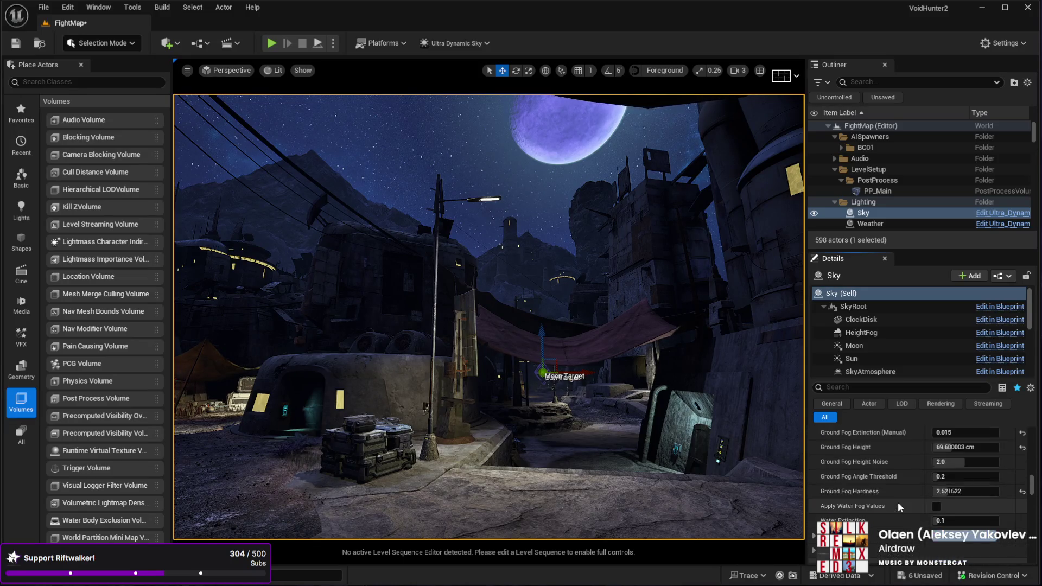
{"action": "scroll", "coordinate": [897, 501], "scroll_direction": "up", "scroll_amount": 5}
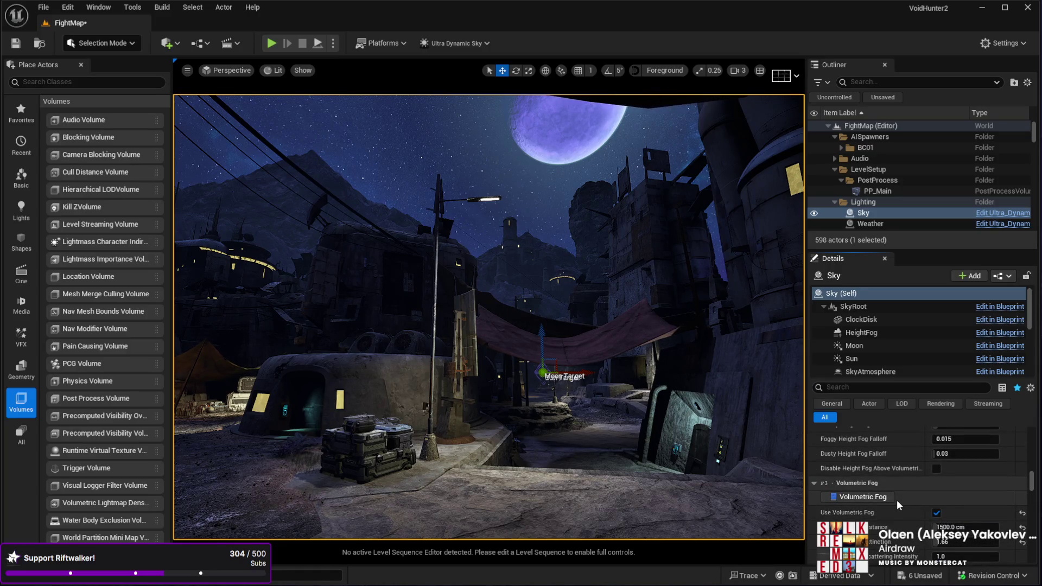
{"action": "scroll", "coordinate": [897, 500], "scroll_direction": "up", "scroll_amount": 5}
{"action": "scroll", "coordinate": [896, 504], "scroll_direction": "up", "scroll_amount": 1}
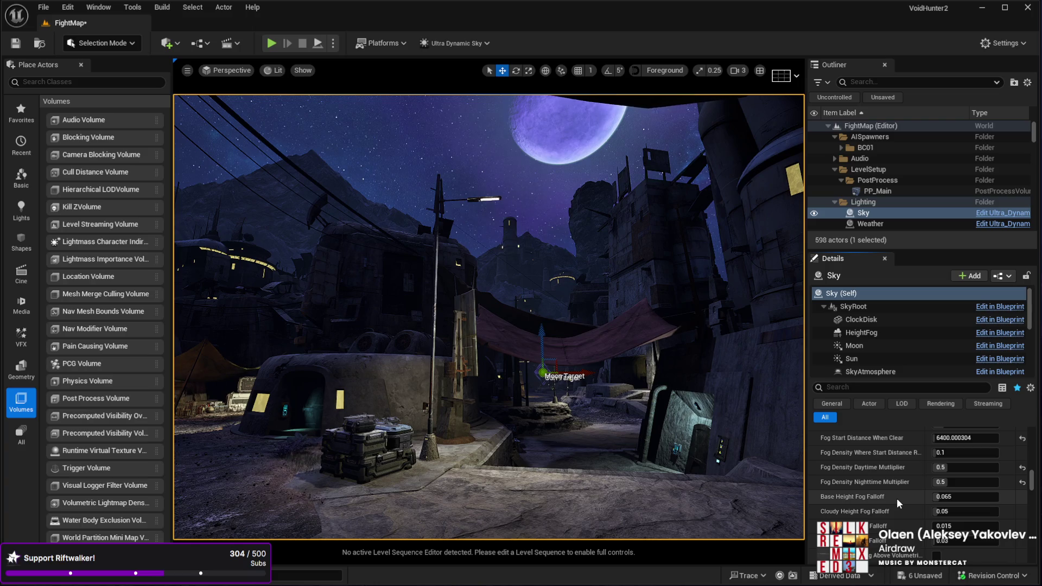
{"action": "scroll", "coordinate": [897, 498], "scroll_direction": "up", "scroll_amount": 1}
{"action": "type", "text": "1"}
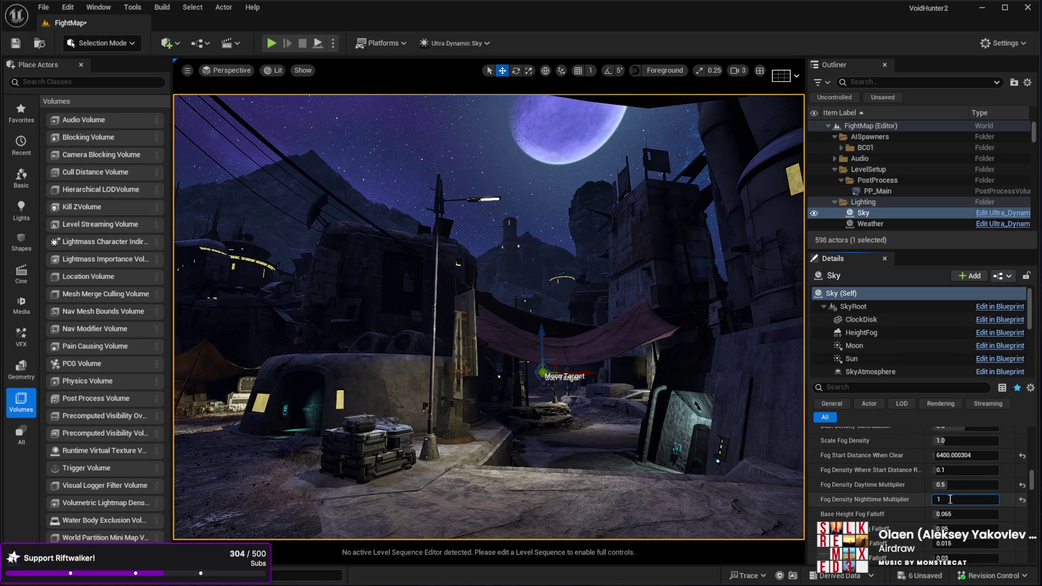
{"action": "key", "text": "Return"}
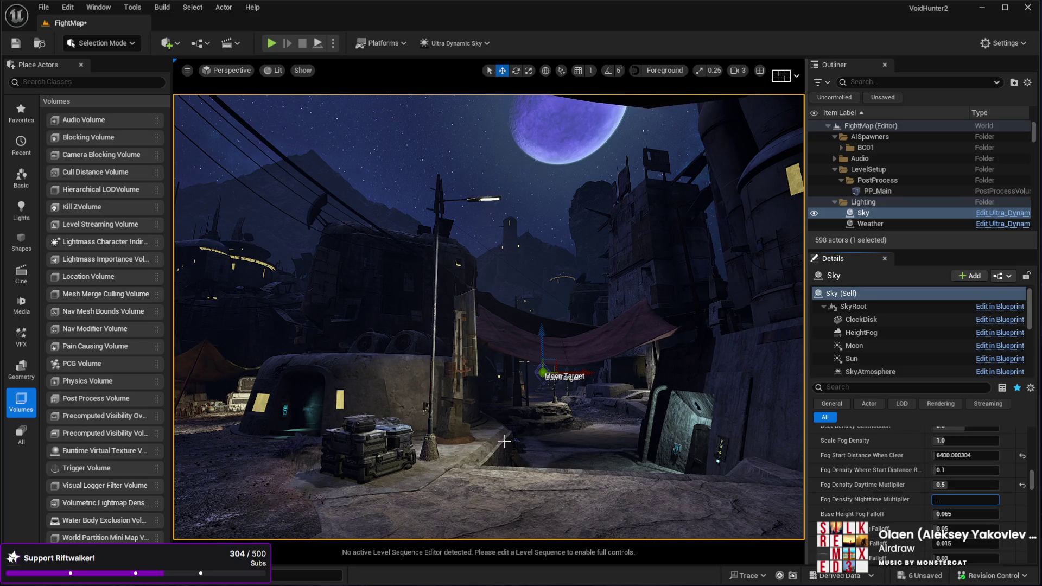
{"action": "type", "text": "7"}
{"action": "key", "text": "Return"}
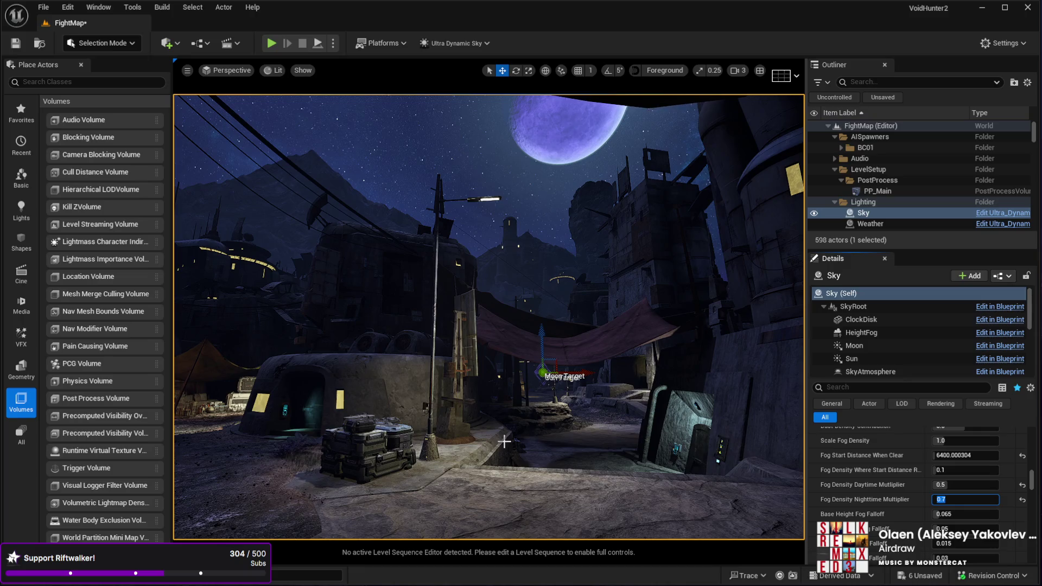
Look around the fogged street and begin editing the daytime fog multiplier.
{"action": "left_click_drag", "start_coordinate": [345, 380], "coordinate": [304, 380]}
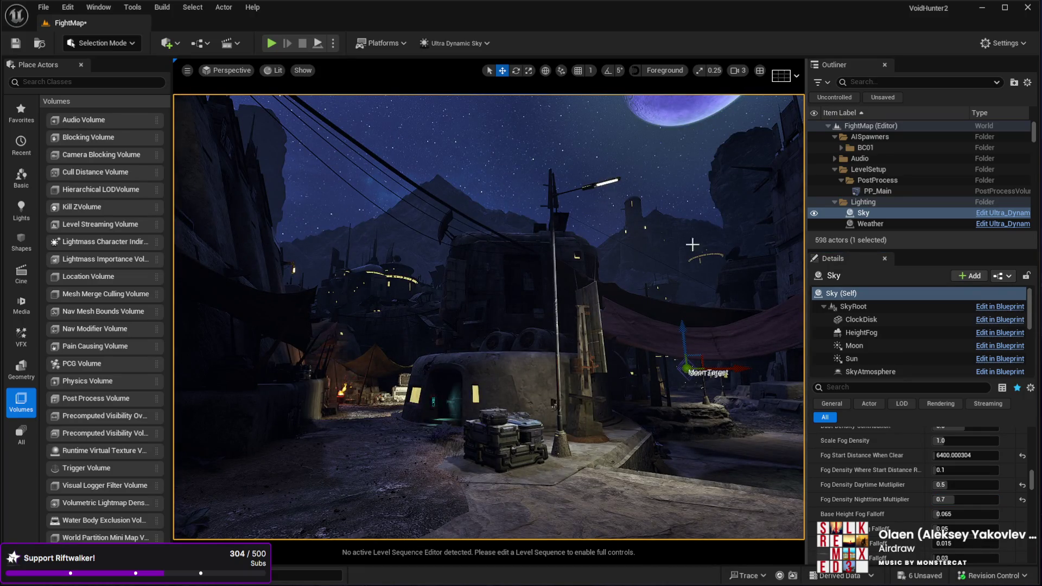
{"action": "left_click_drag", "start_coordinate": [642, 289], "coordinate": [684, 266]}
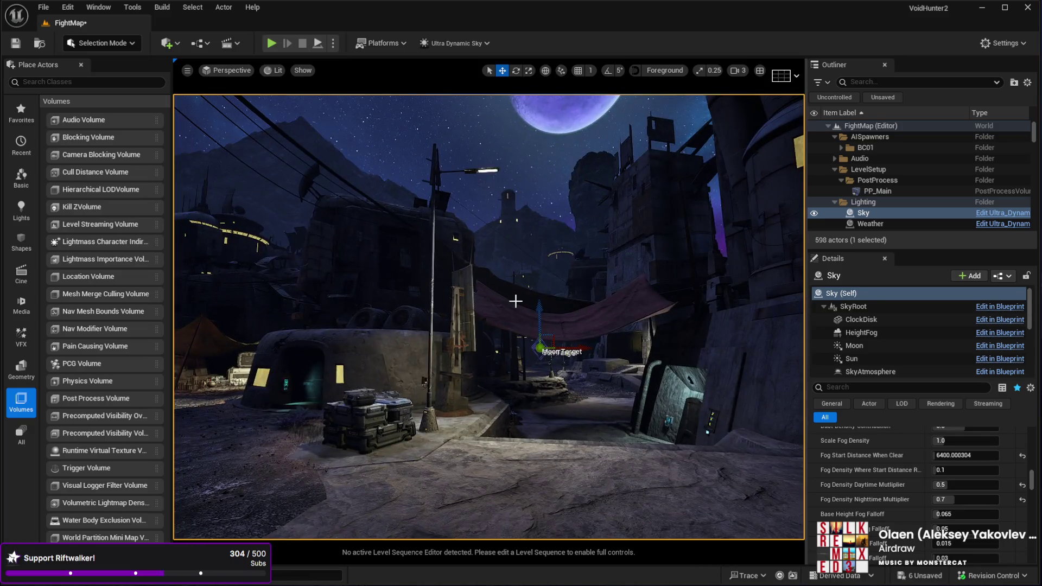
{"action": "left_click_drag", "start_coordinate": [499, 300], "coordinate": [484, 289]}
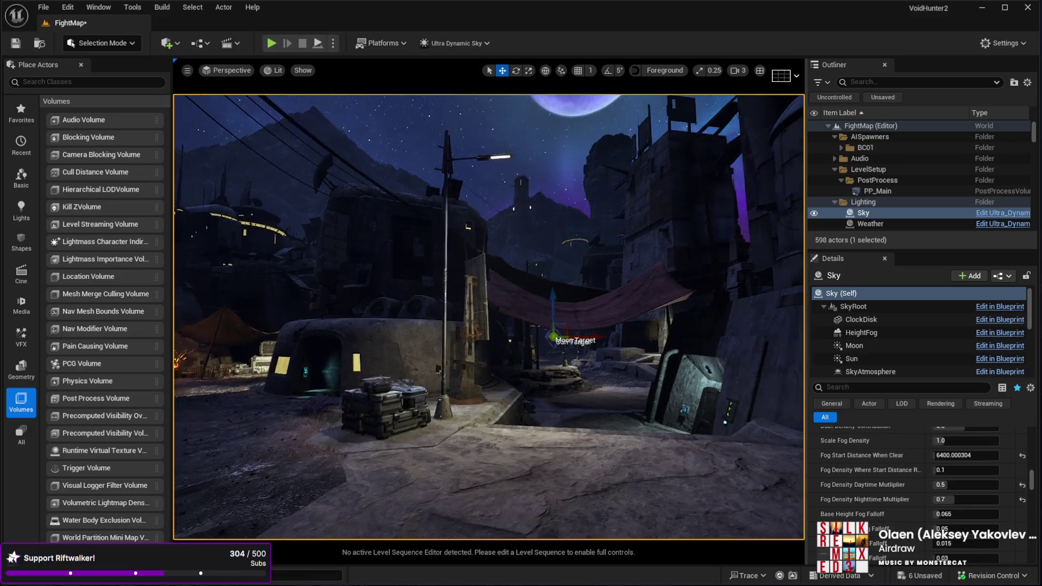
{"action": "left_click", "coordinate": [958, 485]}
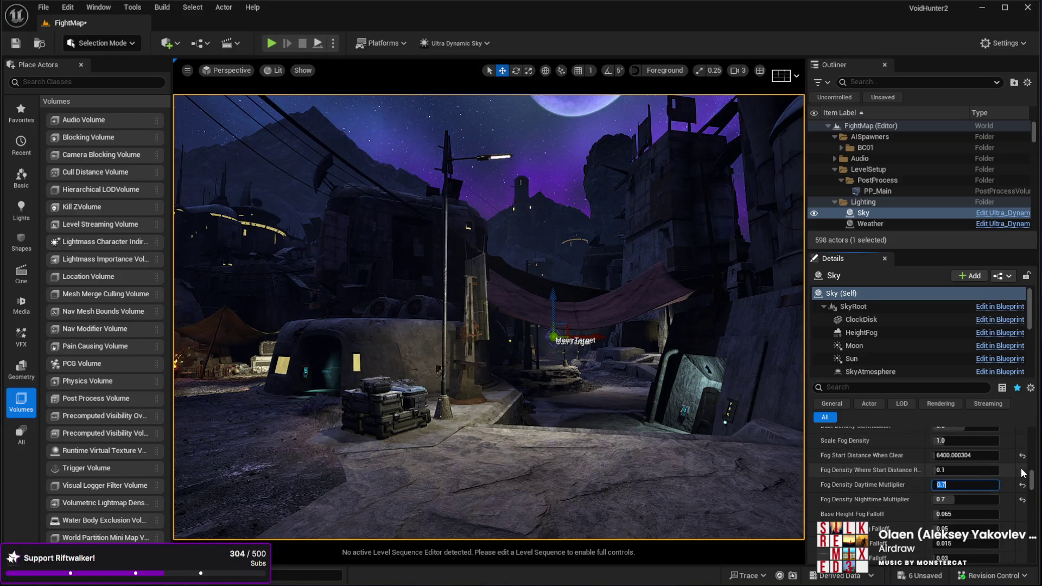
{"action": "scroll", "coordinate": [978, 462], "scroll_direction": "up", "scroll_amount": 10}
Set the Sky's Time Of Day to 1100 and fly through the daylit street.
{"action": "left_click", "coordinate": [930, 451]}
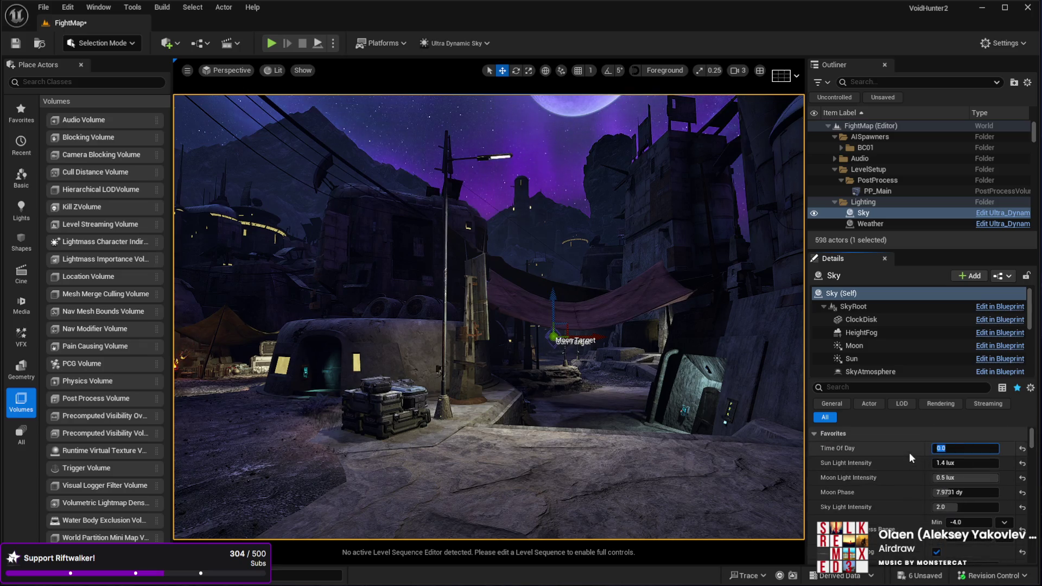
{"action": "type", "text": "00"}
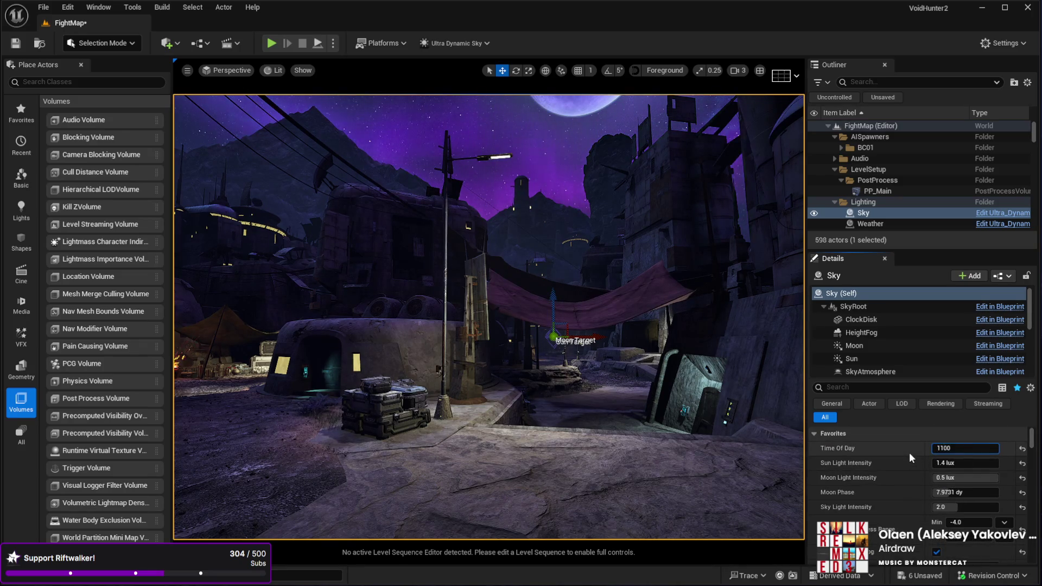
{"action": "key", "text": "Return"}
{"action": "key", "text": "w"}
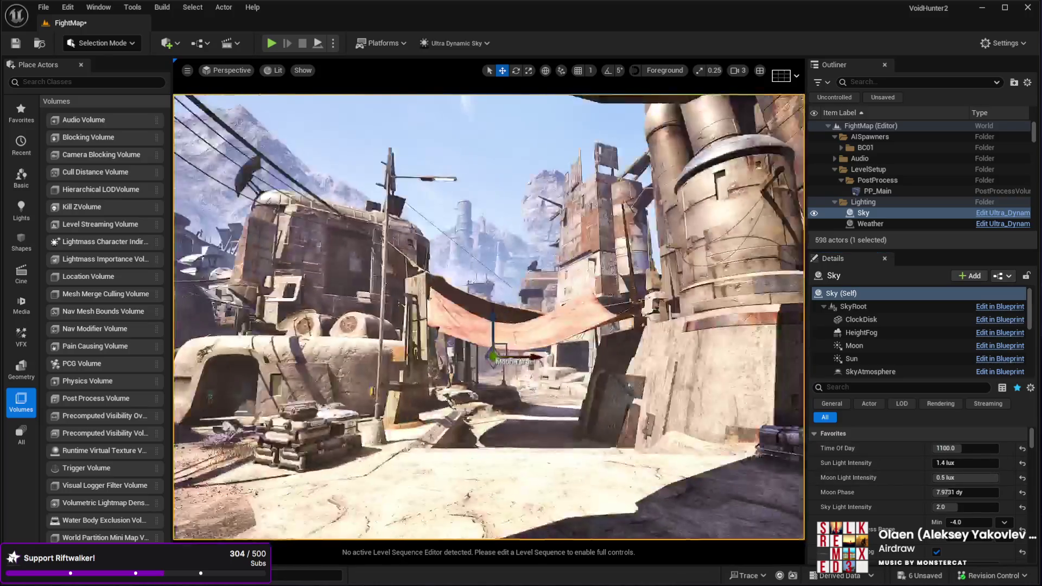
{"action": "key", "text": "s"}
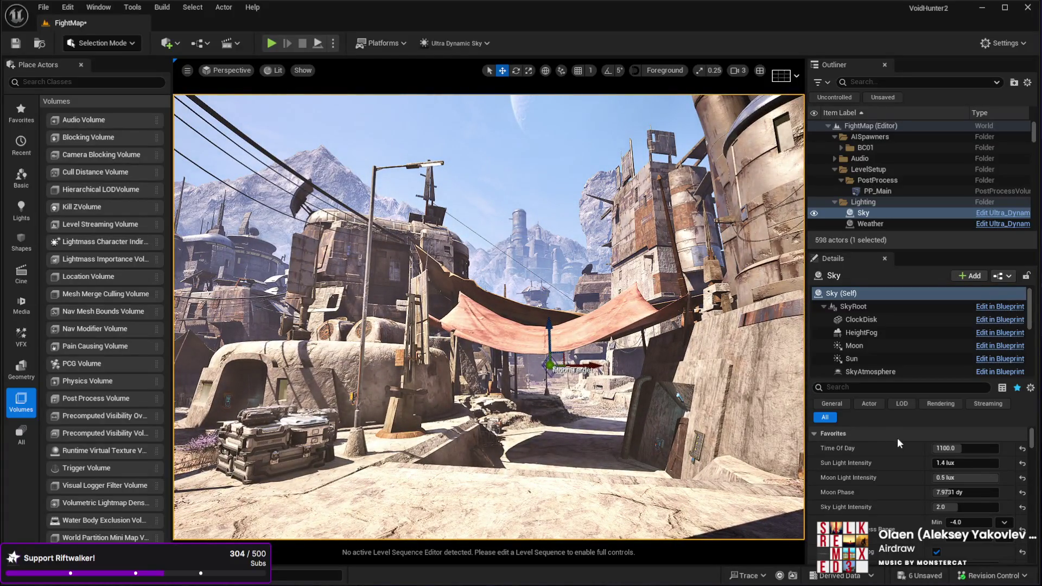
Scrub Time Of Day up to about 2040.8 for moonlit night and inspect the street.
{"action": "left_click_drag", "start_coordinate": [958, 448], "coordinate": [935, 448]}
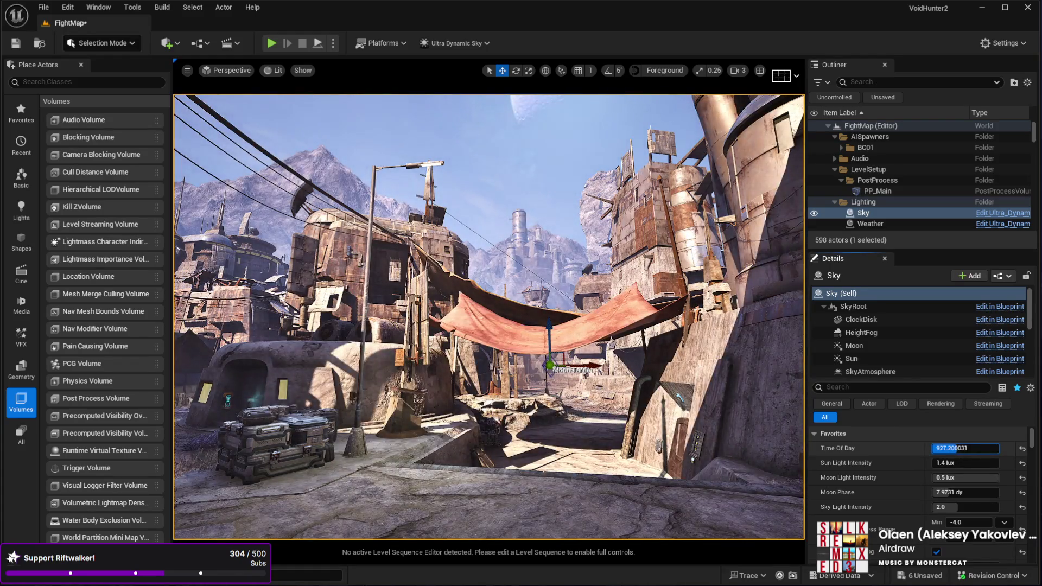
{"action": "key", "text": "a"}
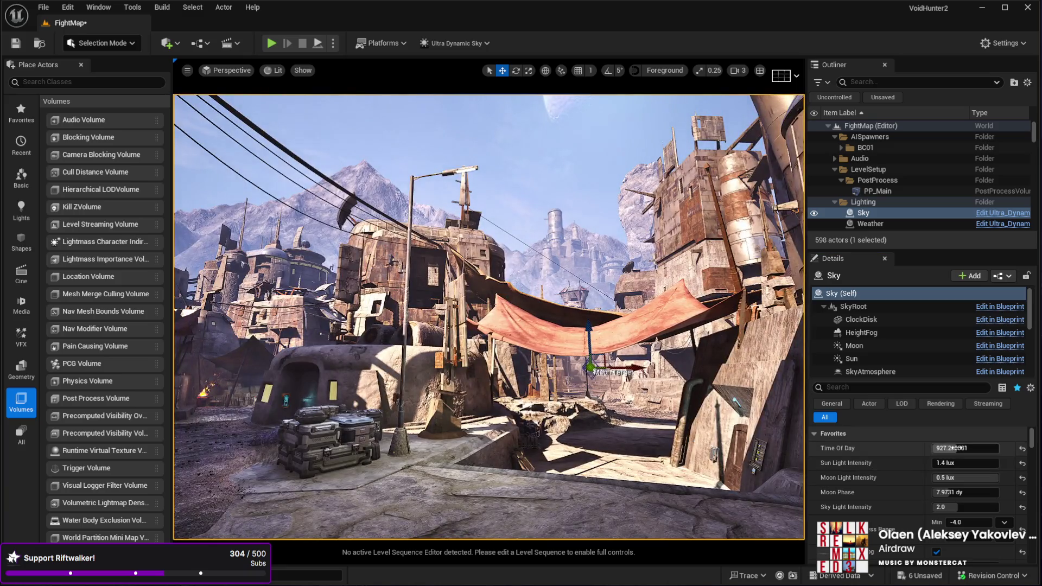
{"action": "left_click_drag", "start_coordinate": [956, 448], "coordinate": [1031, 448]}
{"action": "left_click_drag", "start_coordinate": [957, 448], "coordinate": [958, 448]}
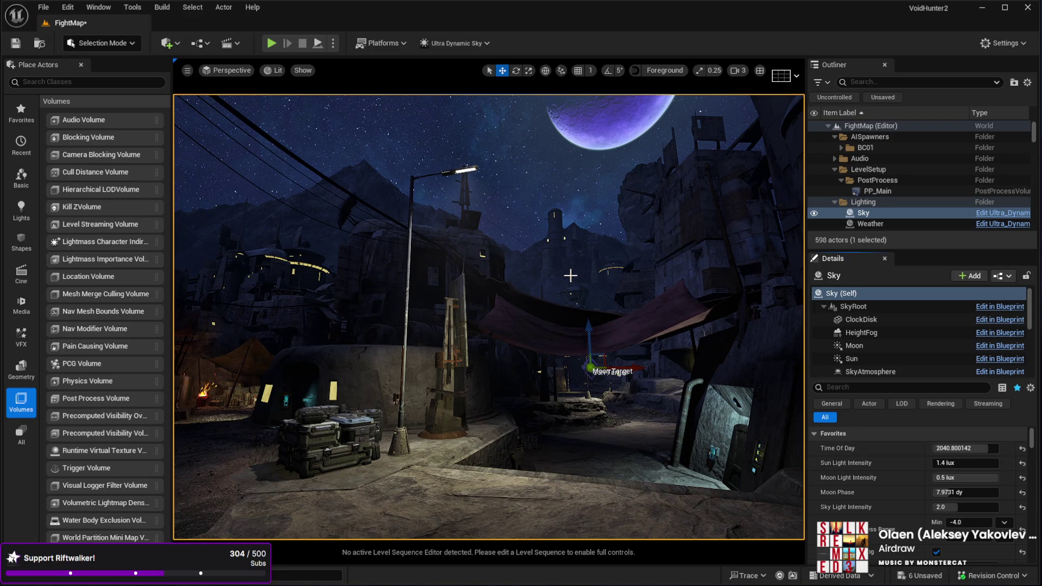
{"action": "mouse_move", "coordinate": [425, 300]}
{"action": "left_mouse_down"}
{"action": "mouse_move", "coordinate": [421, 326]}
{"action": "mouse_move", "coordinate": [415, 302]}
{"action": "mouse_move", "coordinate": [402, 301]}
{"action": "mouse_move", "coordinate": [402, 326]}
{"action": "mouse_move", "coordinate": [396, 293]}
{"action": "mouse_move", "coordinate": [396, 337]}
{"action": "mouse_move", "coordinate": [466, 431]}
{"action": "left_mouse_up"}
{"action": "left_click", "coordinate": [466, 430]}
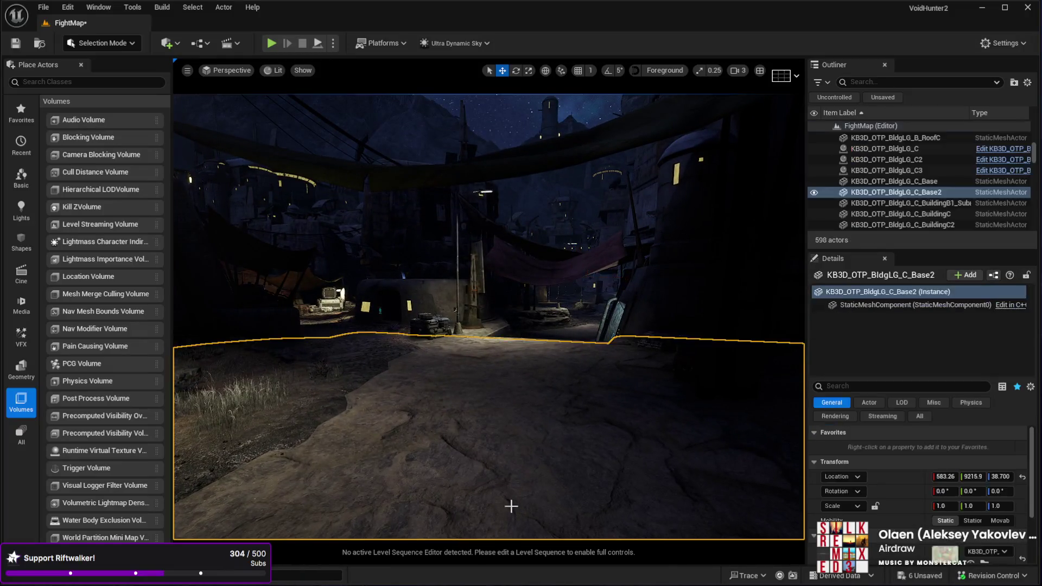
Play-test the night level and interact with the drone to open its camera feed.
{"action": "key", "text": "alt+p"}
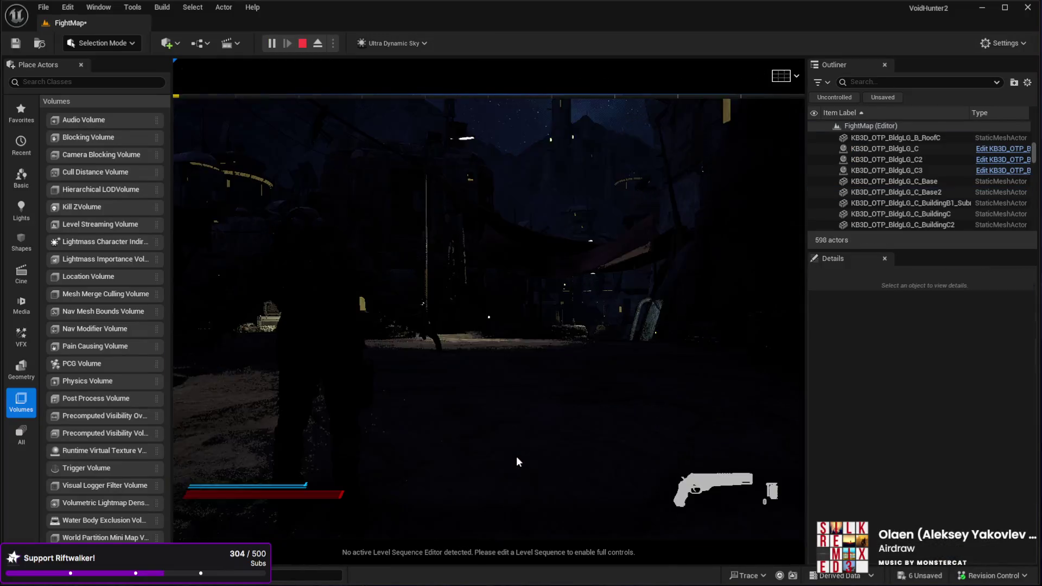
{"action": "left_click", "coordinate": [511, 473]}
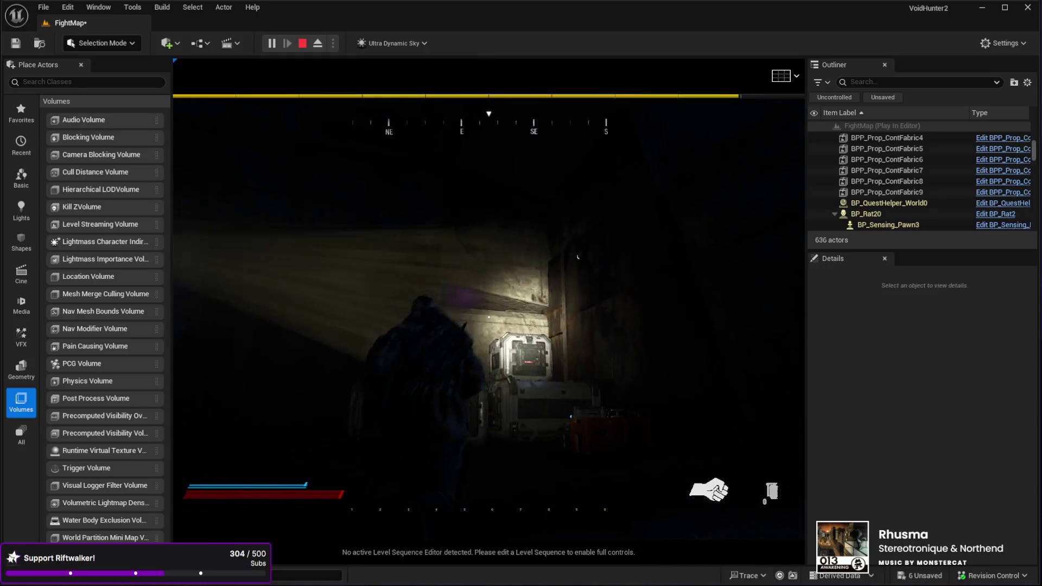
{"action": "key", "text": "f"}
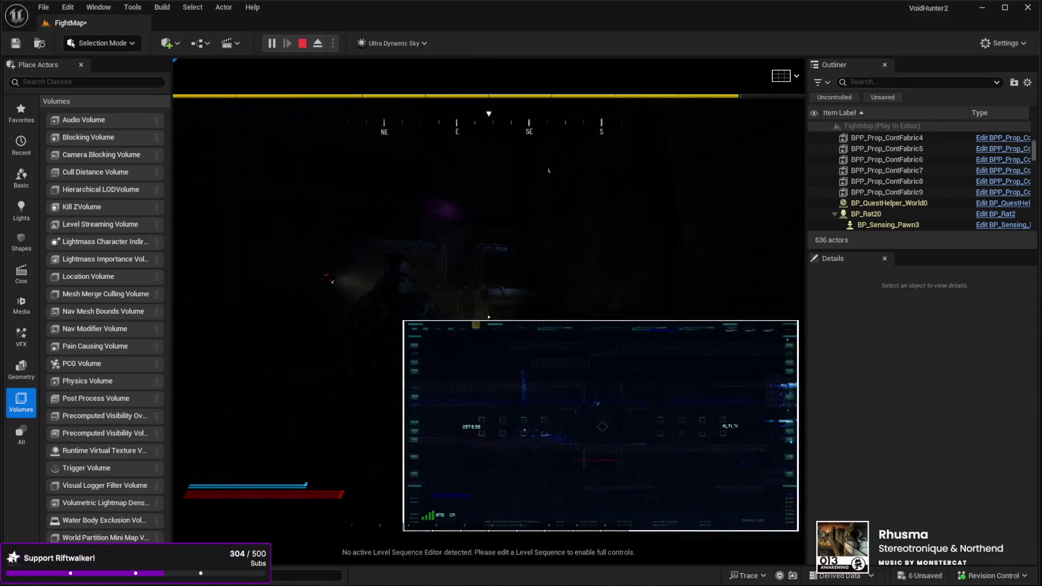